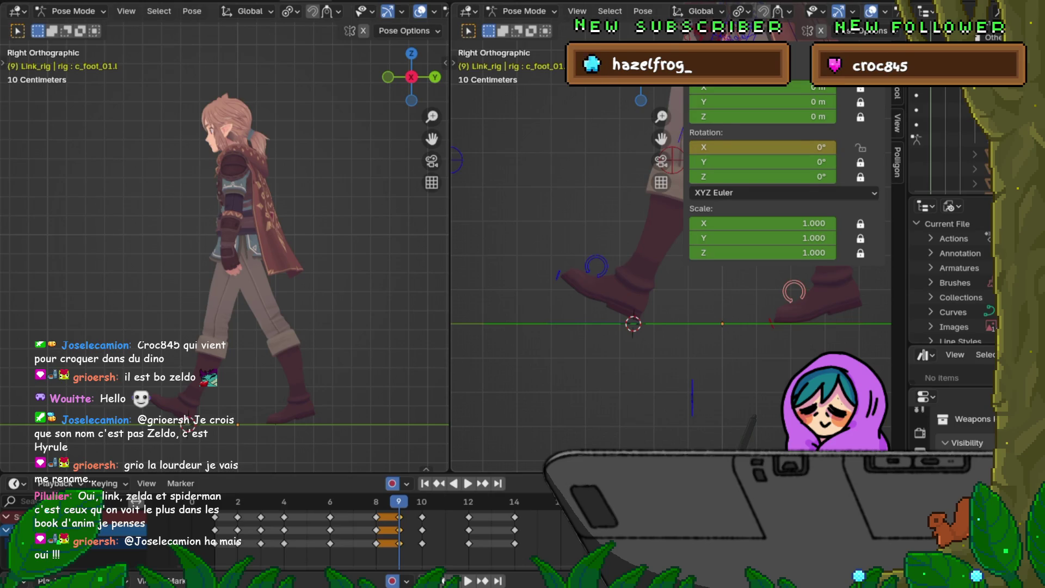
Hide the sidebar and step through the walk between frames 8 and 12.
key(n)
key(Right)
key(Right)
key(Right)
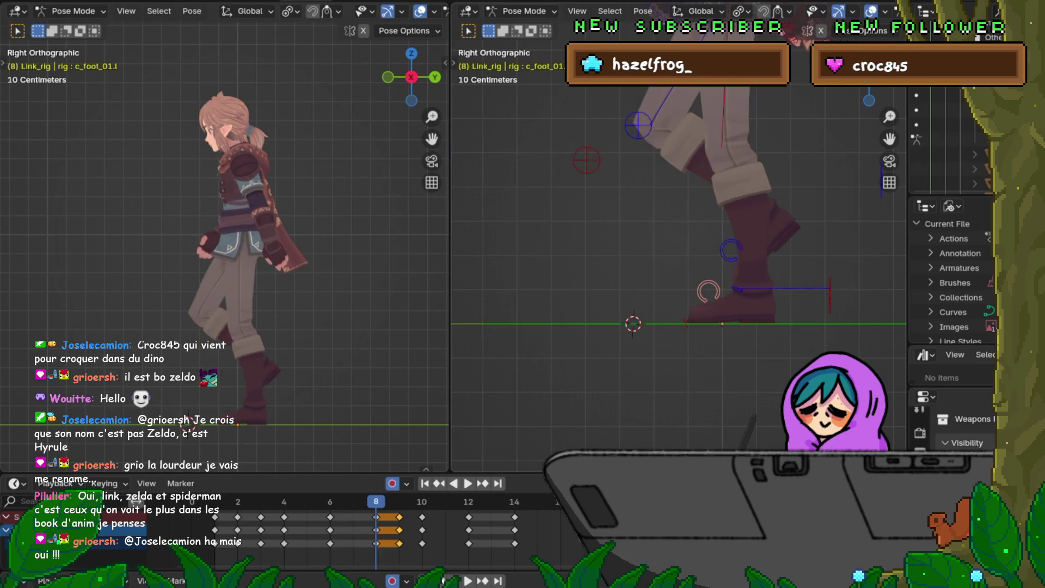
key(Left)
key(Left)
key(Left)
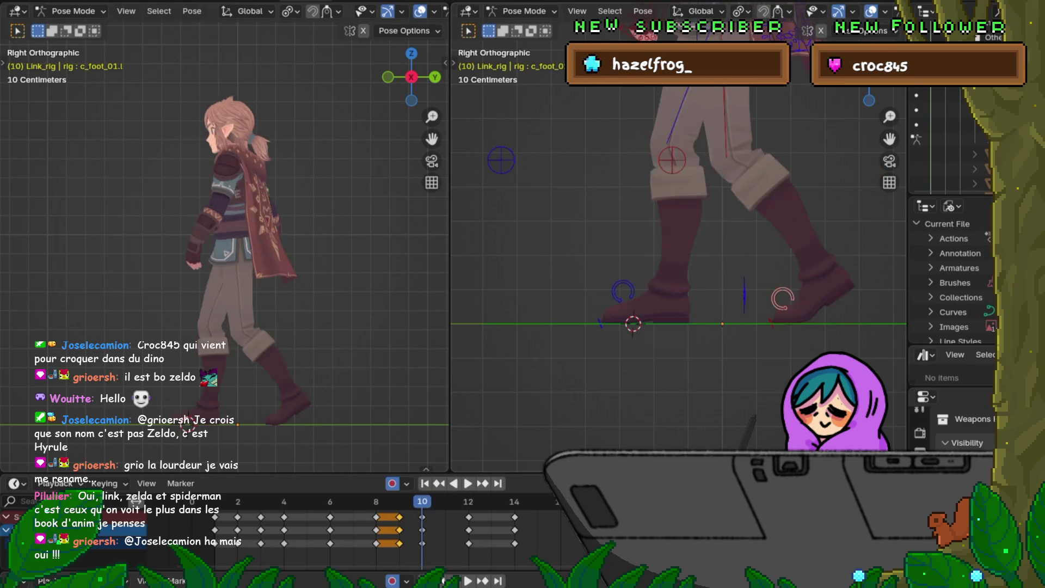
key(Right)
key(Right)
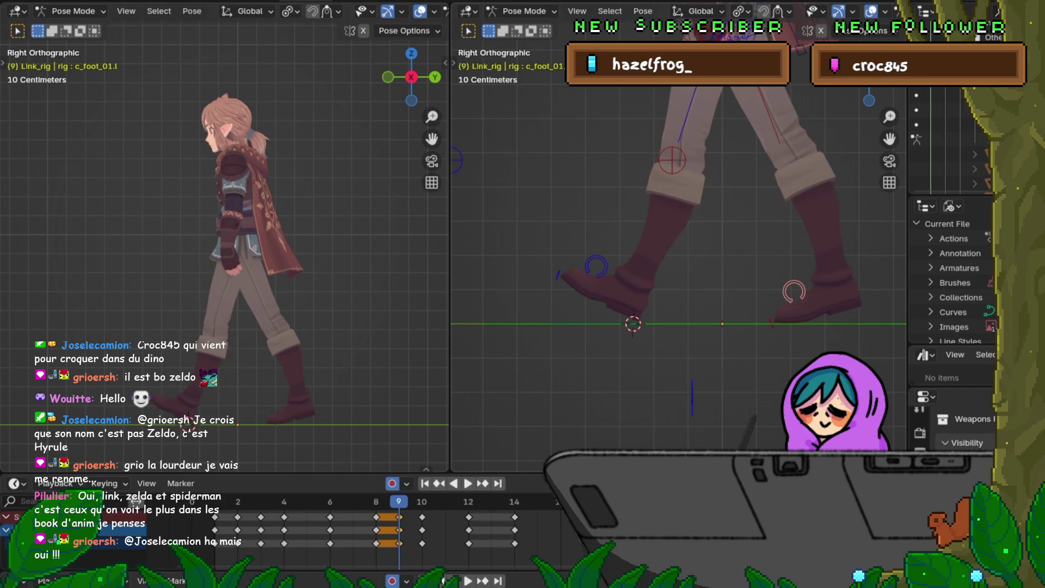
key(Left)
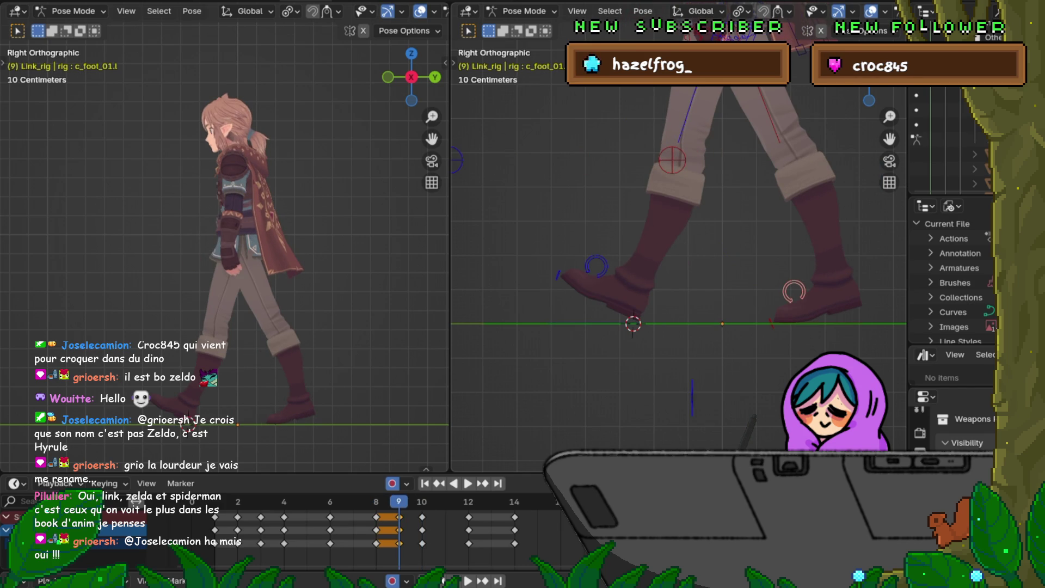
Flip between neighbouring frames to compare the foot poses, ending back near frame 8.
key(Left)
key(Right)
key(Left)
key(Right)
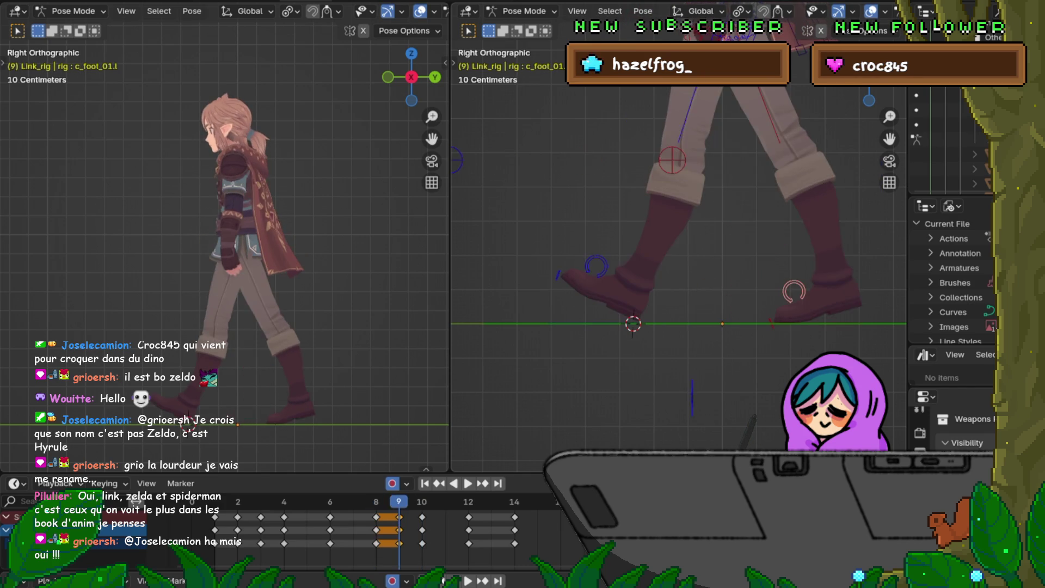
key(Left)
key(Right)
key(Right)
key(Left)
key(Left)
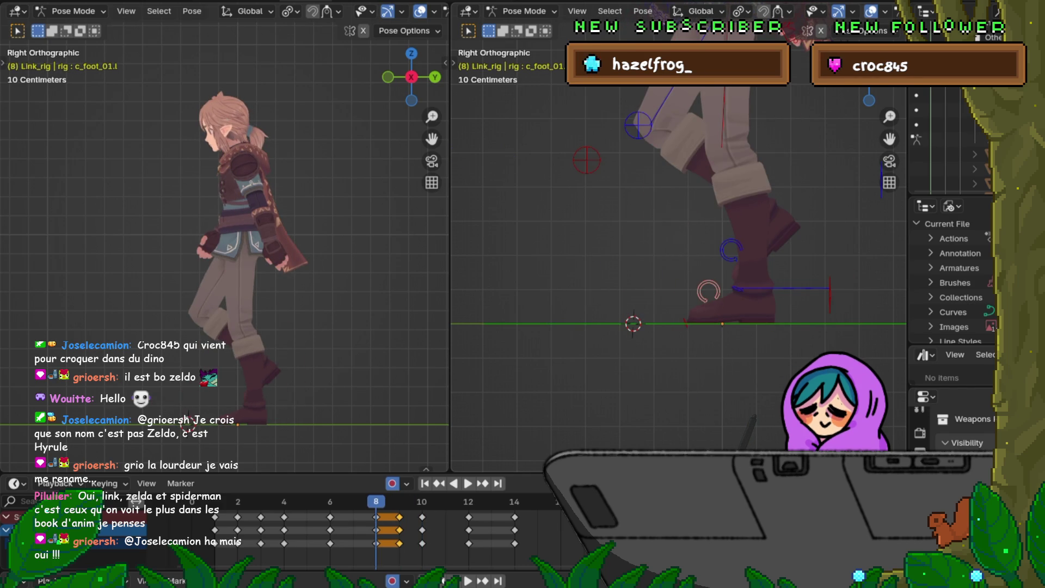
key(Right)
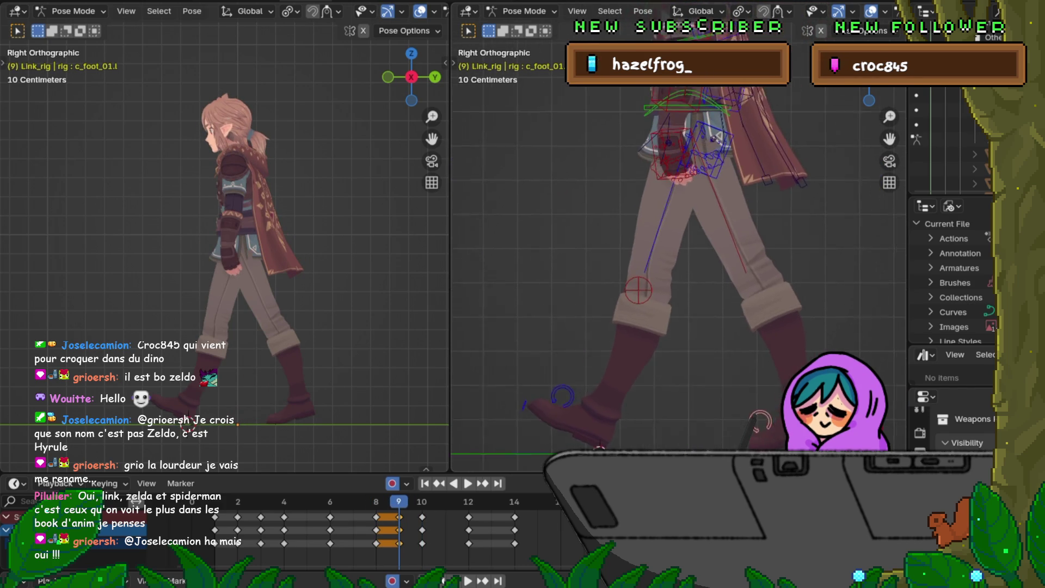
Select the c_root_master.x root bone and compare its motion around frame 6.
click(669, 148)
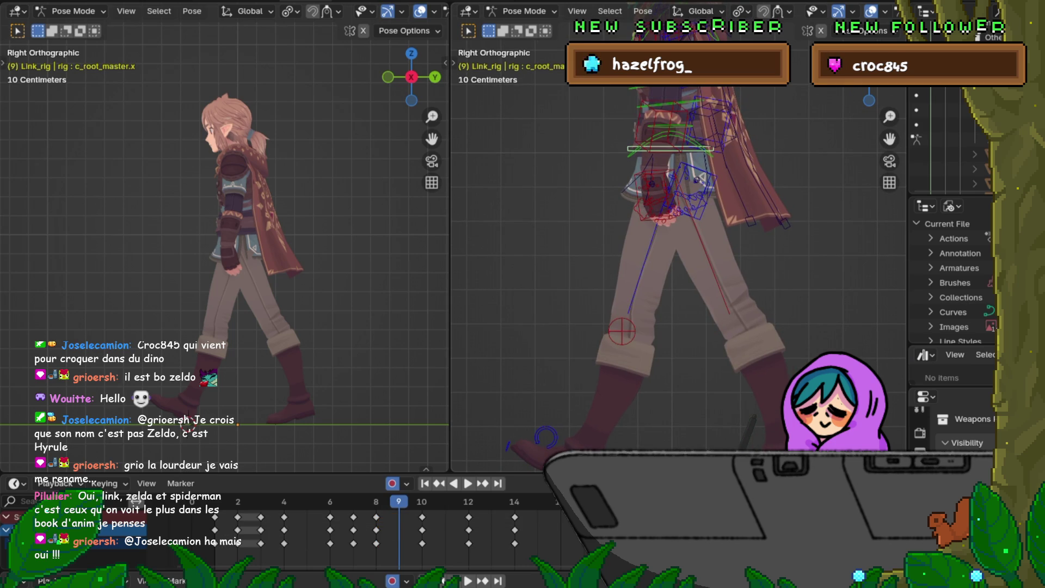
key(Left)
key(Right)
key(Left)
key(Right)
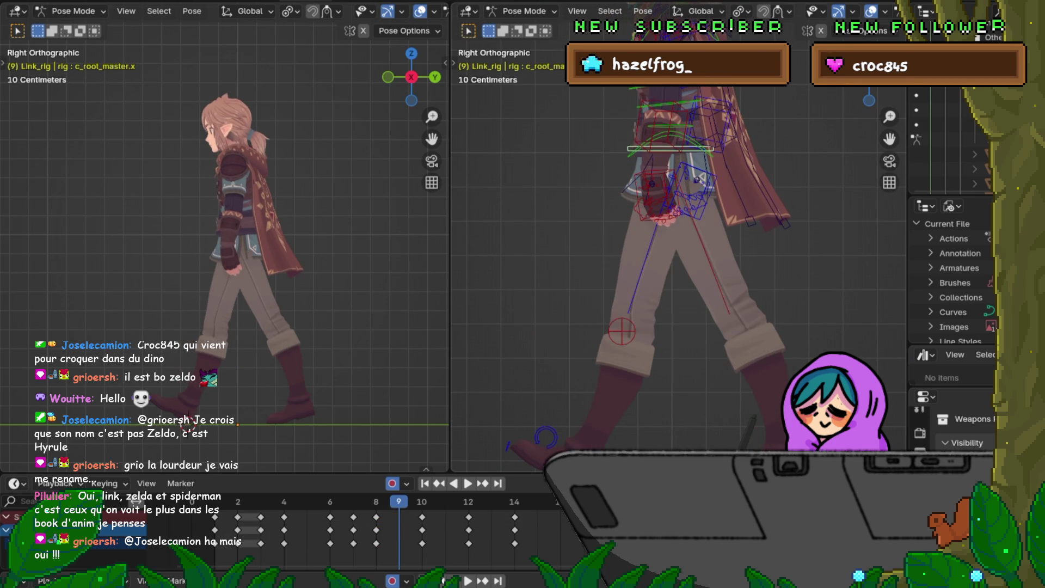
key(Left)
key(Left)
key(Left)
key(Right)
key(Left)
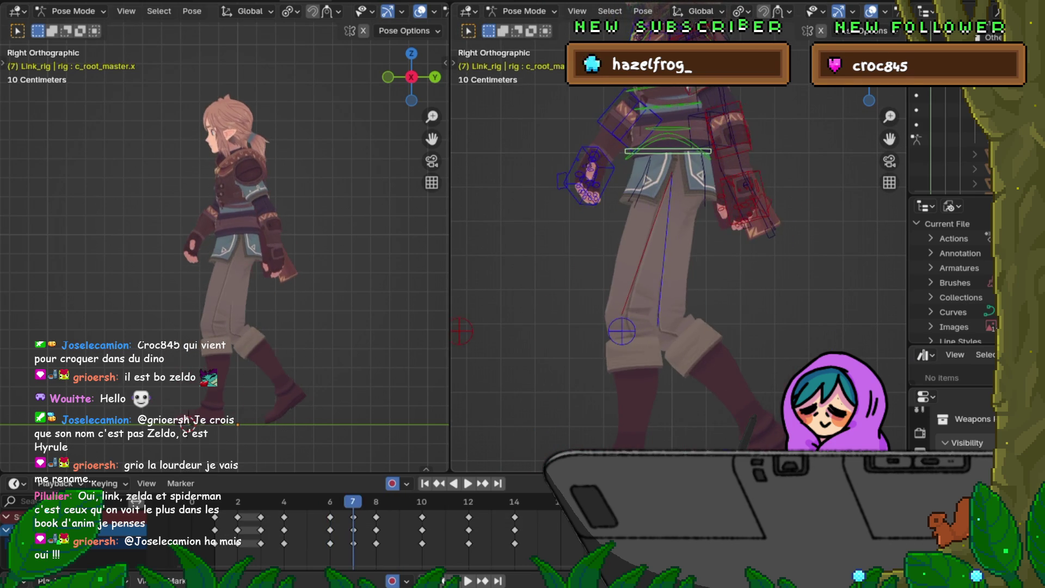
key(Right)
key(Left)
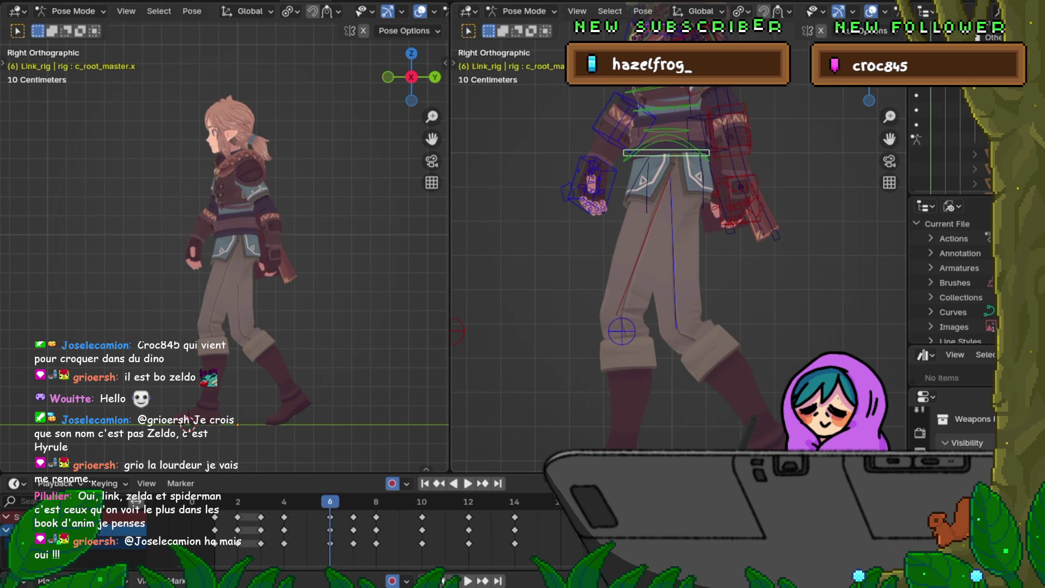
Advance to frame 9 and blend its pose with the Breakdowner to about 21%.
key(Right)
key(Right)
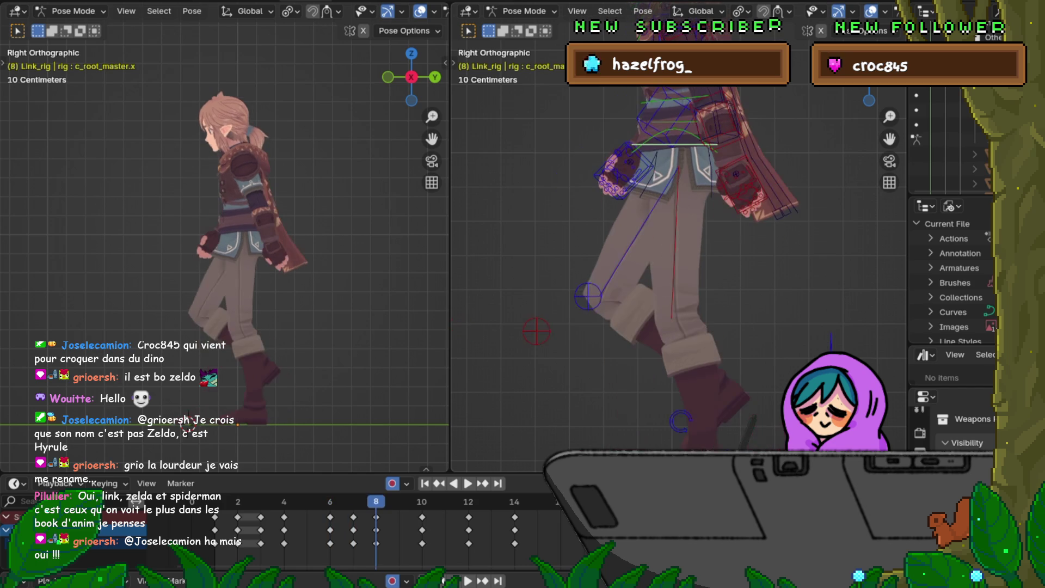
key(Right)
key(Right)
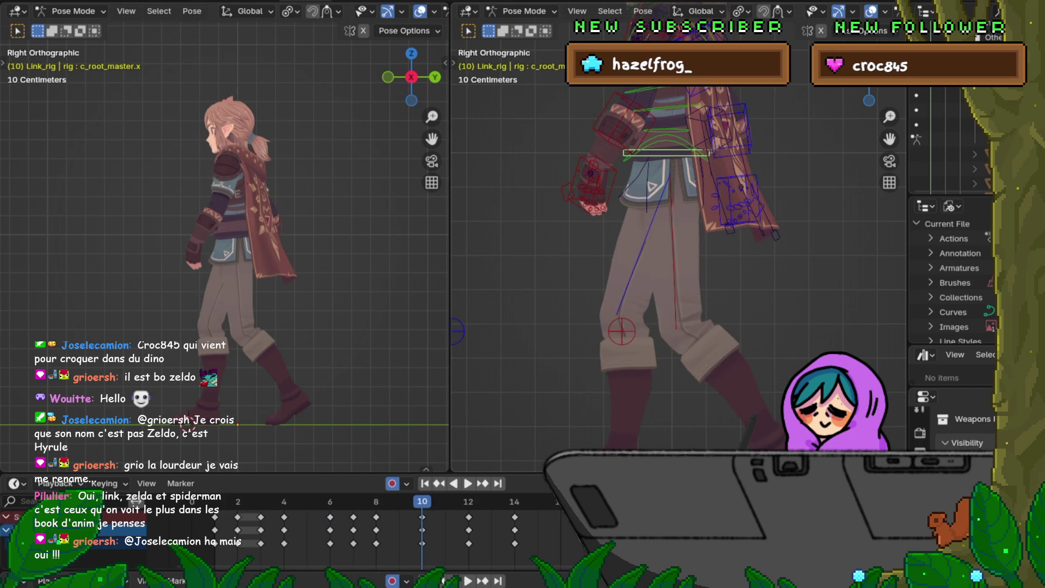
key(Left)
key(Left)
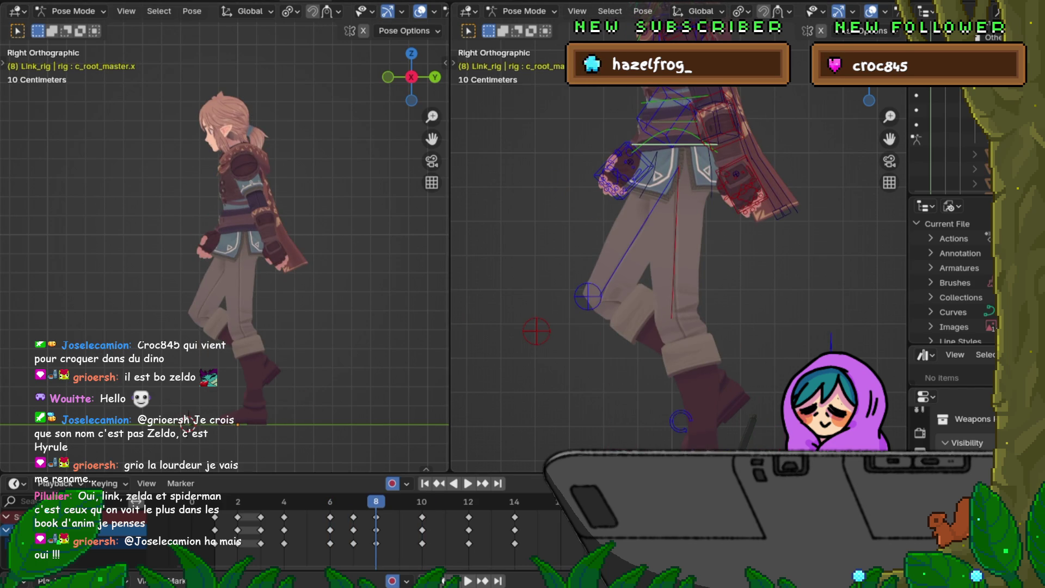
key(Right)
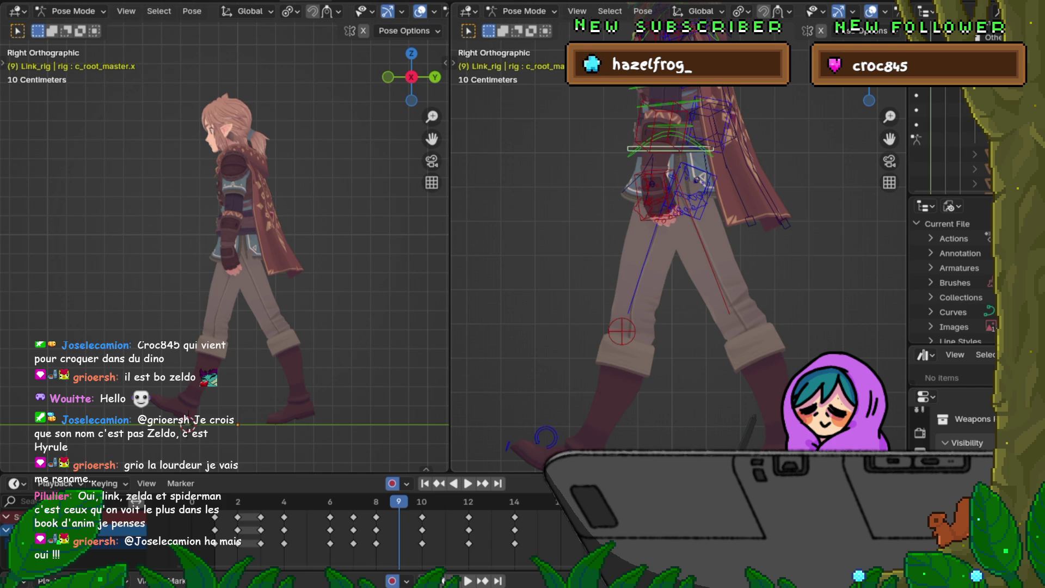
key(shift+e)
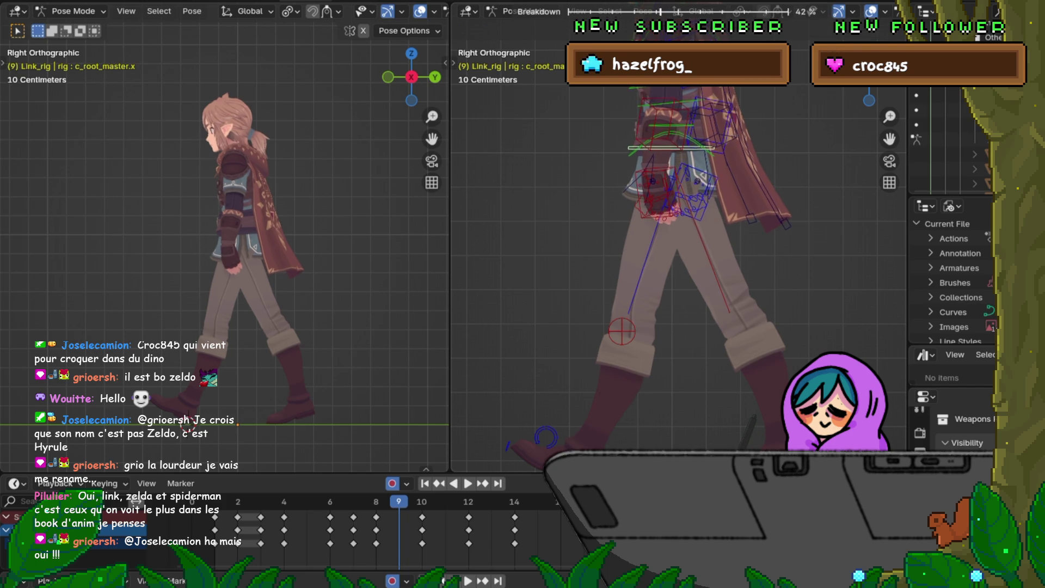
Key the root's breakdown at frame 9 and compare it with frame 10.
click(546, 436)
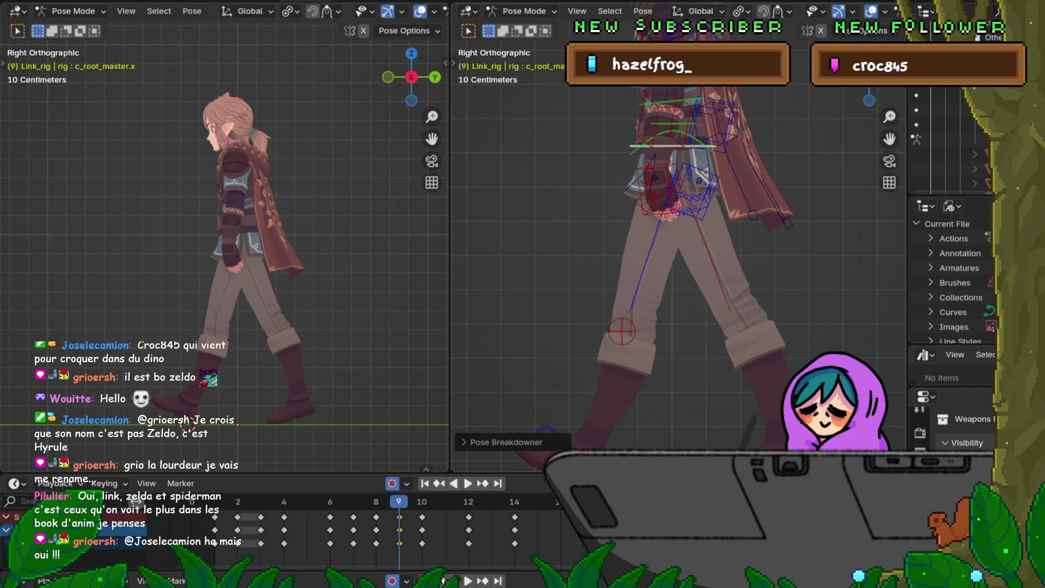
key(Right)
key(Left)
key(Right)
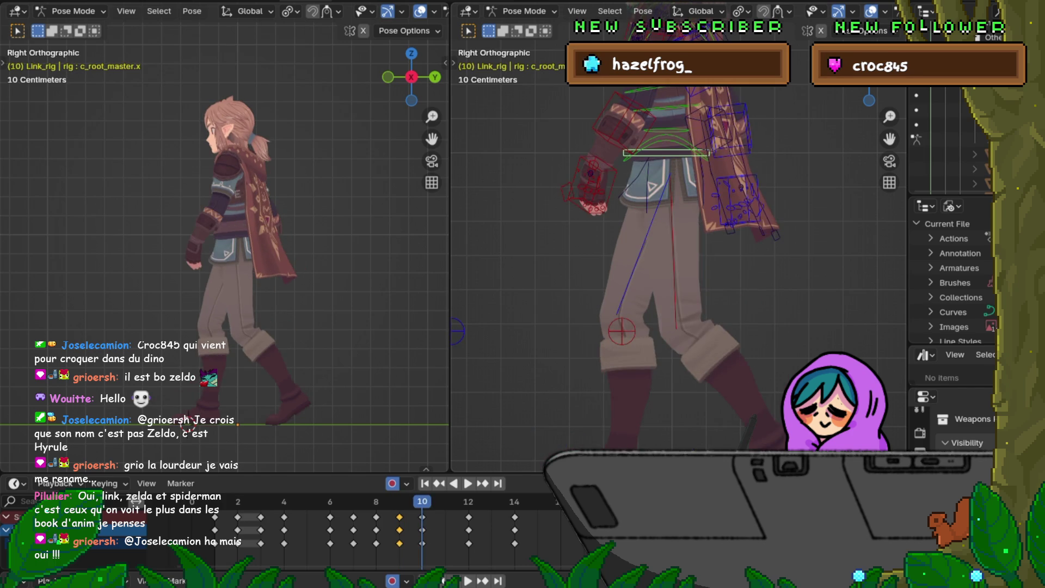
key(Left)
key(Left)
scroll(630, 166, down, 1)
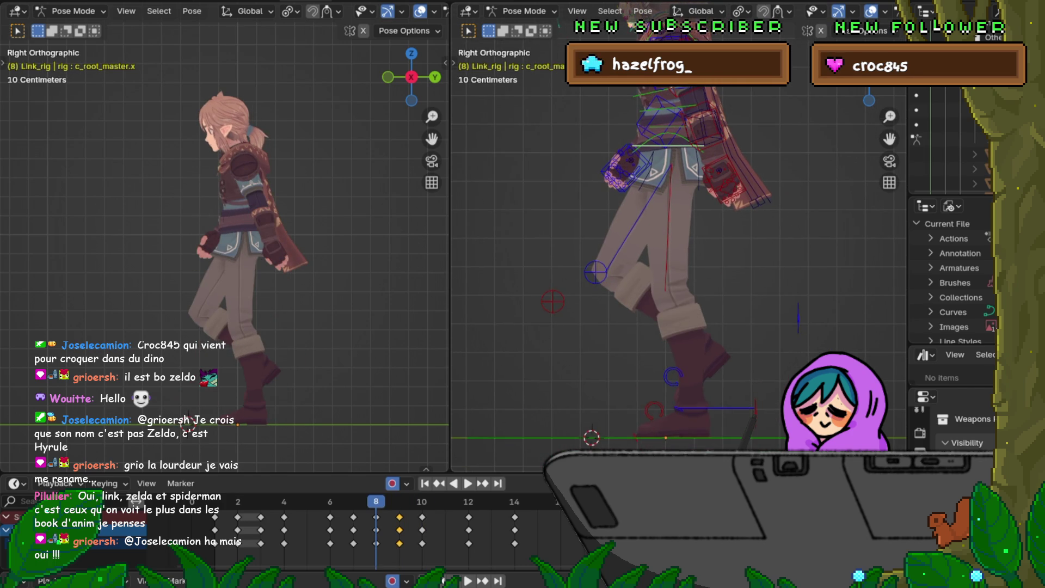
Compare frames 8 through 10 and return to frame 9.
key(Right)
key(Left)
key(Right)
key(Right)
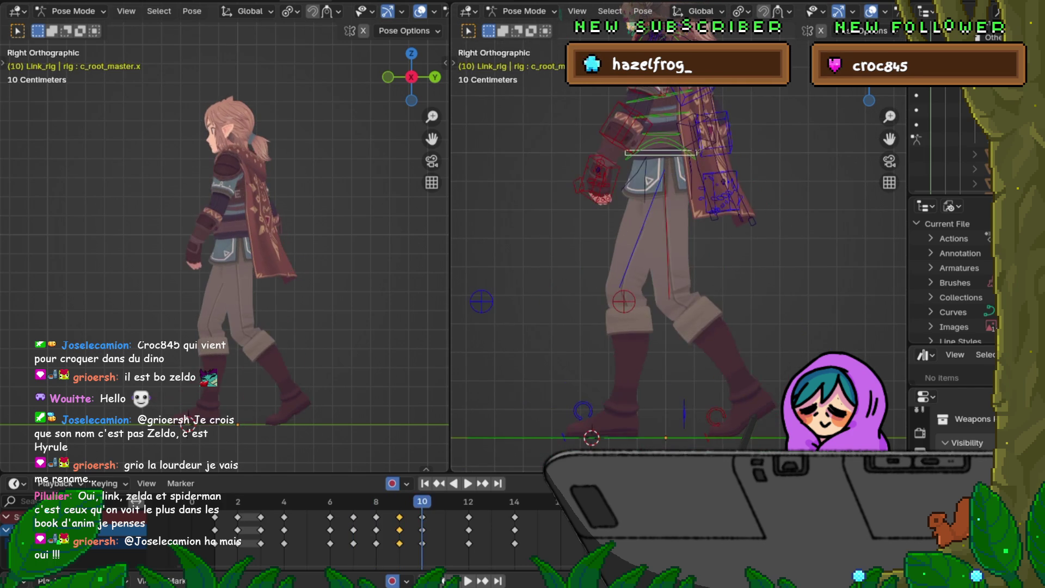
key(Right)
key(Left)
key(Left)
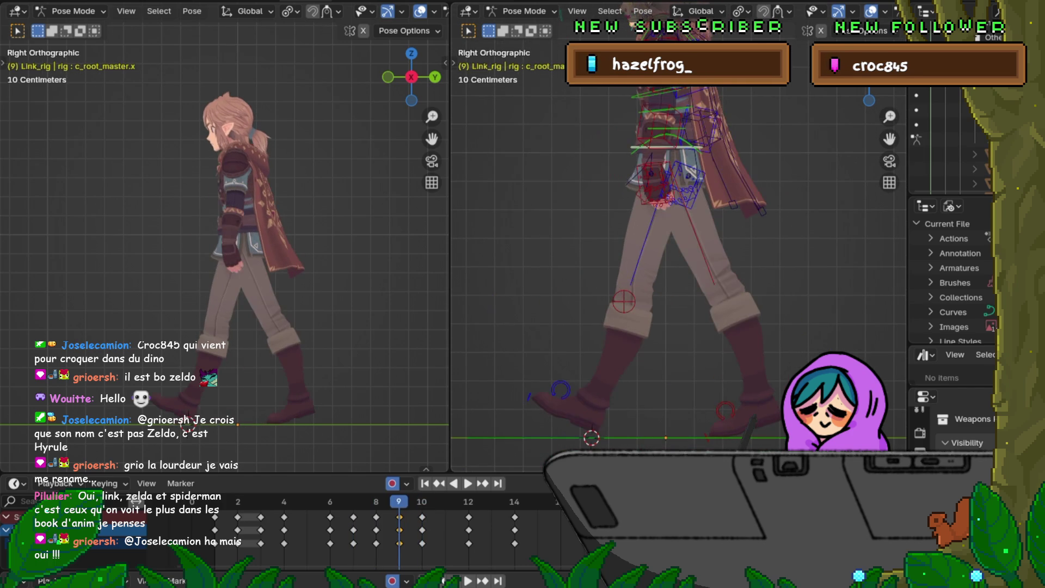
key(Right)
key(Right)
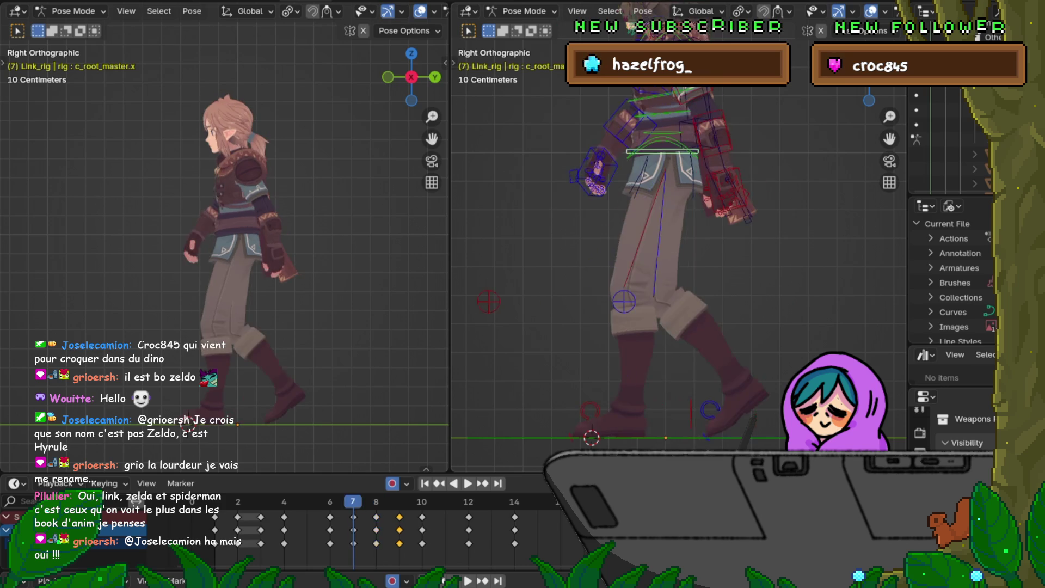
key(Left)
key(Left)
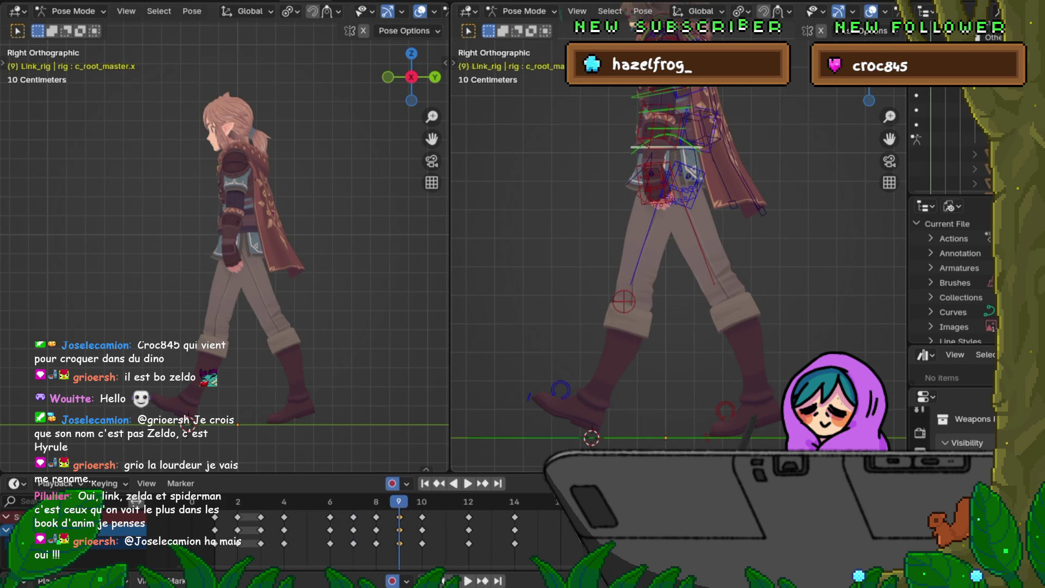
Move the root bone down along Z by about 0.047 m.
key(g)
key(y)
key(z)
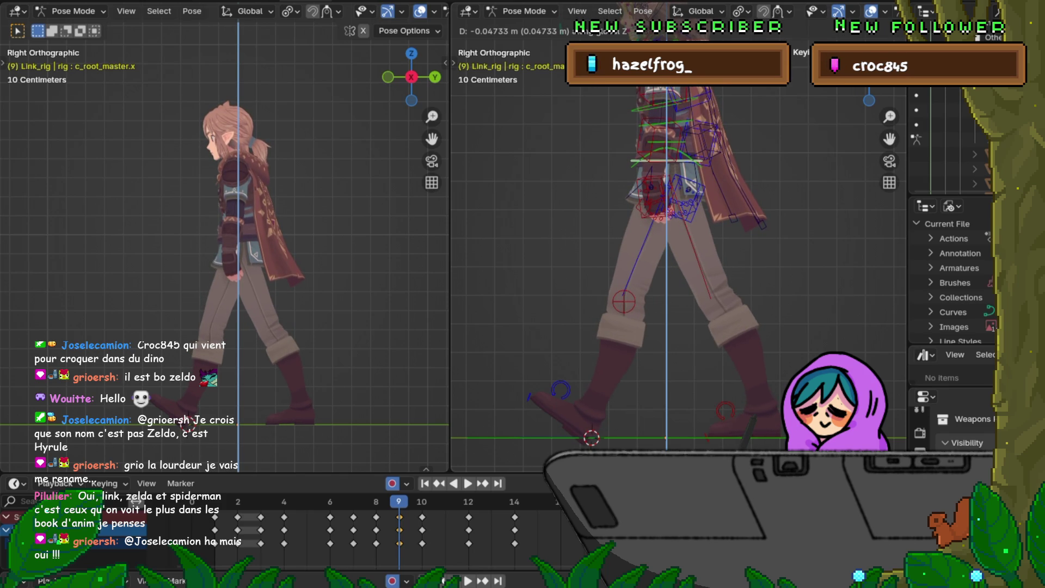
Confirm the lowered root at frame 9, check it against frame 8, then undo it.
key(Return)
key(Left)
key(Right)
key(Left)
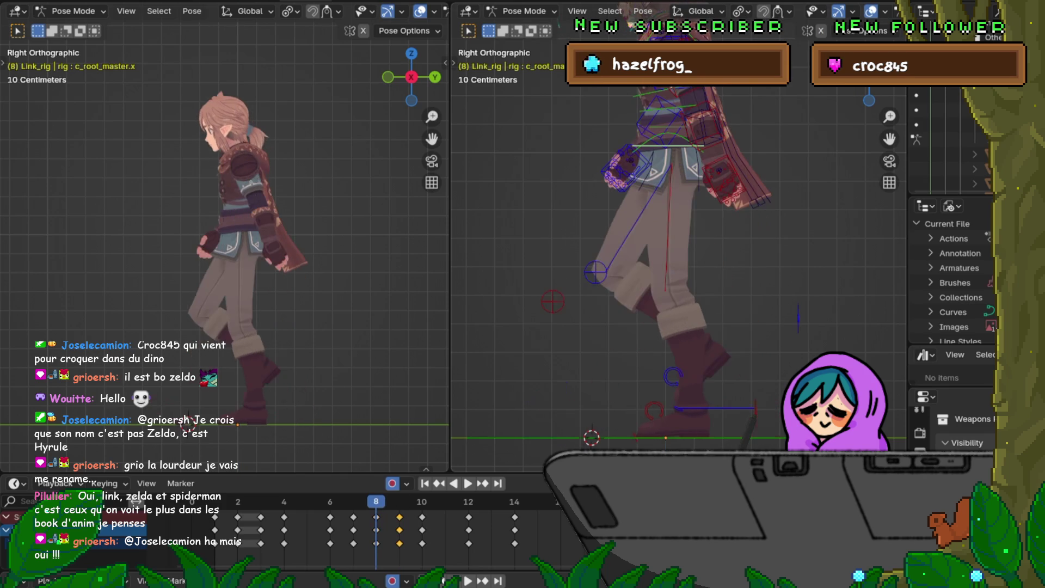
key(Right)
key(ctrl+z)
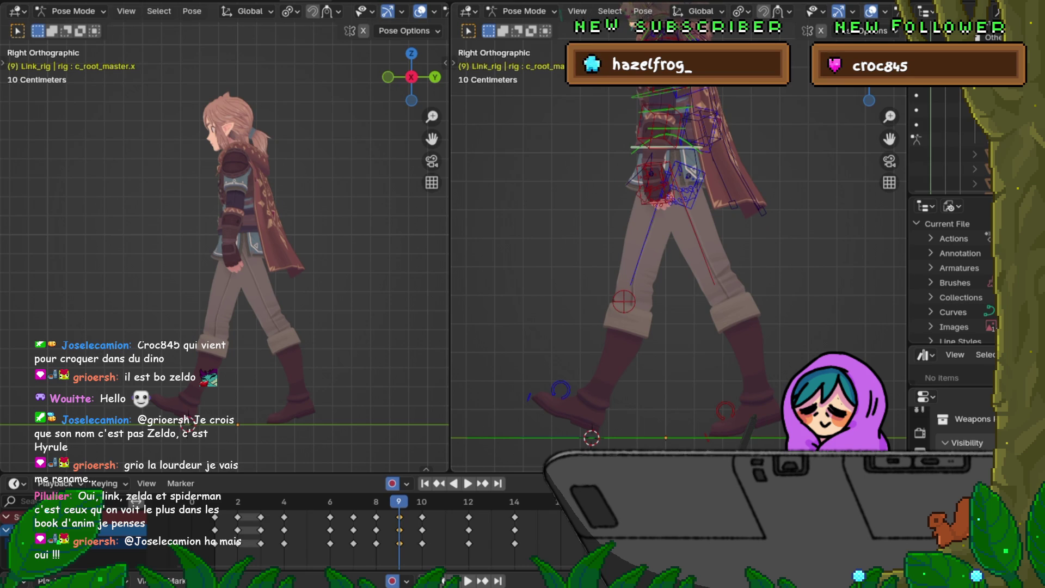
Jump through the keyframes from 7 to 14 and play back the walk cycle.
key(Left)
key(Right)
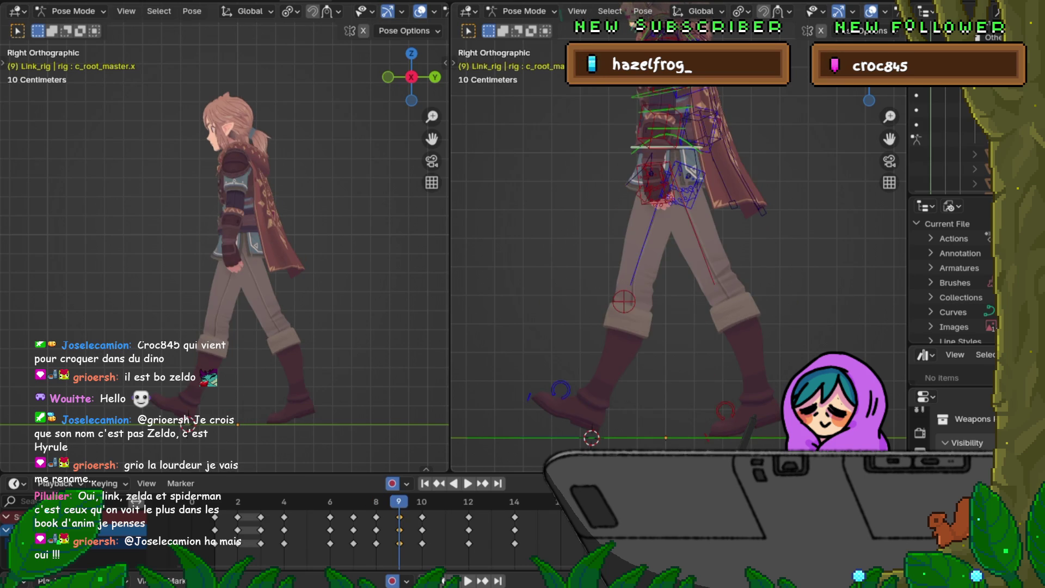
key(Up)
key(Up)
key(Down)
key(Down)
key(Down)
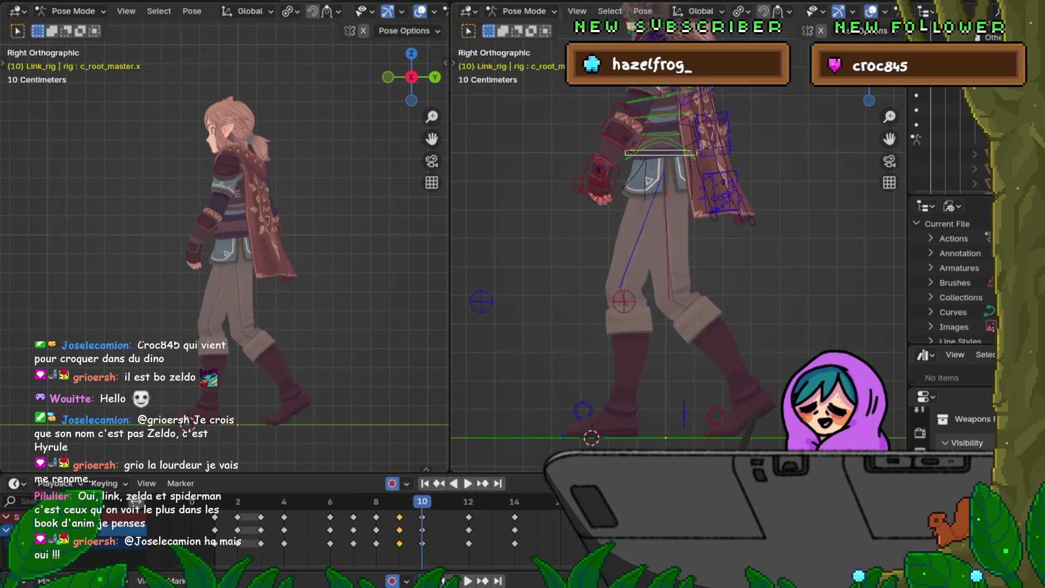
key(Up)
key(Up)
key(Up)
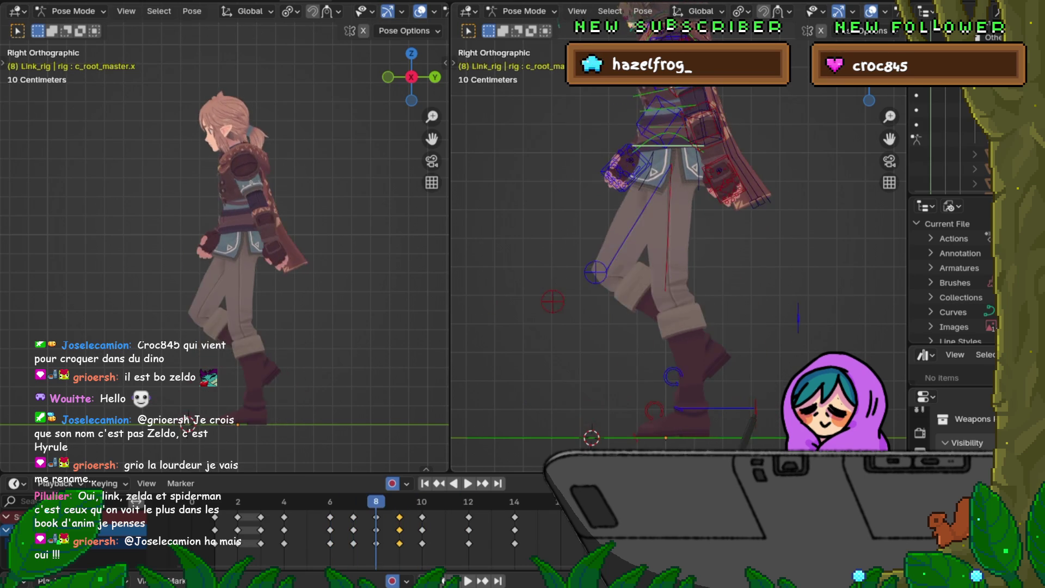
key(Up)
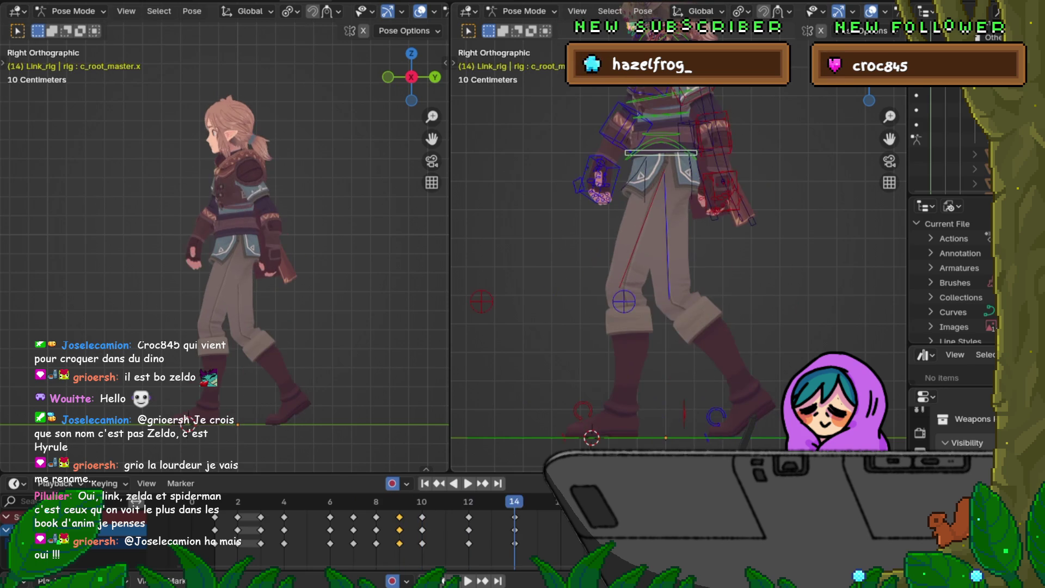
key(space)
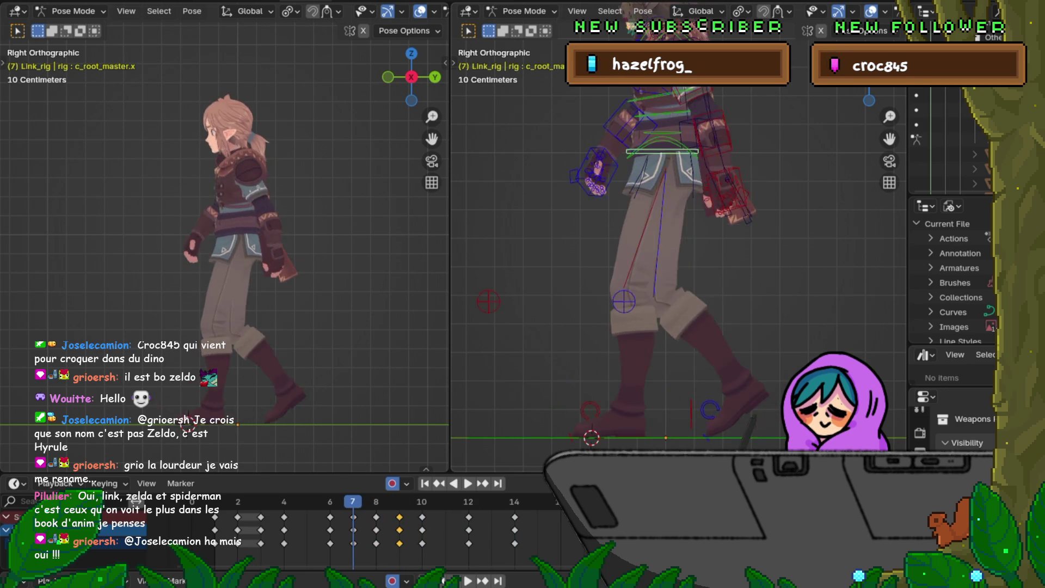
Compare the keyed poses around frames 8 and 9.
key(Up)
key(Up)
key(Up)
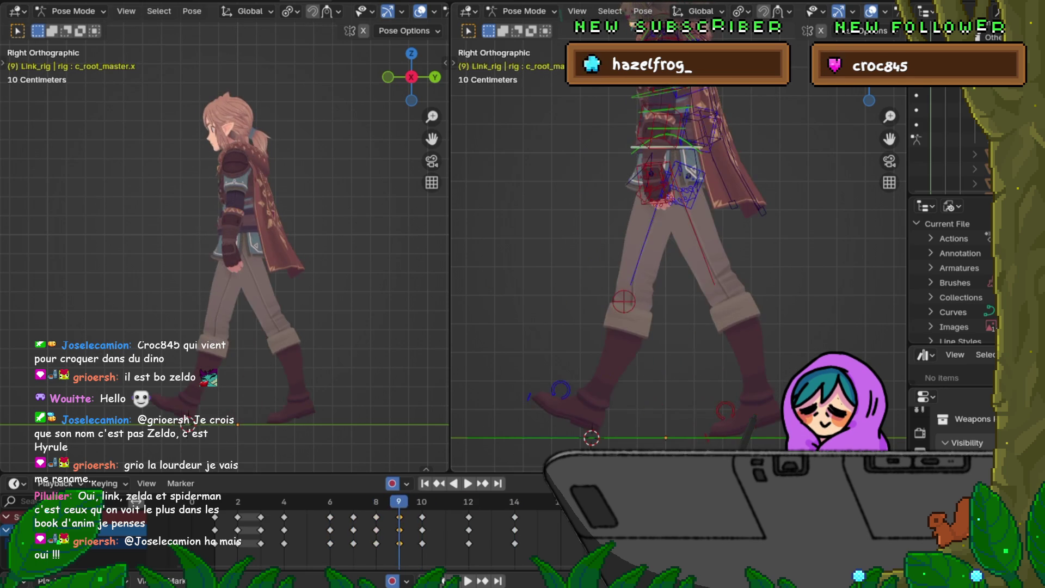
key(Up)
key(Up)
key(Down)
key(Down)
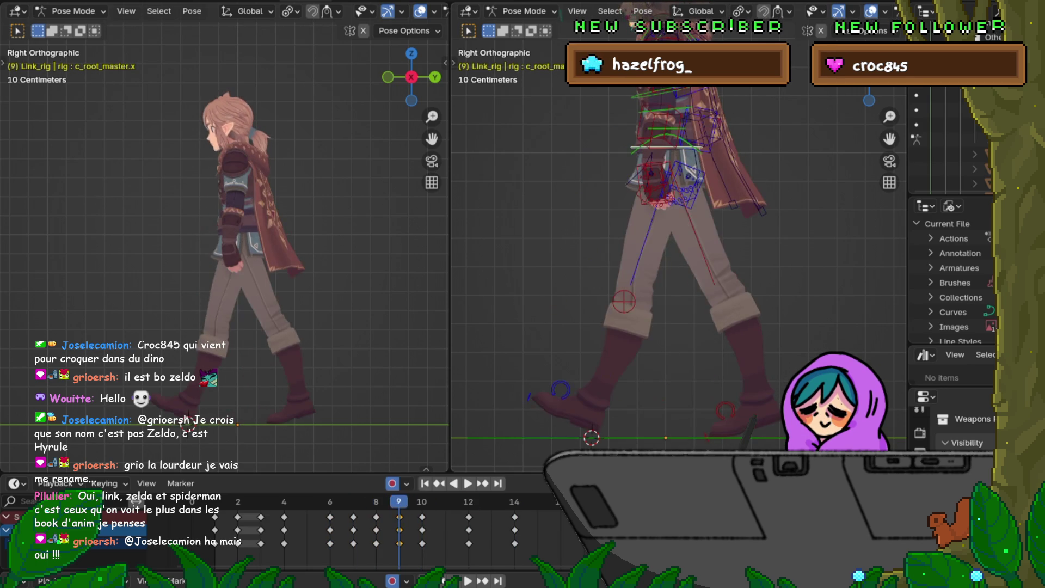
key(Down)
key(Down)
key(Up)
key(Up)
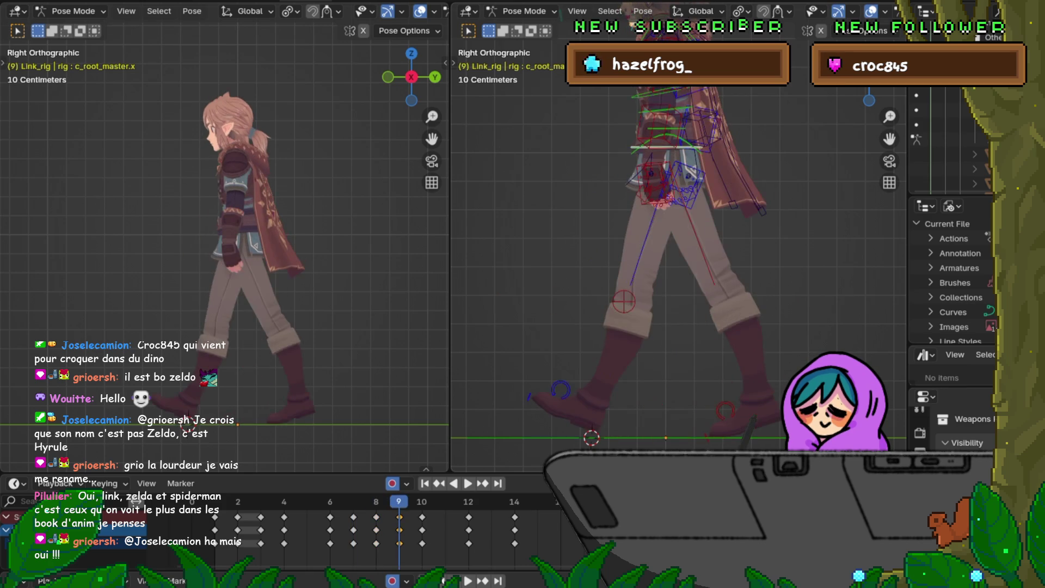
key(Down)
key(Up)
key(Down)
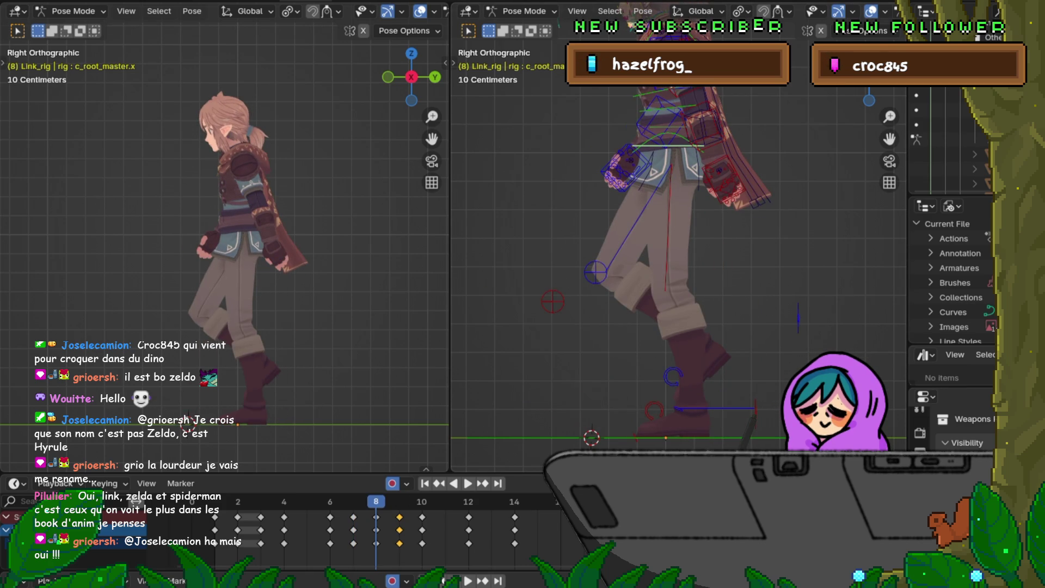
Box-select all the rig's controls and step back to frame 6.
mouse_move(843, 240)
mouse_down()
mouse_move(784, 291)
mouse_move(494, 454)
mouse_up()
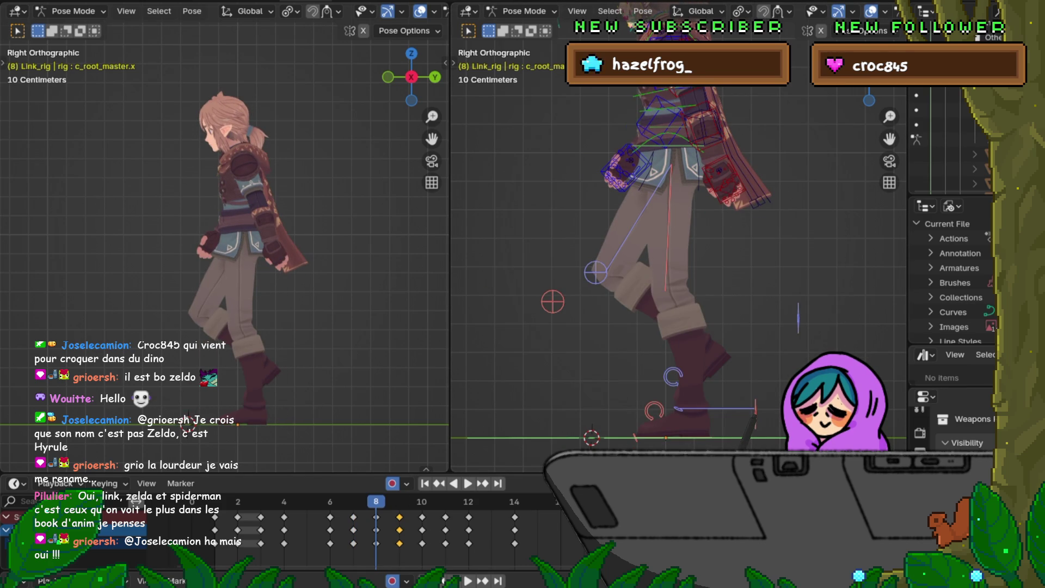
key(Left)
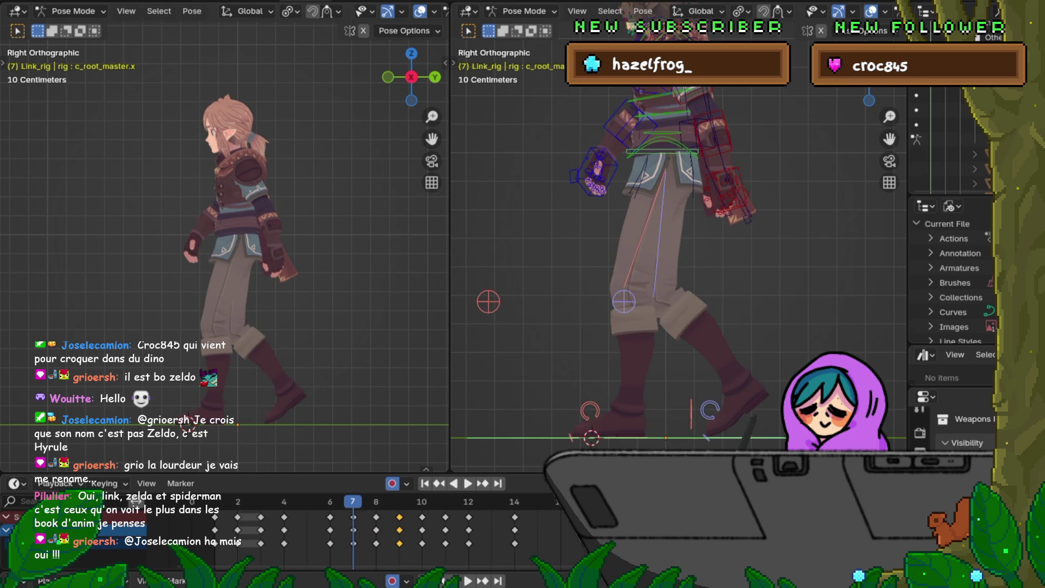
key(Left)
key(Left)
key(Right)
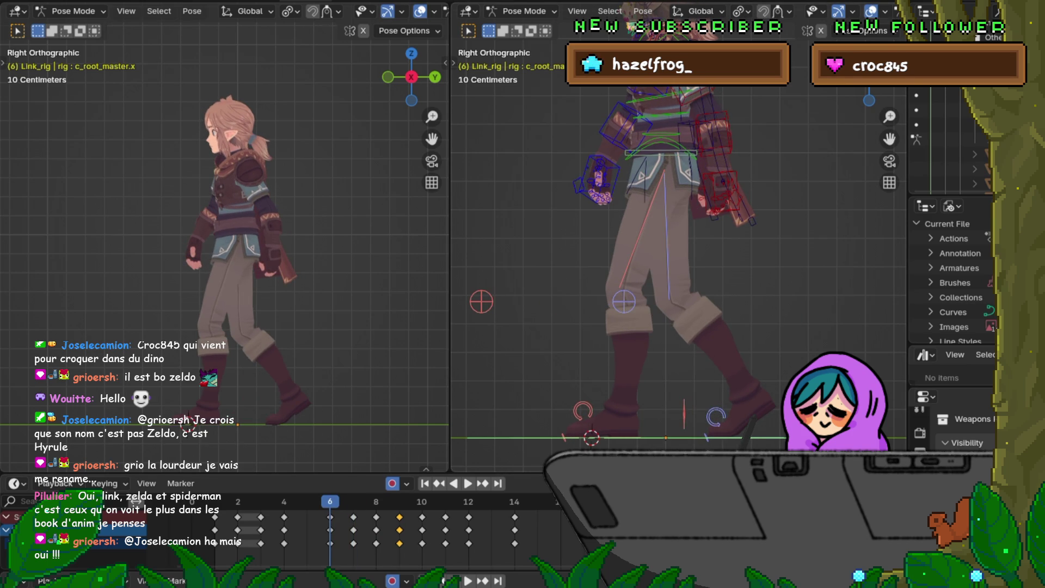
Orbit and zoom the right viewport to a front three-quarter view of the whole rig.
middle_drag(675, 273, 714, 256)
scroll(713, 255, down, 4)
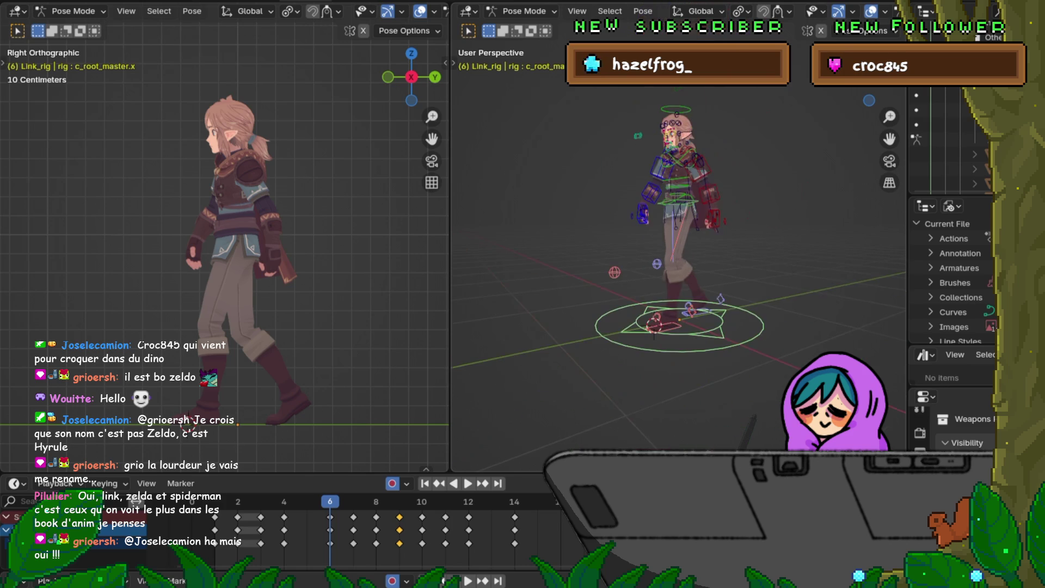
scroll(680, 245, up, 6)
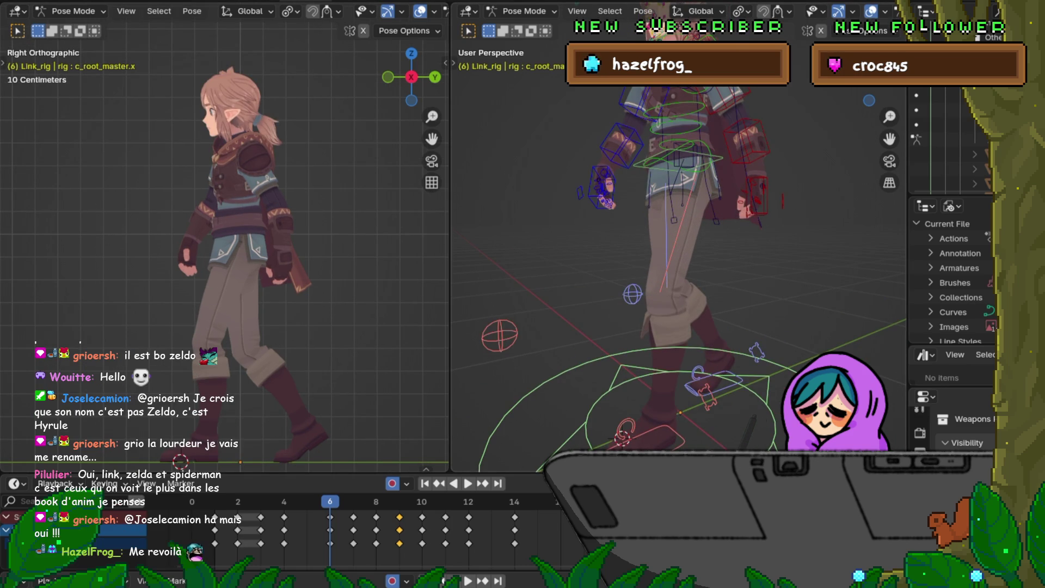
mouse_move(681, 245)
alt+middle_down()
mouse_move(724, 240)
mouse_move(659, 239)
mouse_move(659, 256)
mouse_move(659, 239)
mouse_move(768, 240)
alt+middle_up()
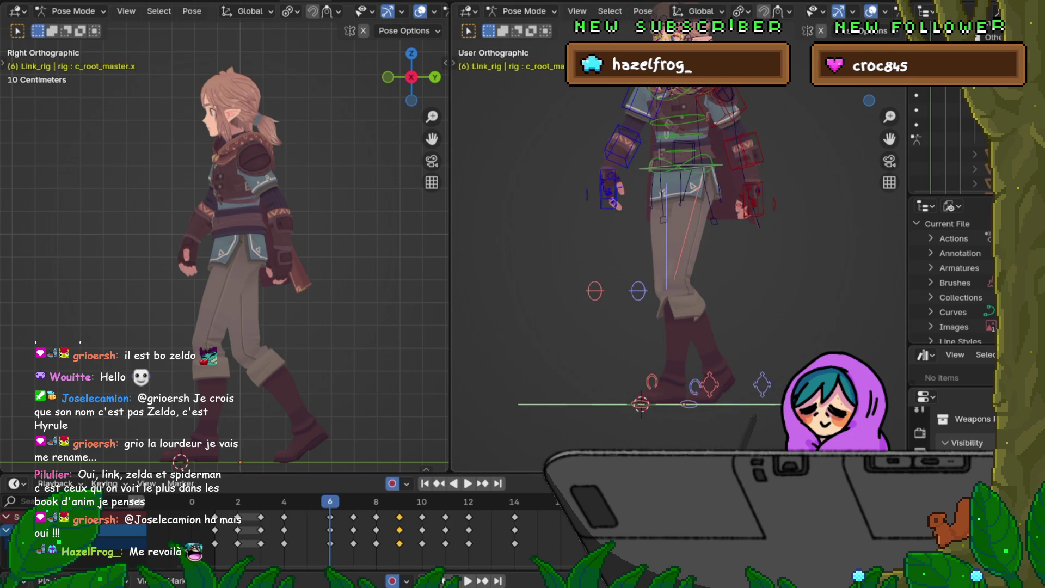
scroll(675, 239, down, 5)
middle_drag(675, 239, 700, 228)
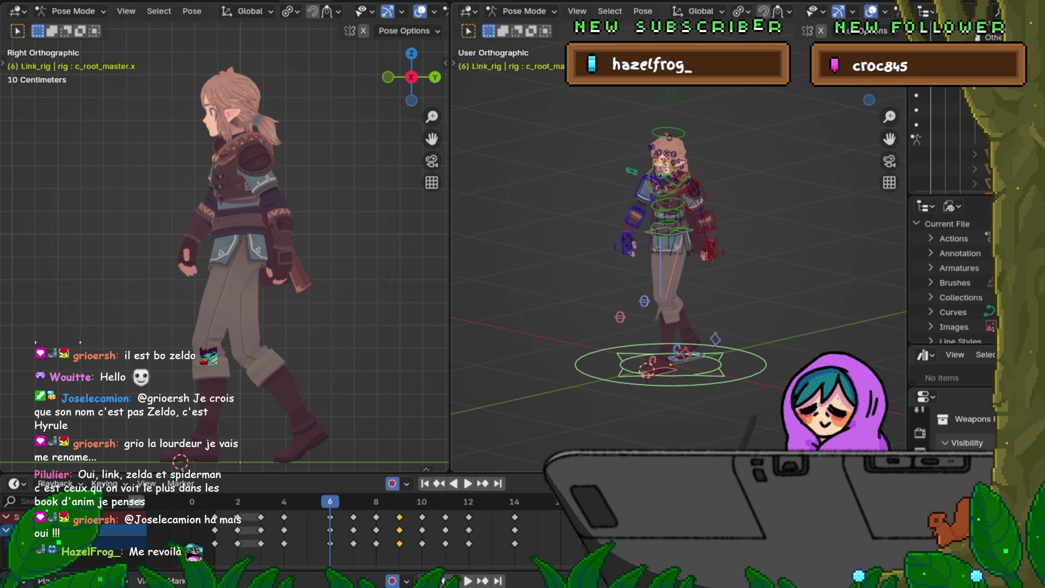
Flip between frames 4 and 6, ending on frame 6.
key(Down)
key(Up)
key(Down)
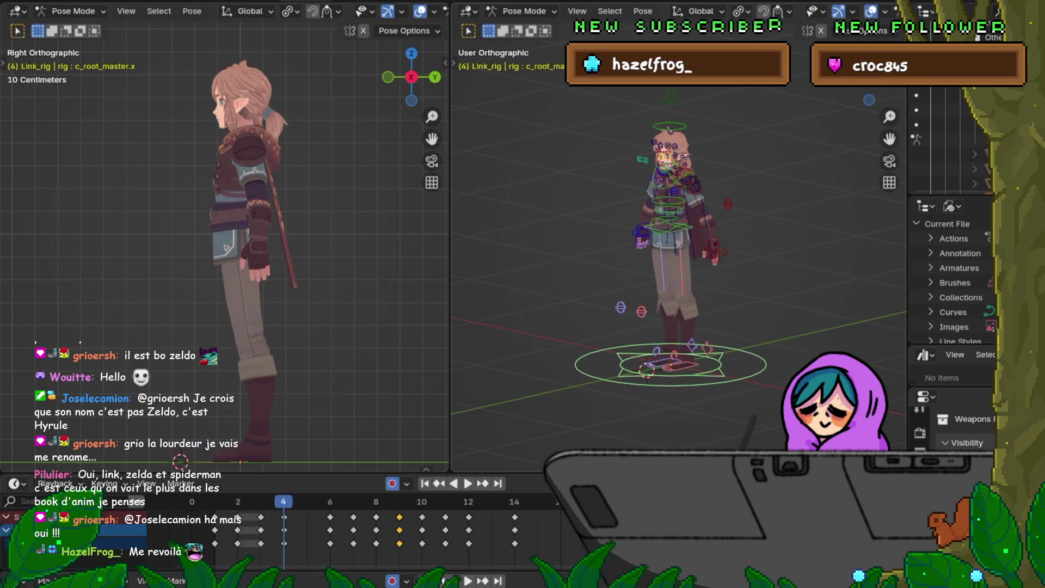
key(Up)
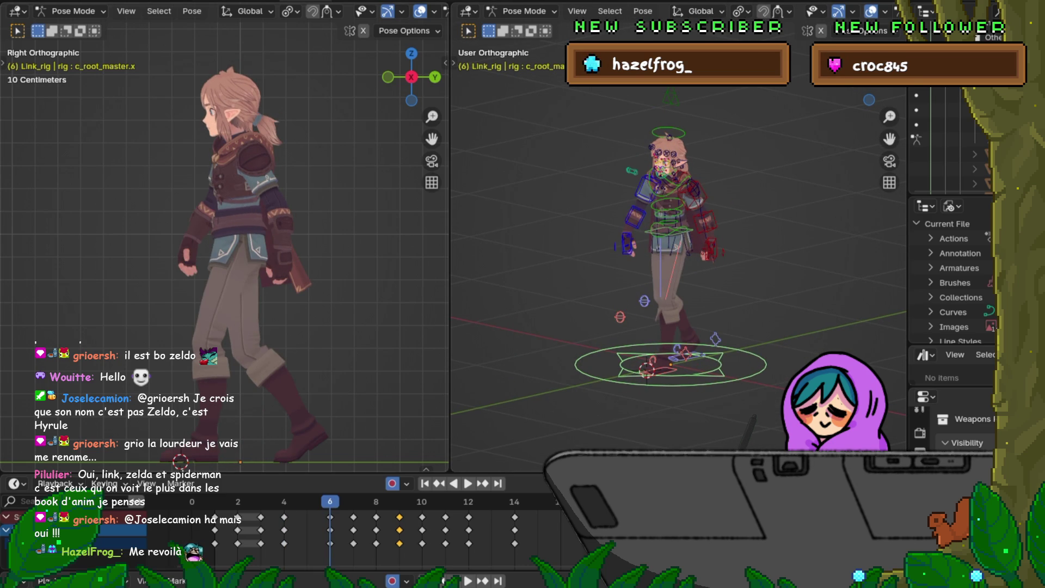
key(Right)
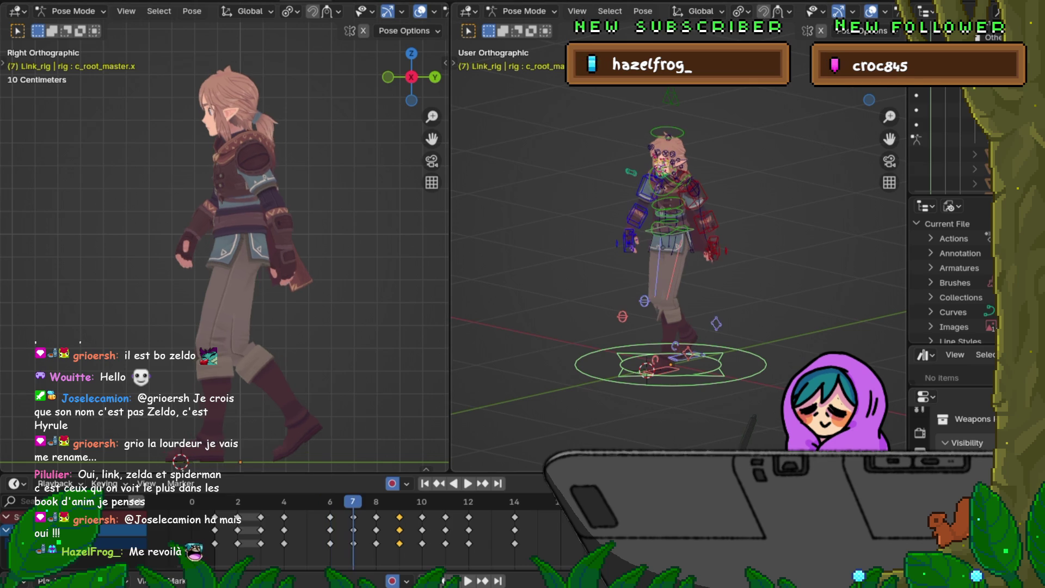
key(Left)
key(Right)
key(Left)
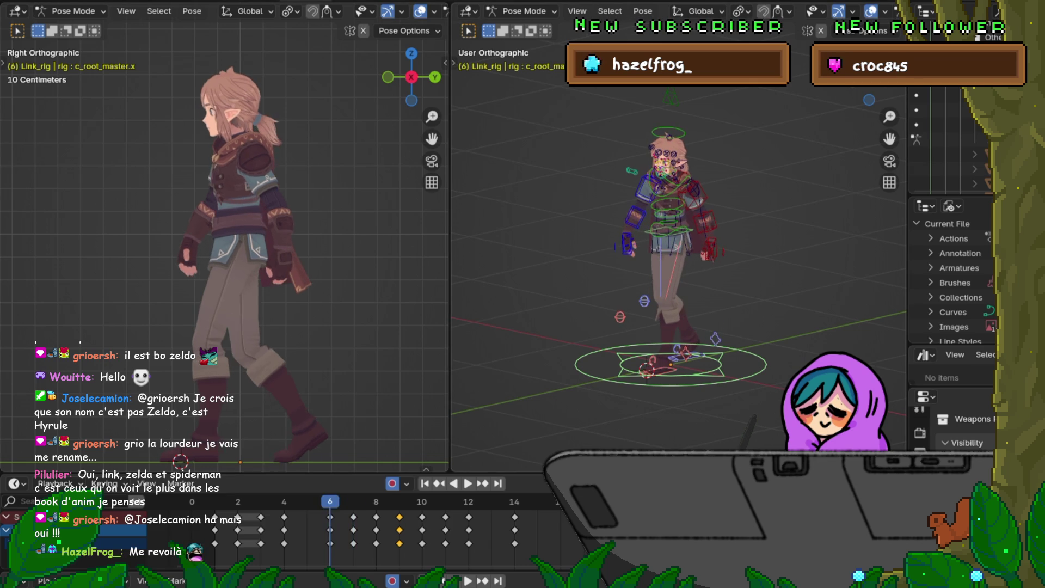
key(Right)
key(Right)
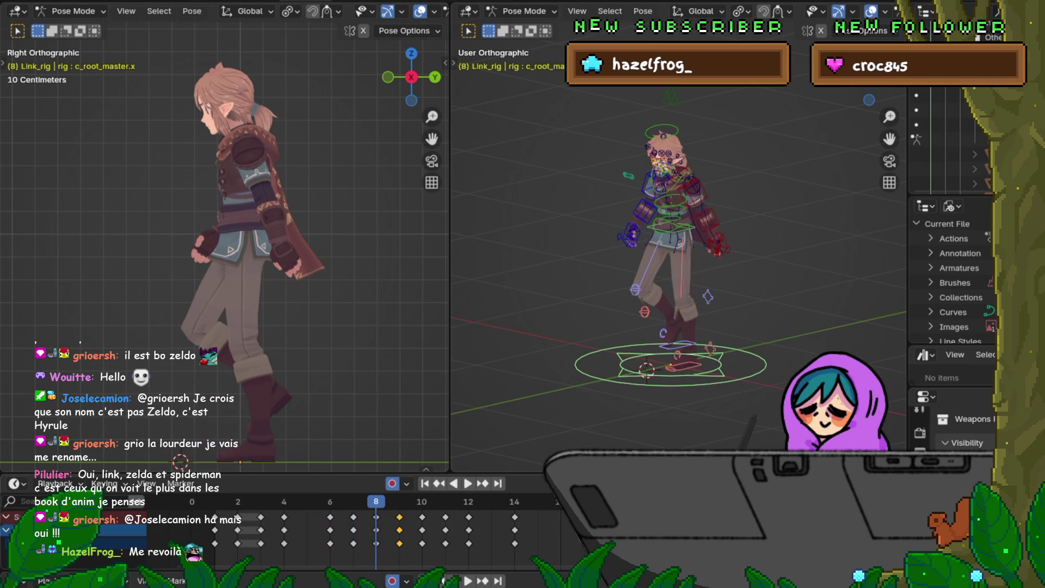
key(Right)
key(Left)
key(Right)
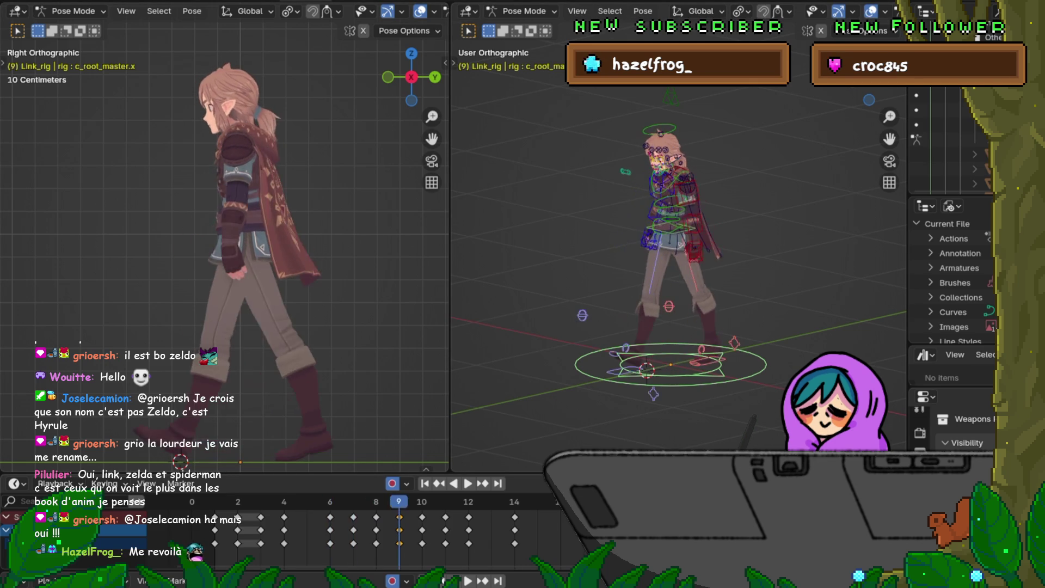
key(Right)
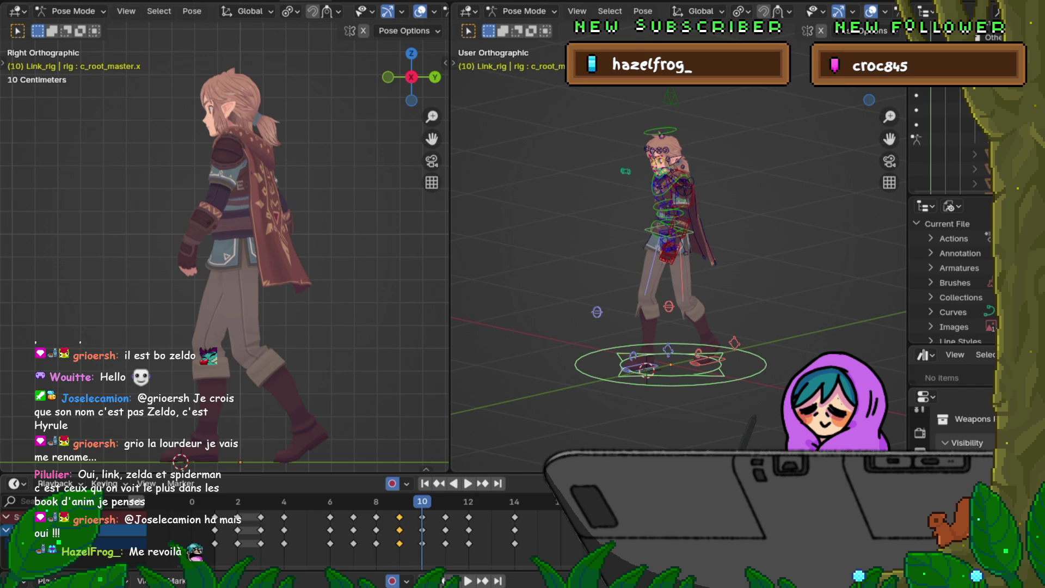
key(Left)
key(Left)
key(Left)
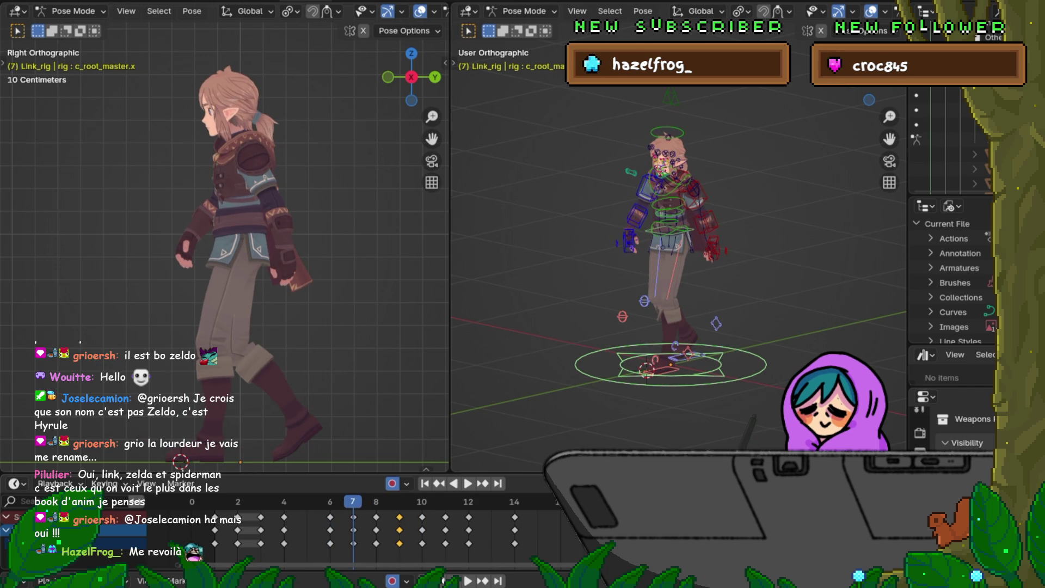
Copy the frame 7 pose keys and paste them mirrored onto frame 11.
alt+click(353, 529)
right_click(311, 526)
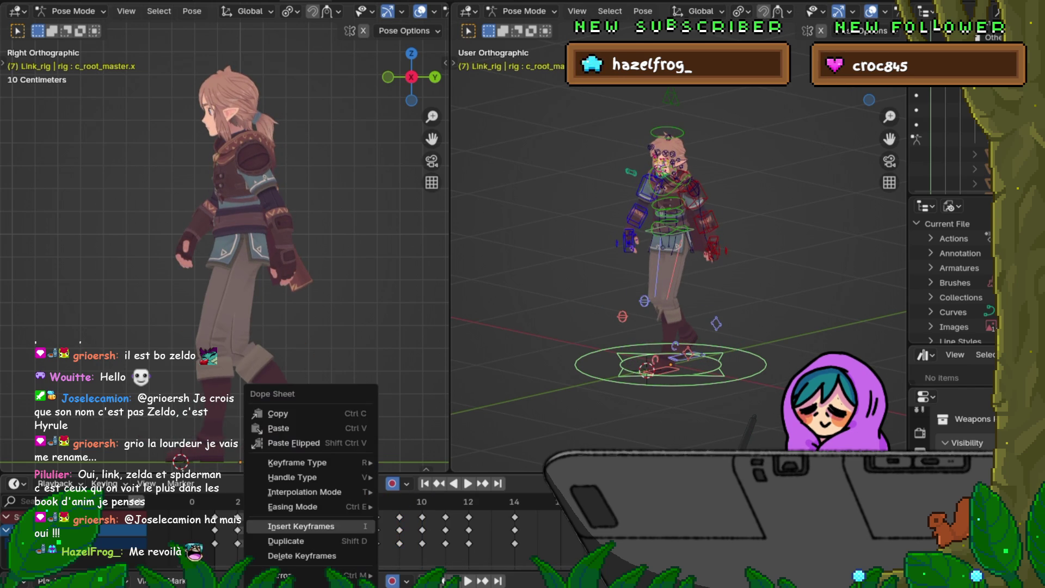
click(311, 414)
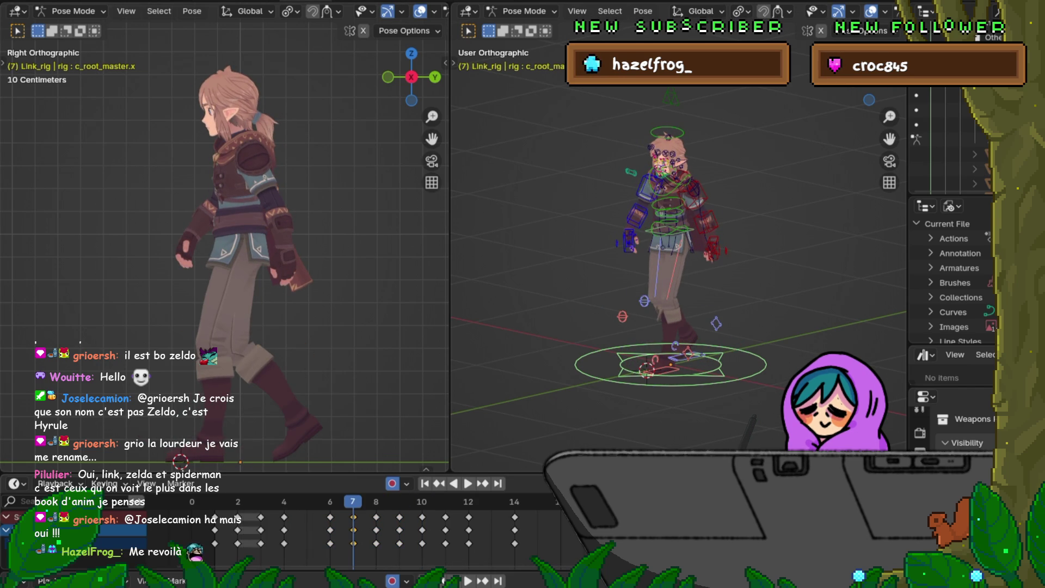
key(Left)
key(Right)
key(Right)
key(Right)
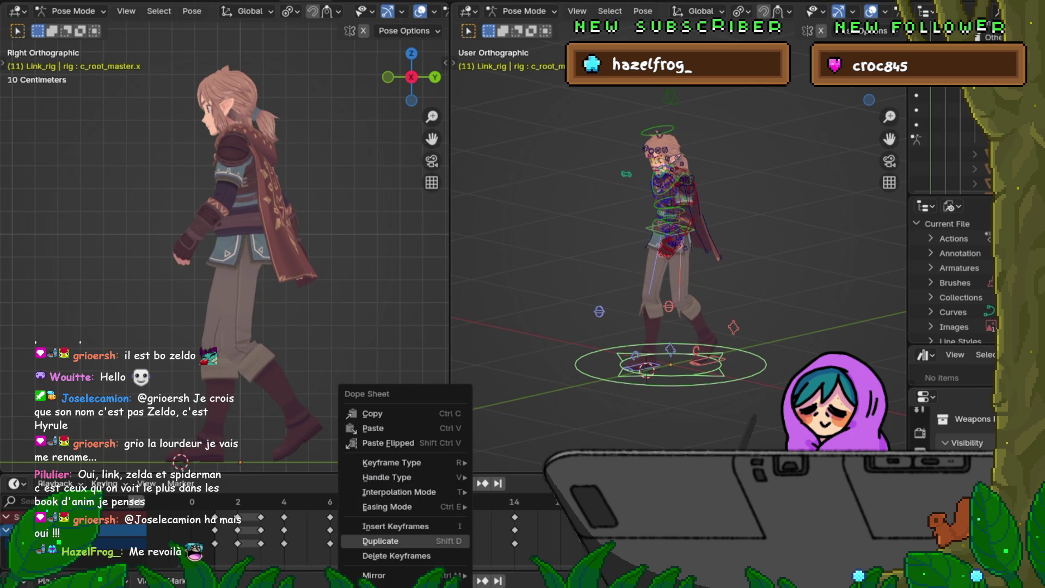
right_click(406, 542)
click(405, 443)
Copy the frame 9 pose keys and paste them mirrored onto frame 13.
key(Left)
key(Left)
key(Left)
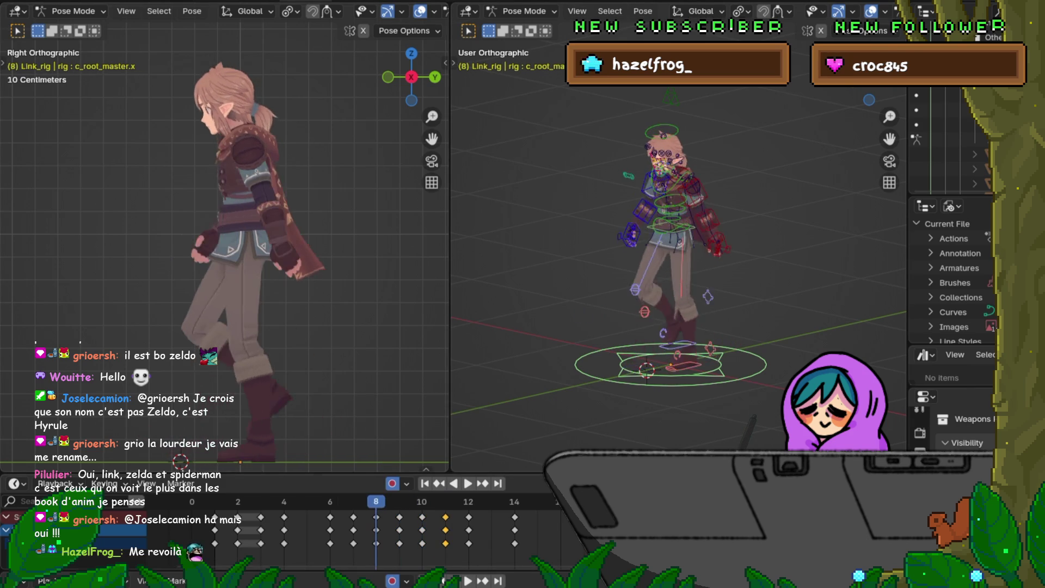
key(ctrl+k)
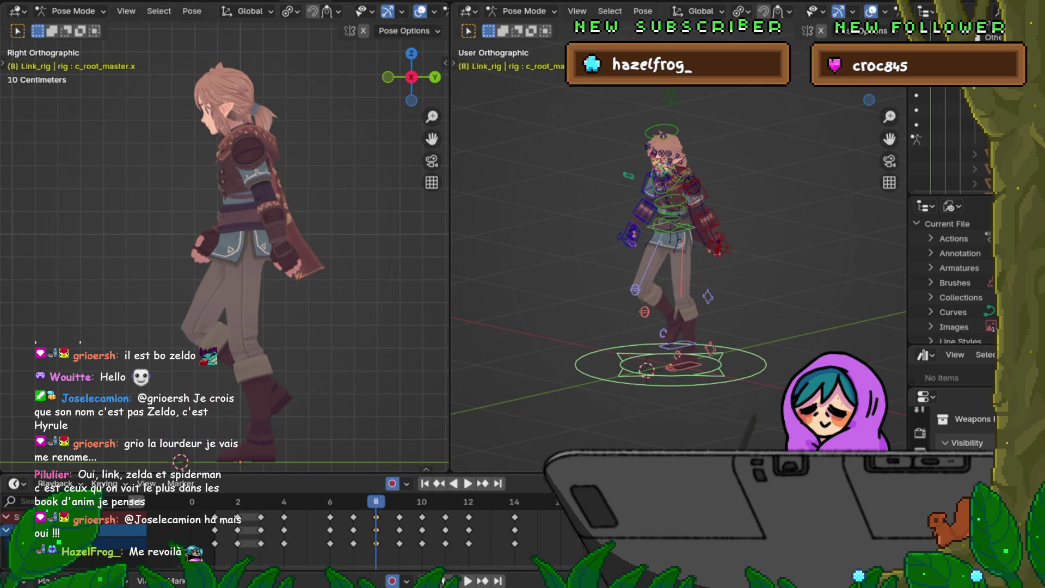
key(Right)
drag(390, 511, 412, 555)
right_click(408, 544)
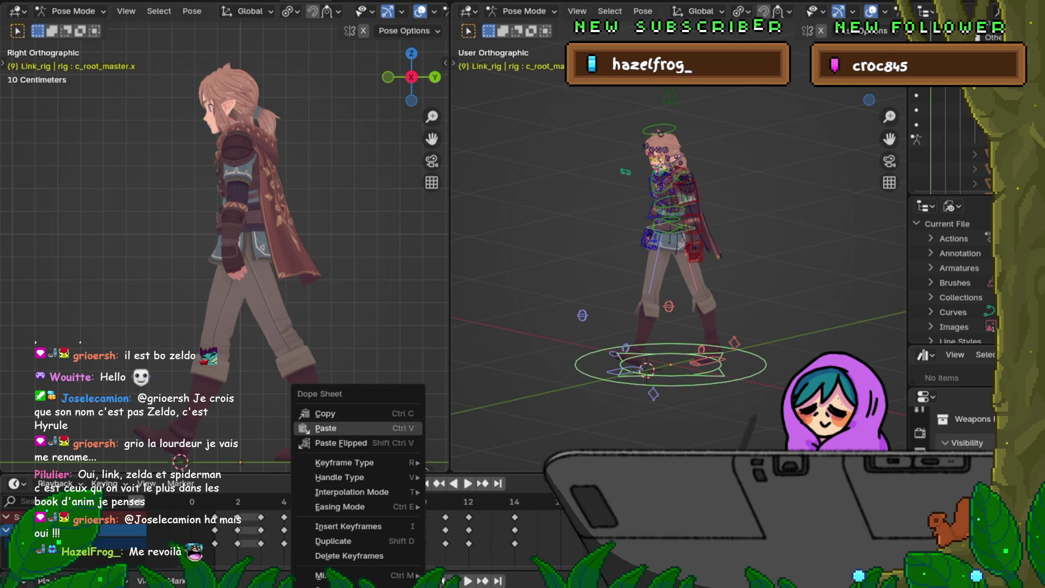
click(381, 414)
key(Right)
key(Right)
key(space)
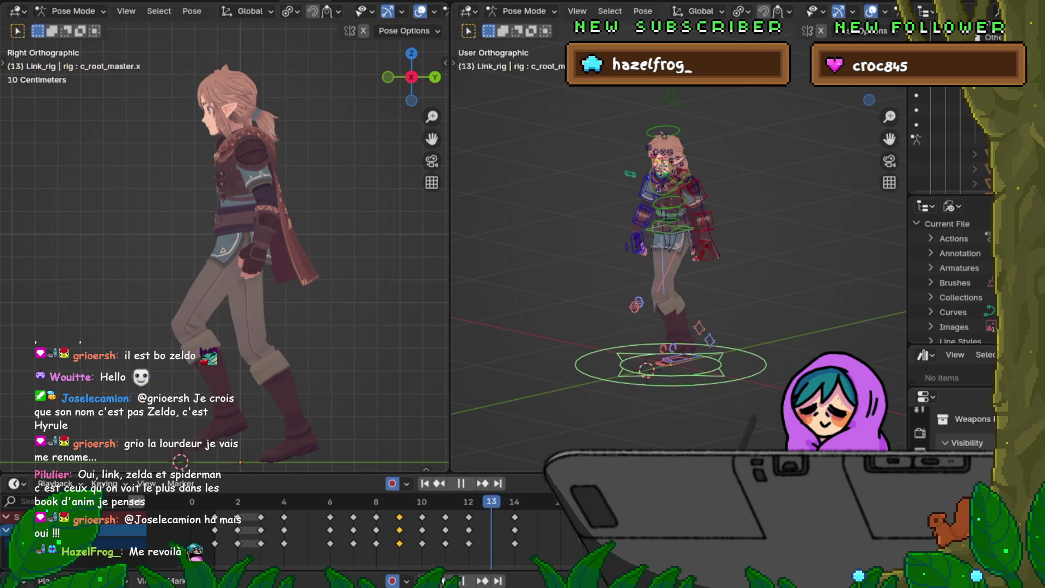
right_click(409, 544)
click(414, 443)
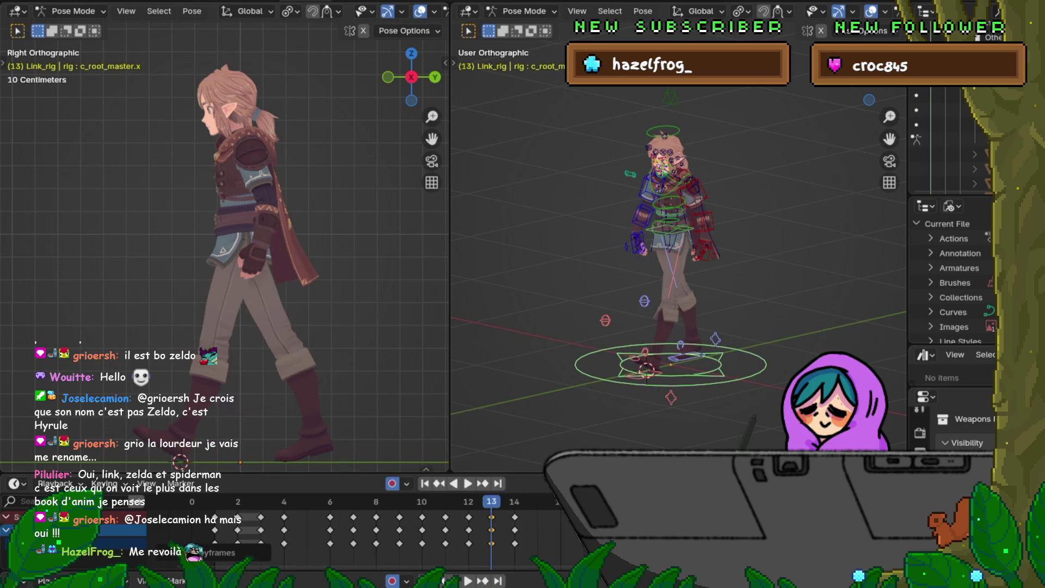
Review frames 6 to 13 with playback, then select the hip bone in Front view.
key(Left)
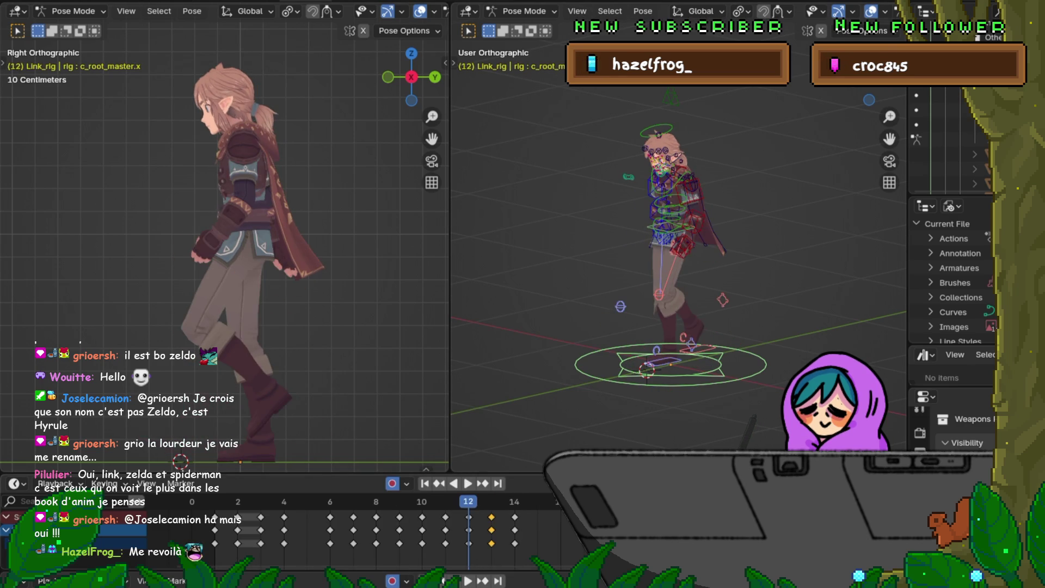
key(Left)
key(Left)
key(Left)
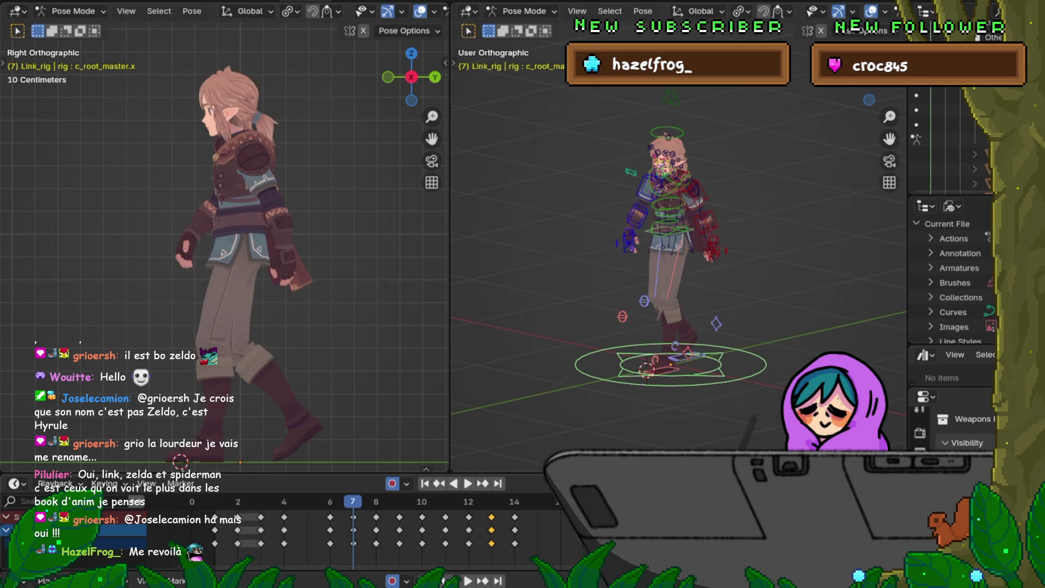
key(Right)
key(Right)
key(Right)
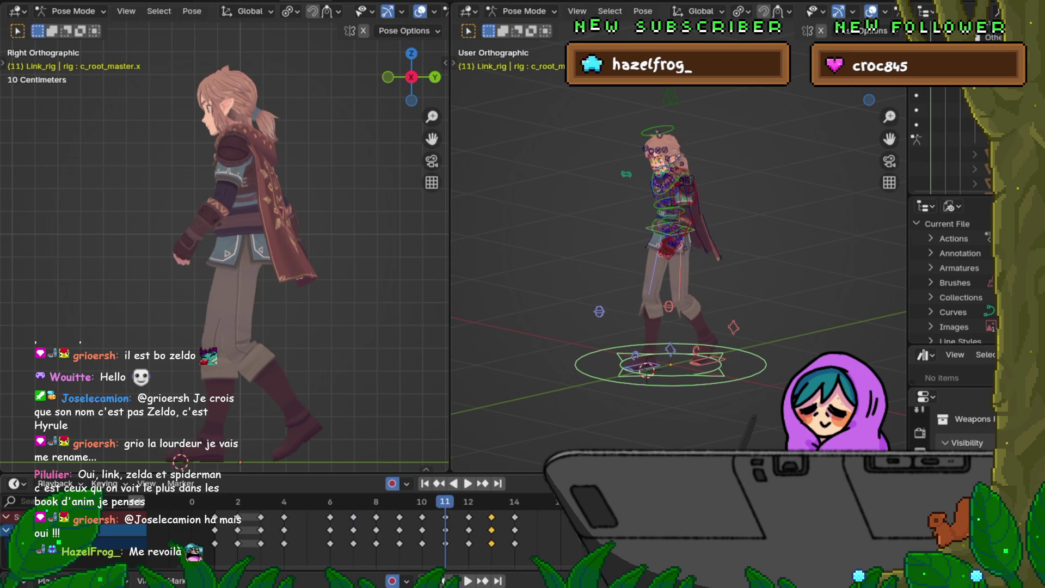
key(Right)
key(Right)
key(Right)
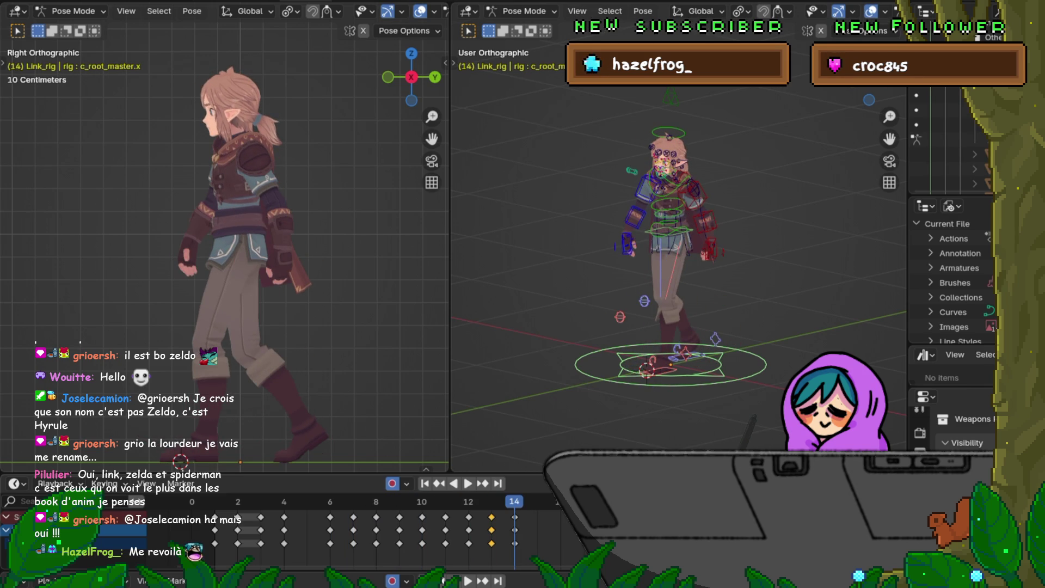
key(Left)
key(Left)
key(Left)
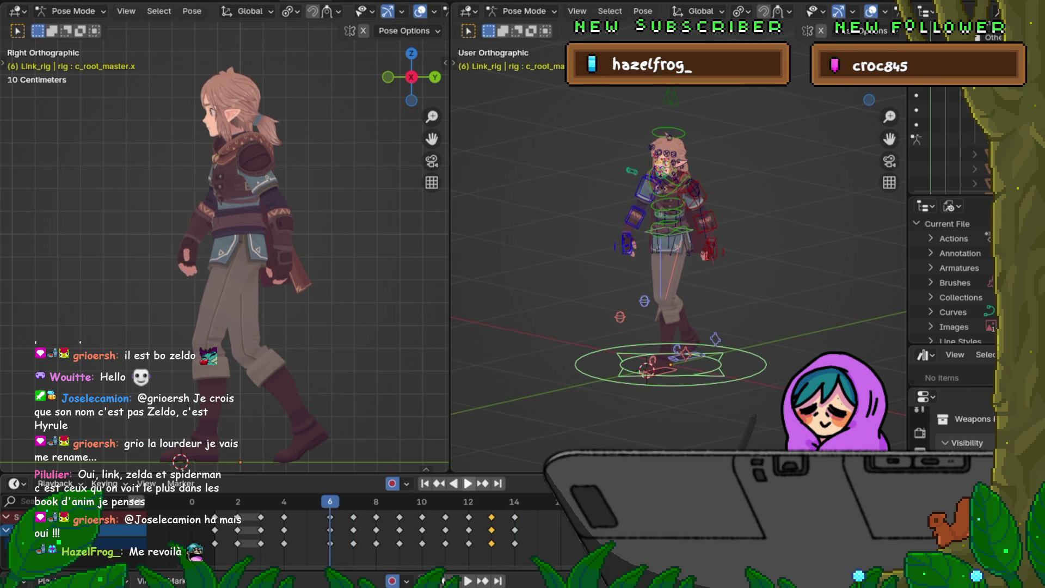
key(space)
key(Escape)
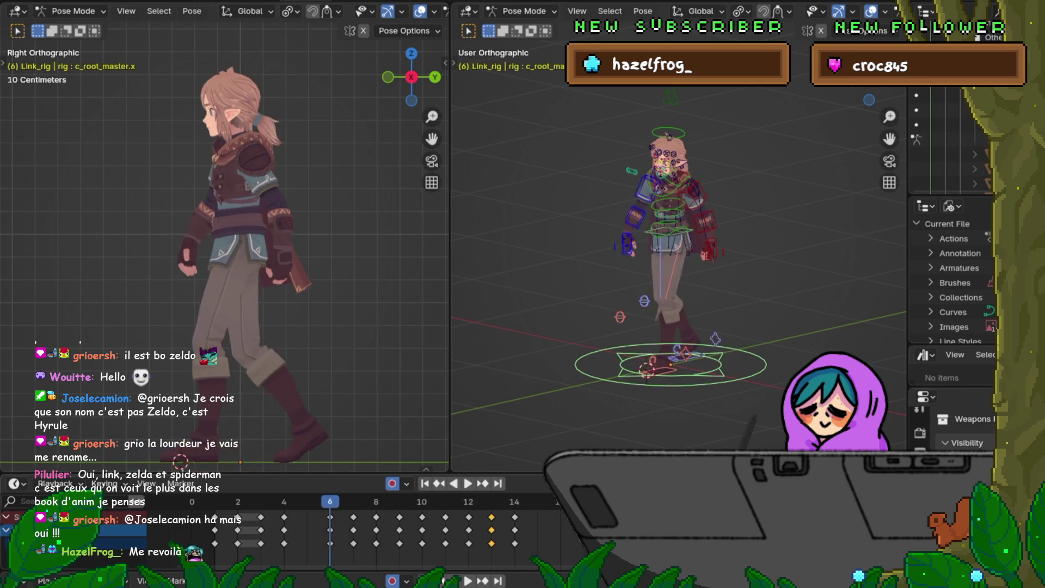
key(space)
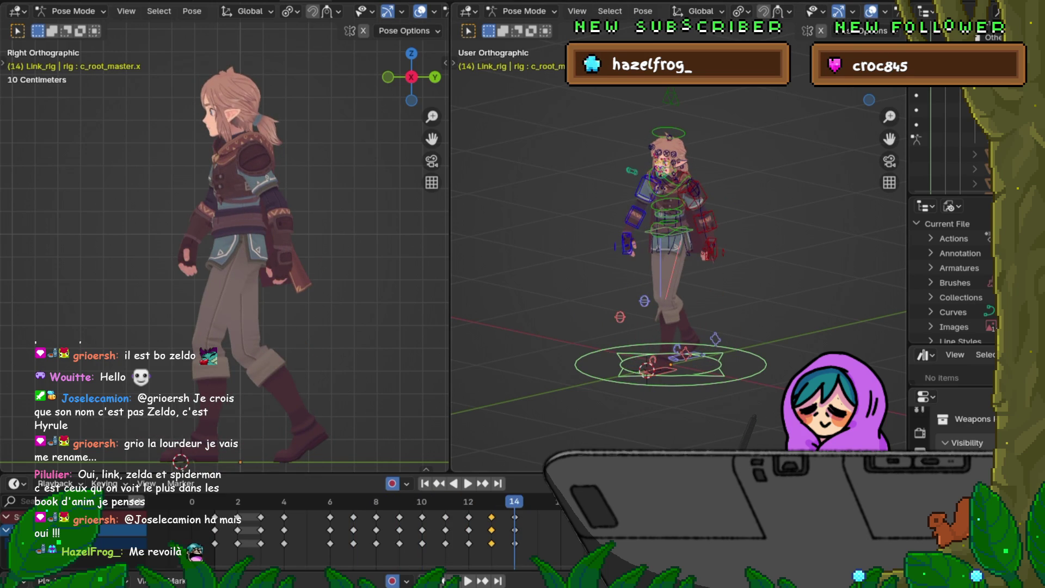
click(669, 230)
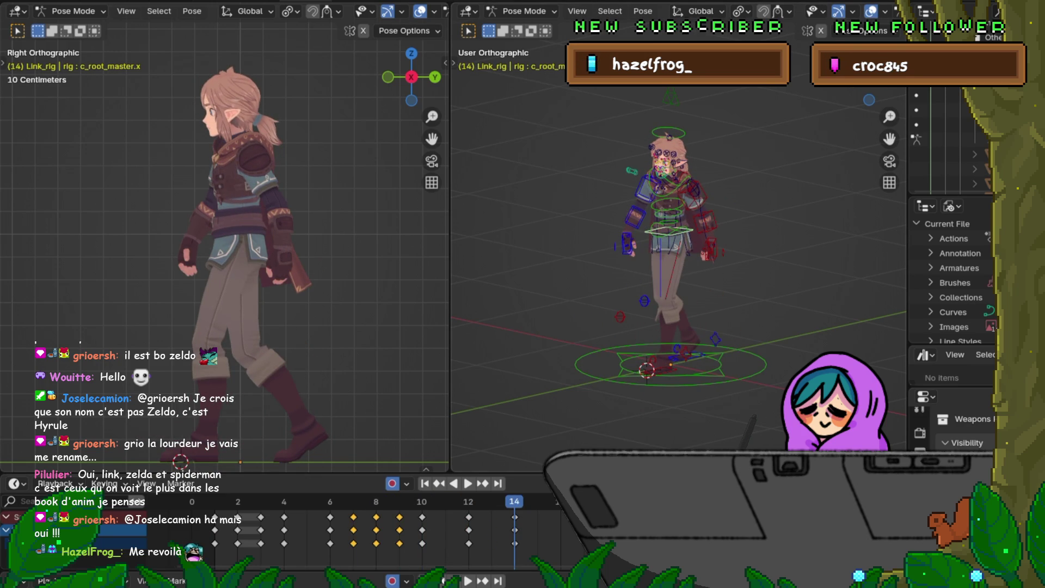
key(KP_1)
Copy the hip keys on frame 7 in the Dope Sheet.
scroll(680, 229, up, 8)
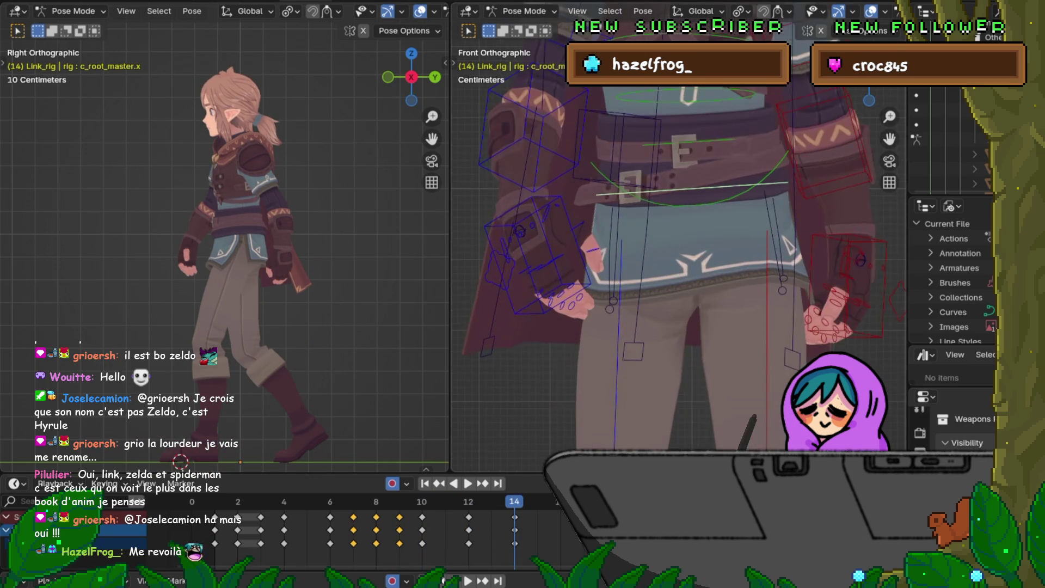
scroll(680, 228, down, 6)
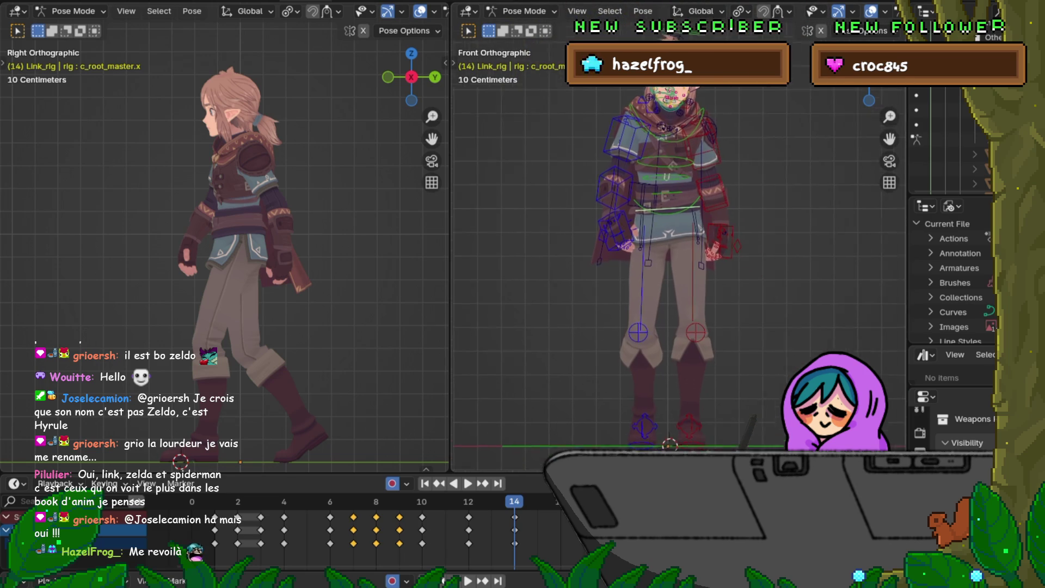
key(Left)
key(Left)
key(Left)
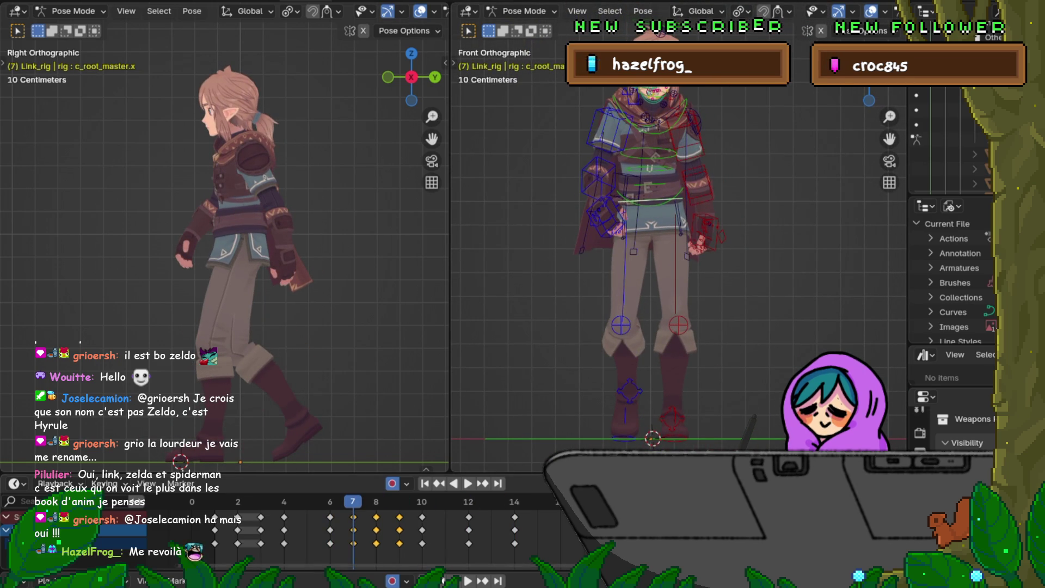
click(354, 543)
right_click(354, 543)
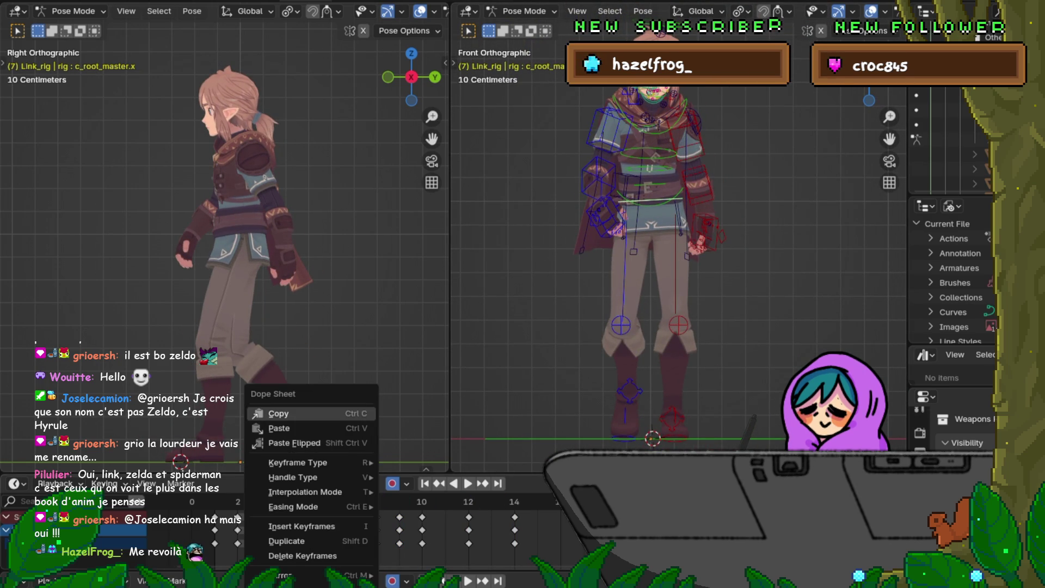
click(294, 413)
Paste the frame 7 hip pose flipped at frame 11 and as-is at frame 9.
key(Right)
key(Right)
key(Right)
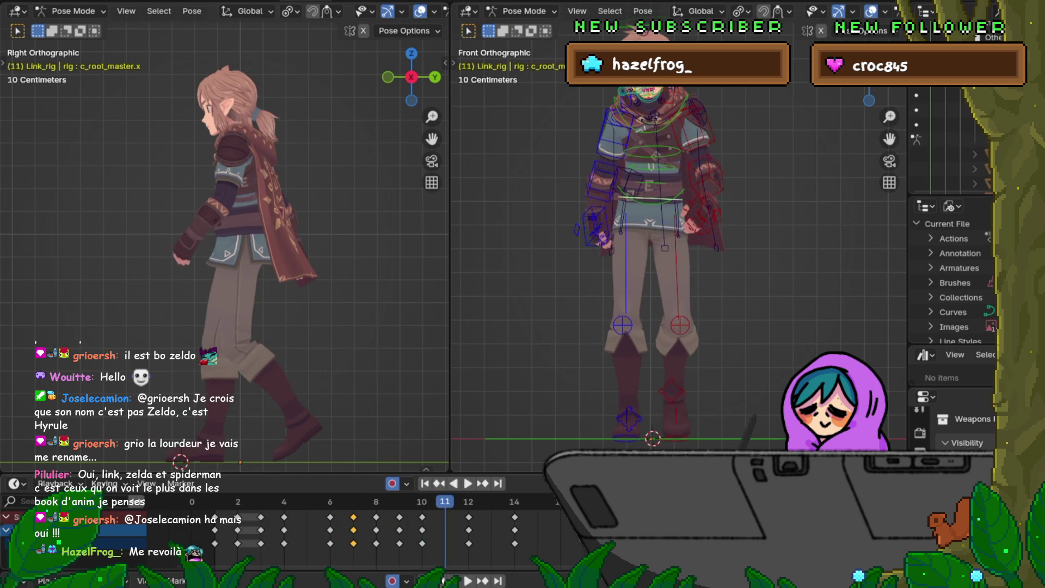
right_click(381, 413)
click(387, 442)
key(Left)
key(Left)
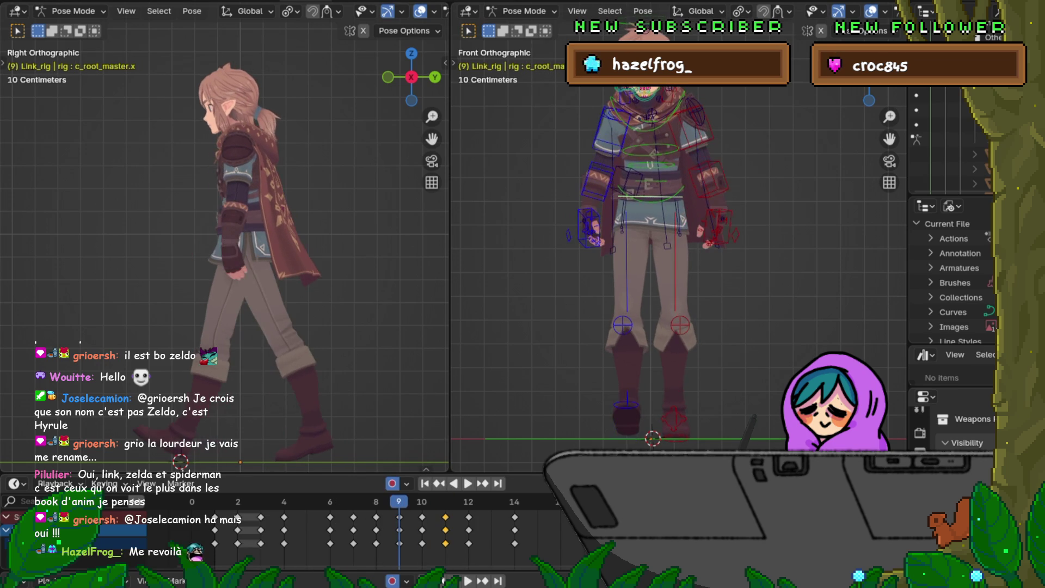
right_click(359, 443)
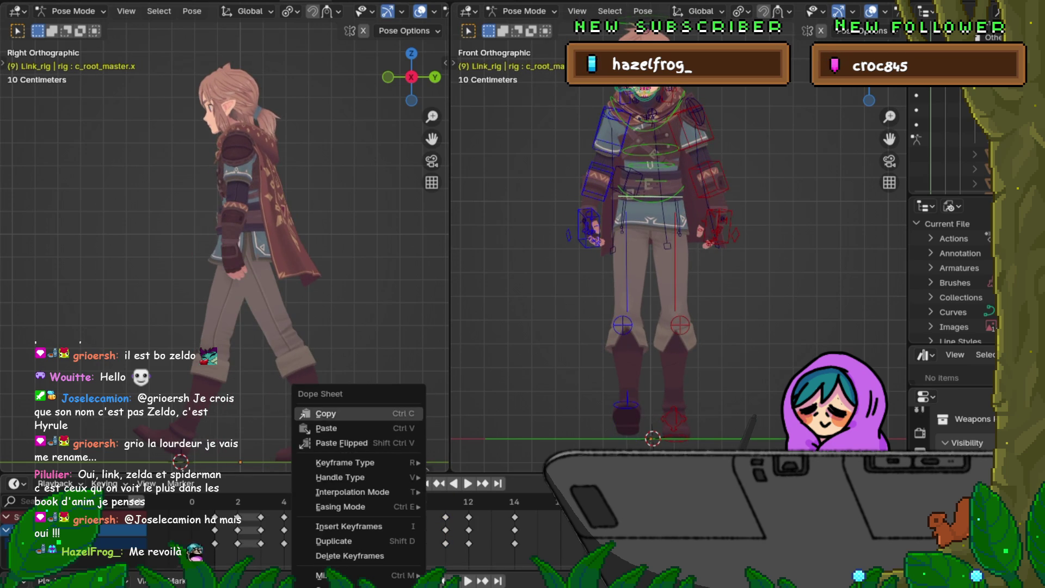
click(359, 428)
Paste the pose at frame 13, play the walk cycle, and return to frame 9.
key(Right)
key(Right)
key(Right)
right_click(413, 526)
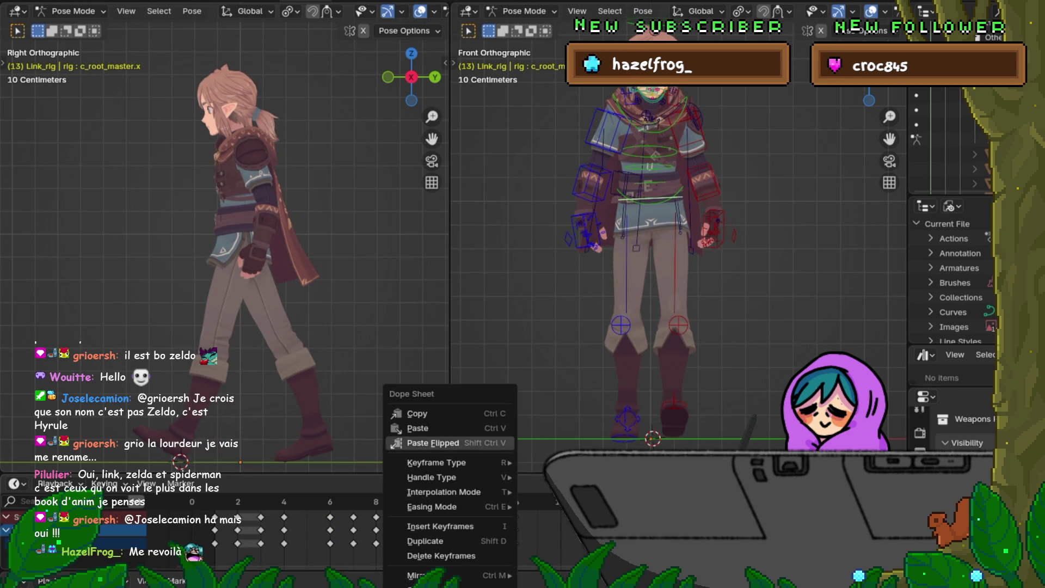
click(413, 443)
key(space)
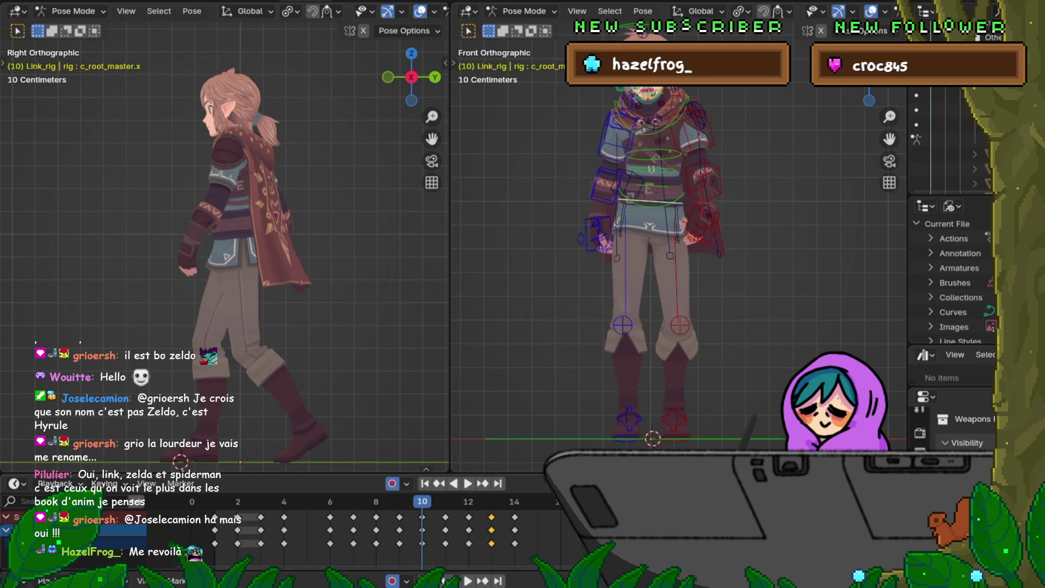
key(Left)
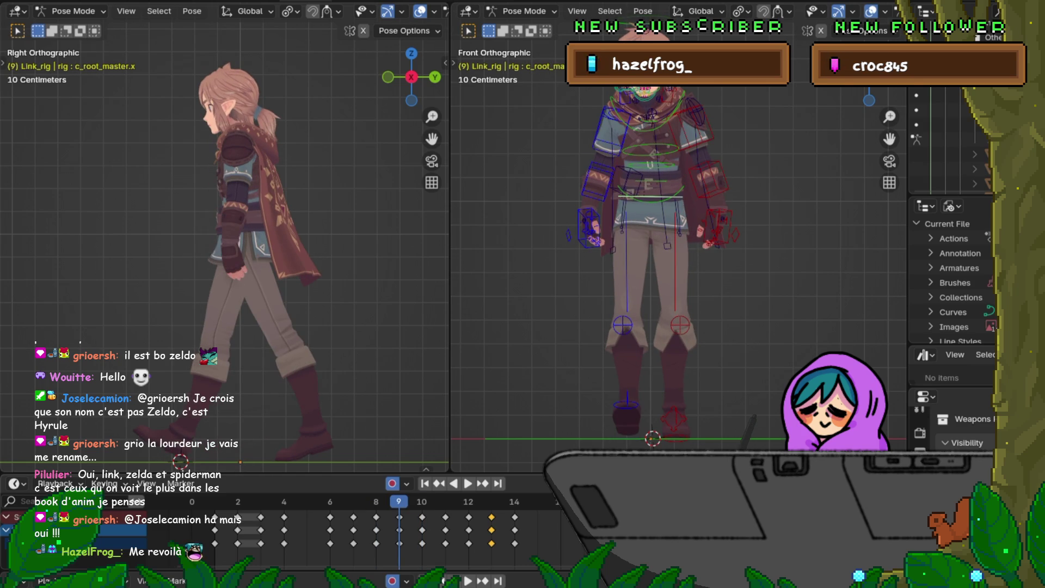
Enlarge the bottom timeline, switch it to the Graph Editor, and frame the rig's curves.
drag(326, 473, 327, 430)
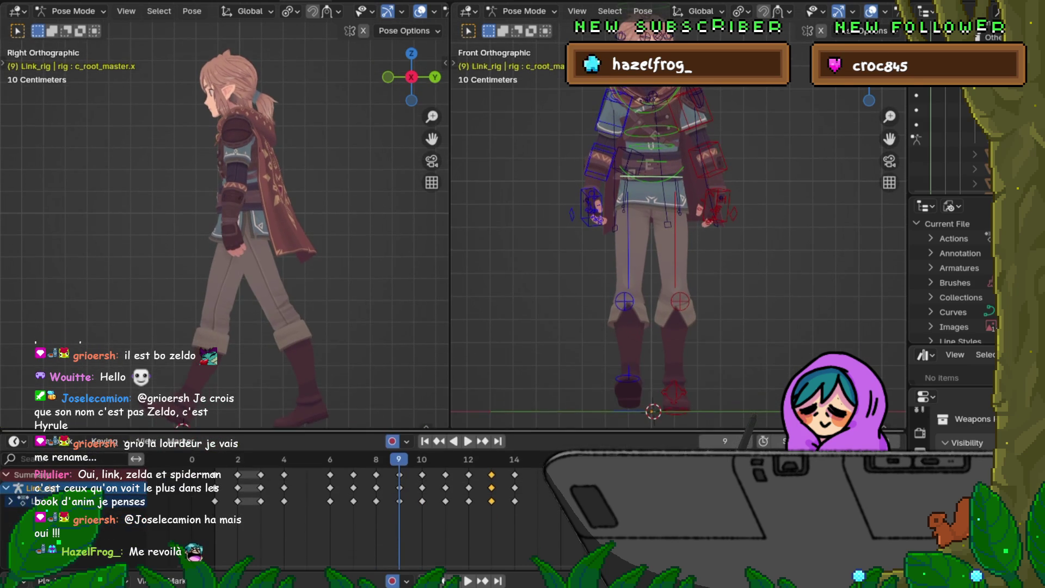
click(15, 441)
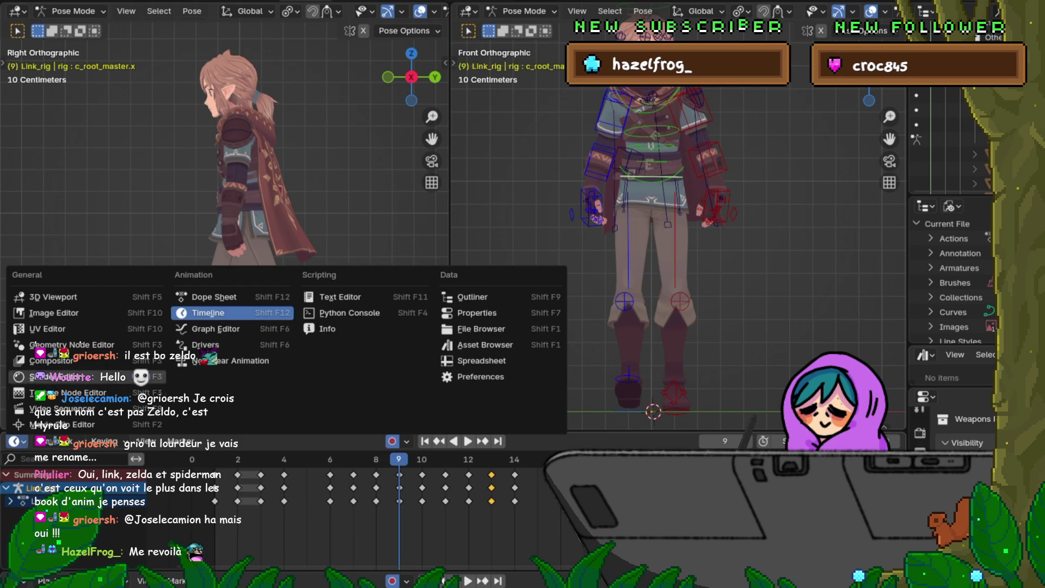
click(215, 329)
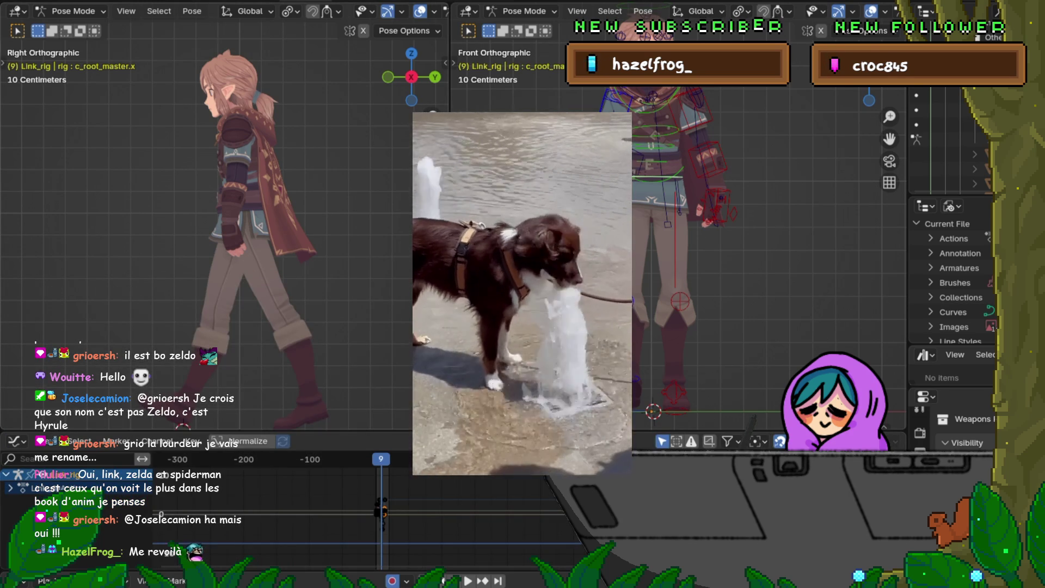
middle_drag(300, 539, 407, 510)
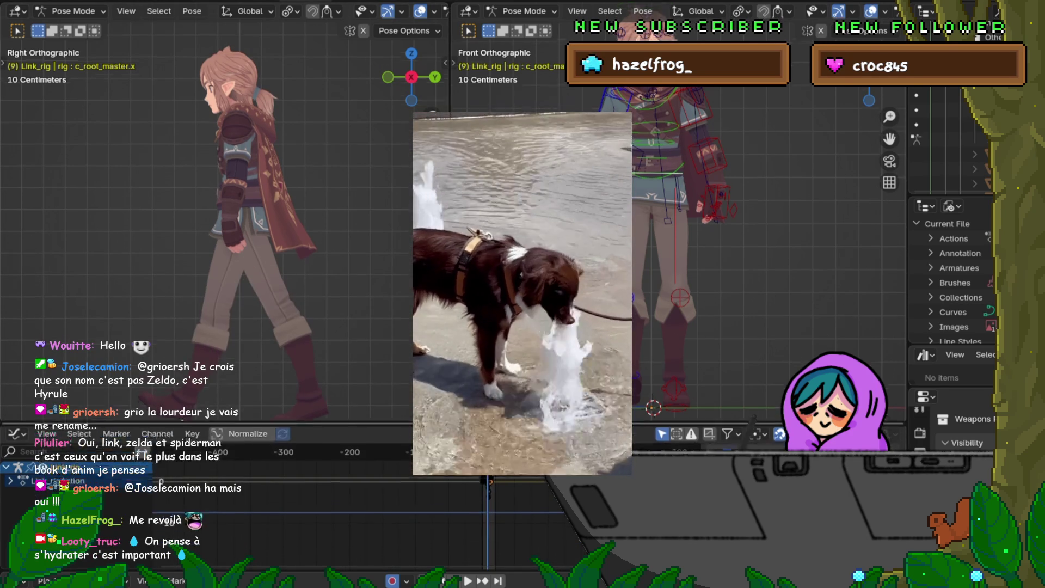
drag(354, 434, 354, 303)
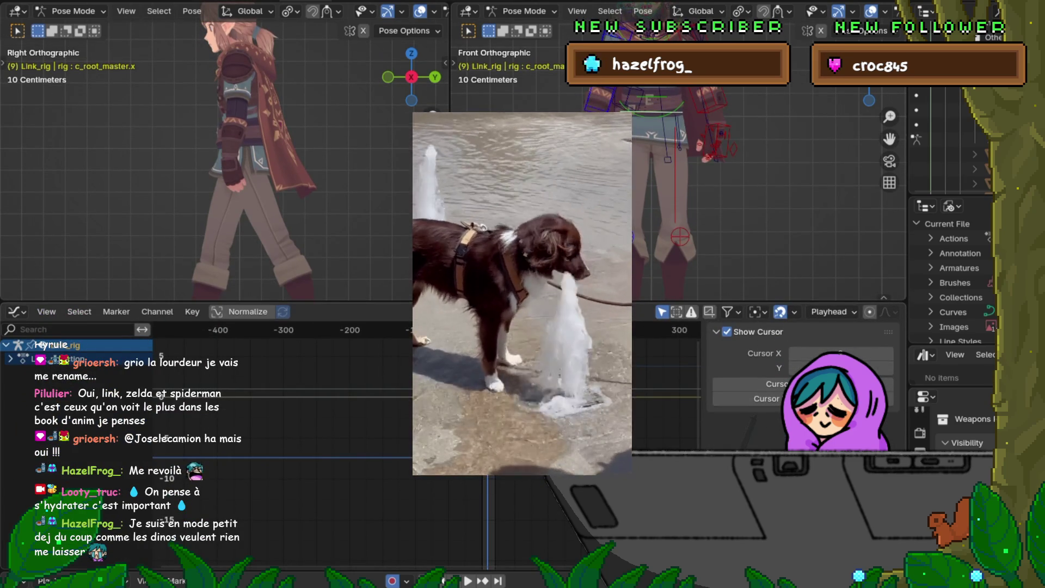
scroll(426, 445, up, 3)
scroll(426, 445, down, 2)
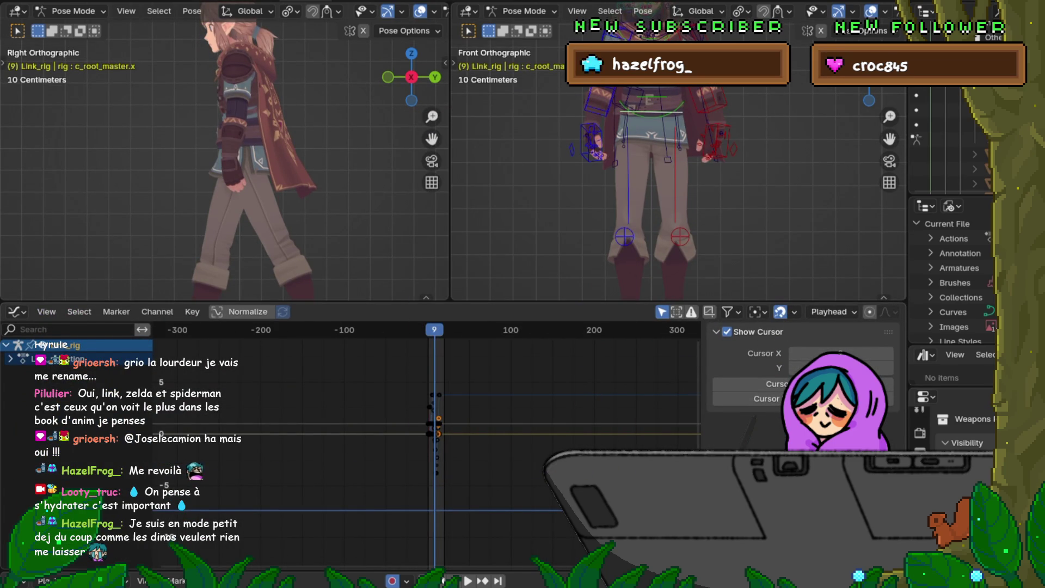
Zoom and recentre the graph, and briefly play the animation to check the motion.
scroll(426, 445, up, 5)
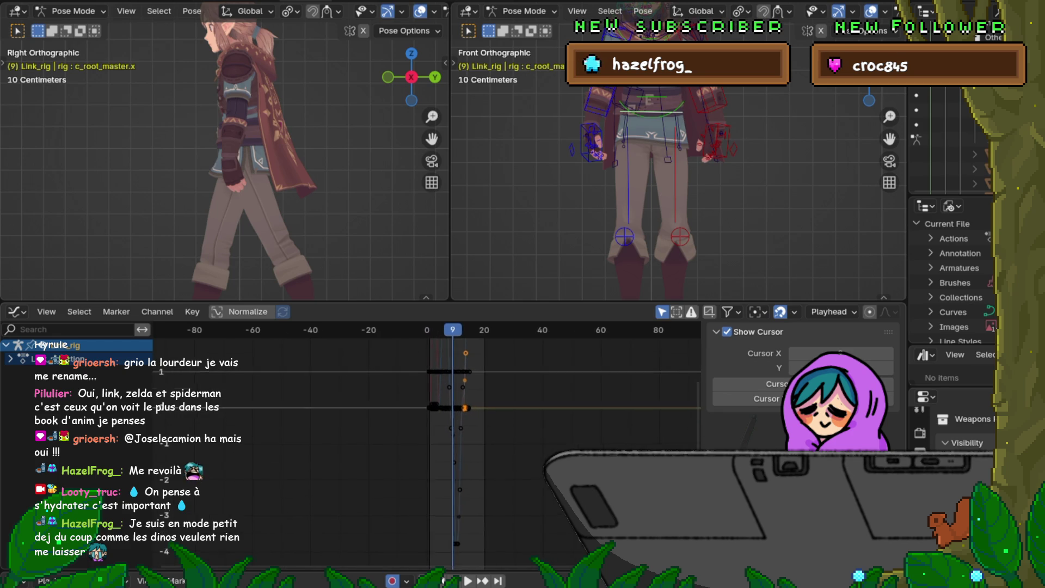
middle_drag(426, 445, 403, 488)
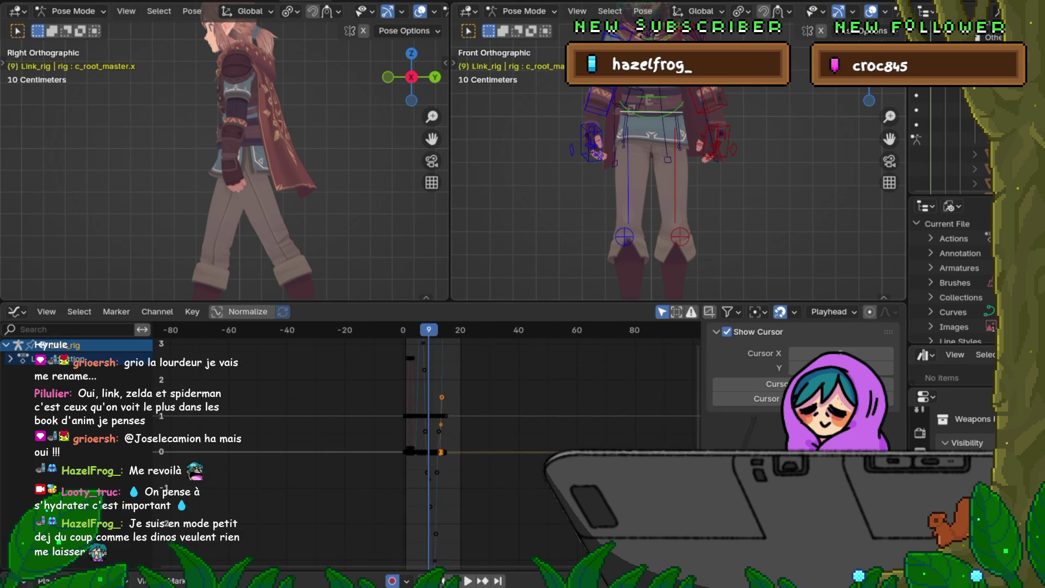
key(space)
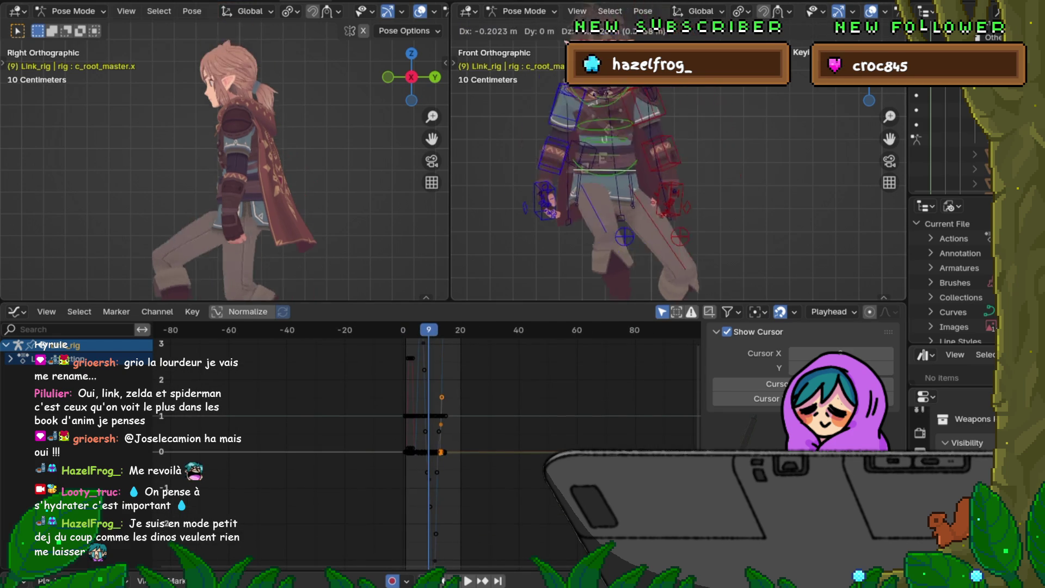
key(Escape)
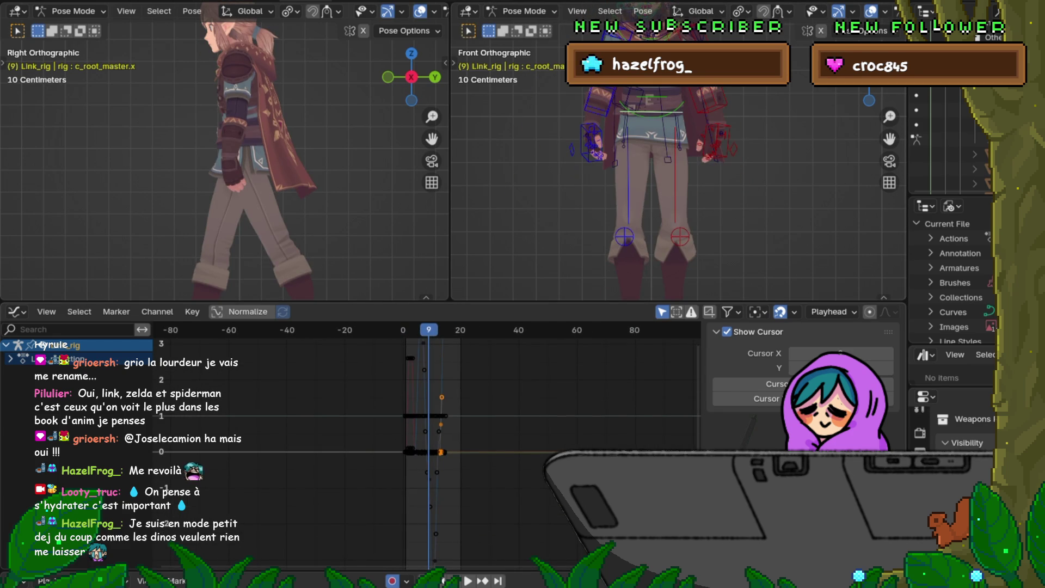
mouse_move(427, 445)
middle_down()
mouse_move(513, 433)
mouse_move(453, 430)
middle_up()
Expand the action to show c_root_master's location, rotation and scale curves, and frame them all.
click(467, 438)
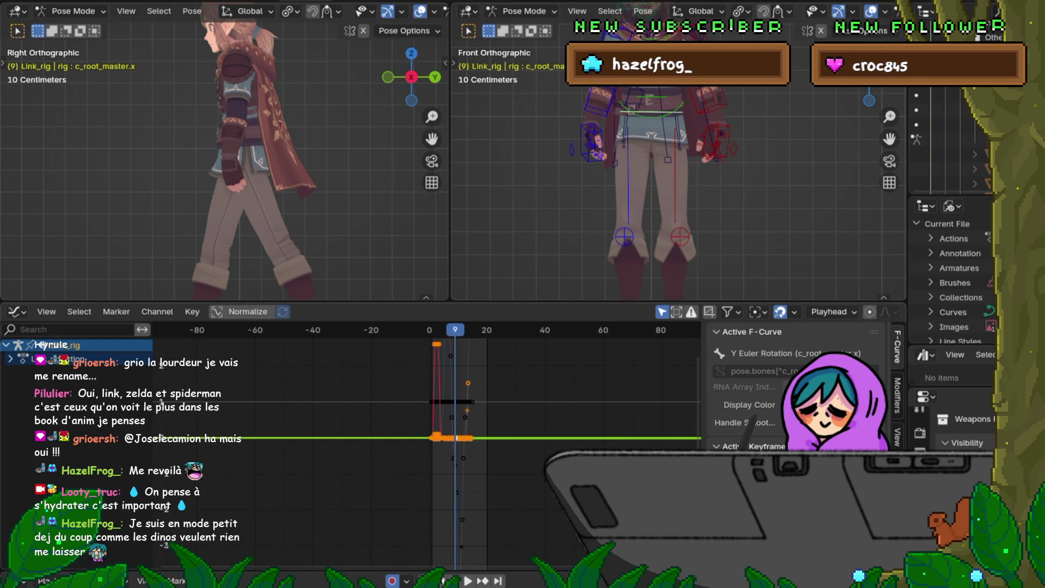
key(alt+a)
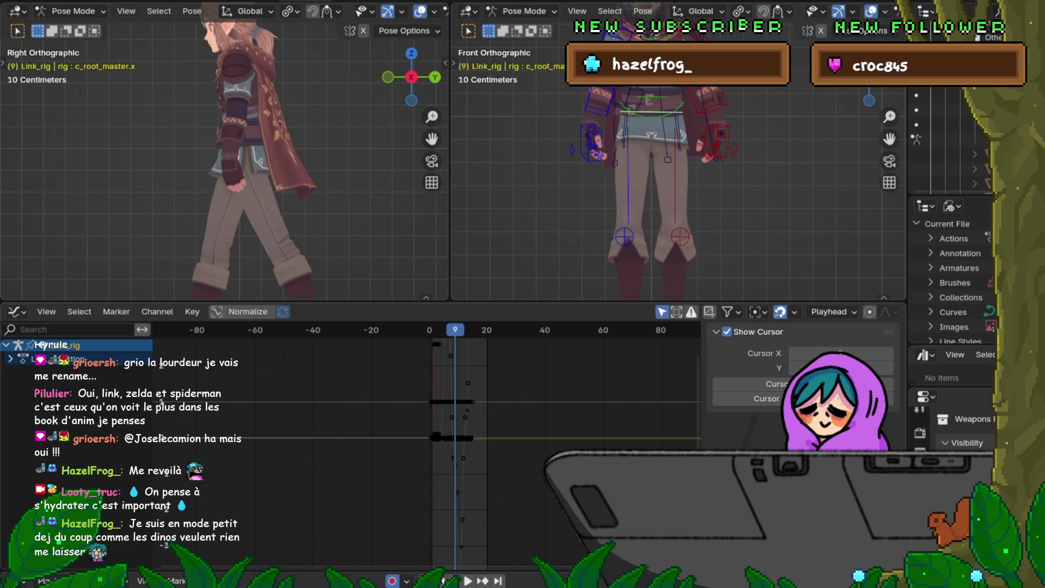
click(9, 358)
click(15, 372)
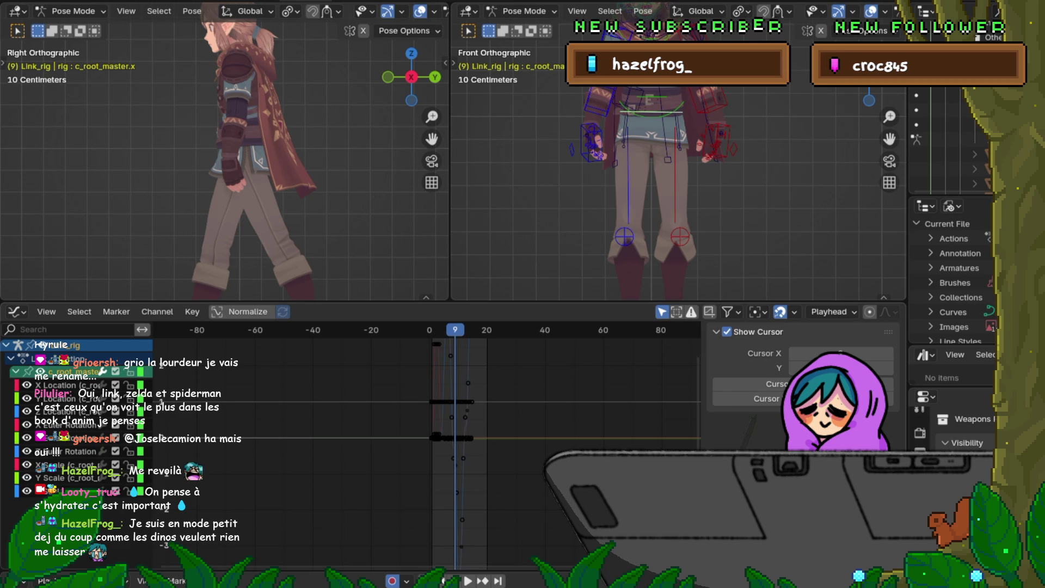
key(Home)
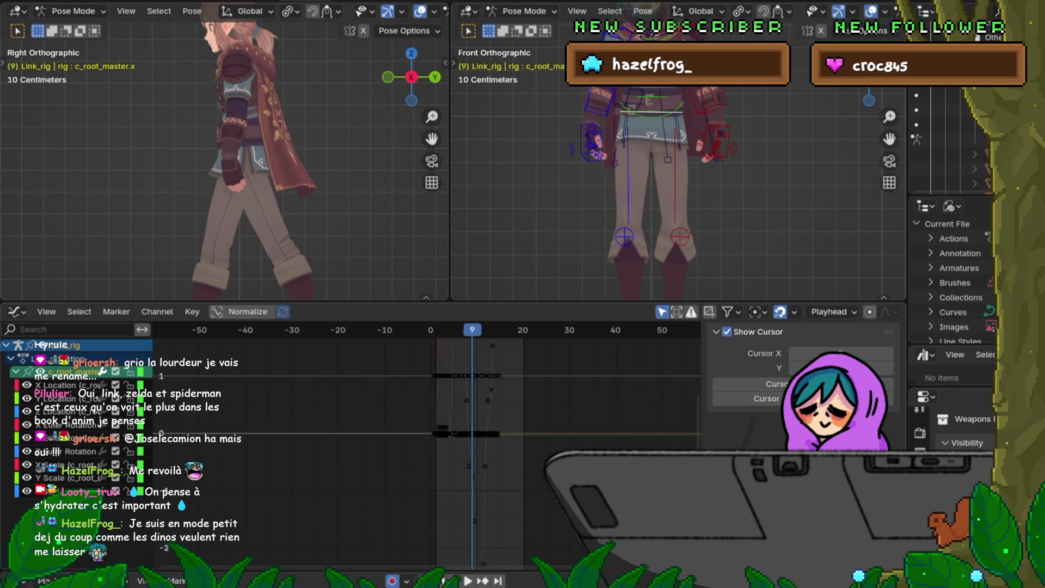
middle_drag(489, 413, 361, 511)
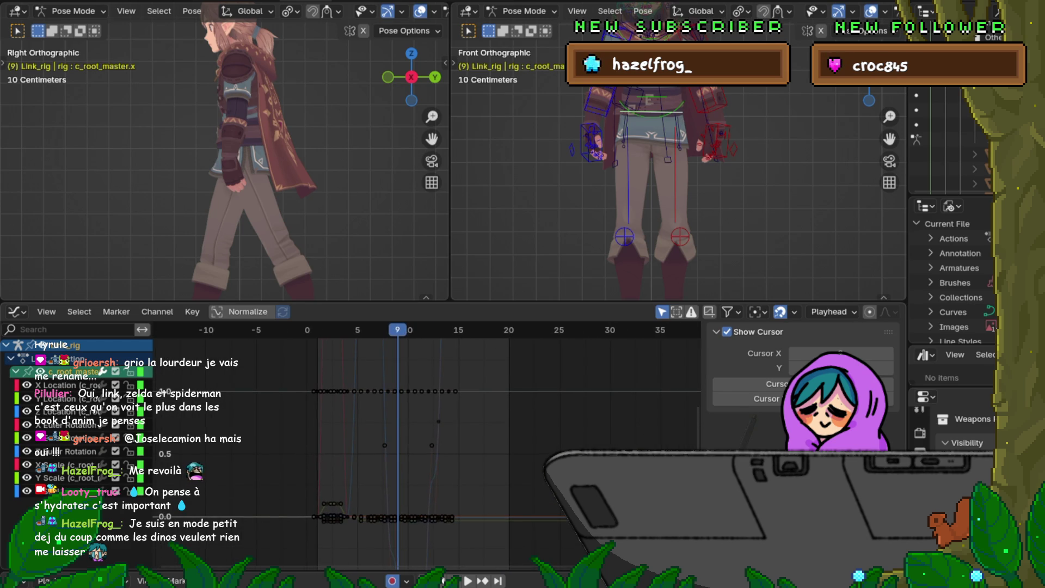
Step back and forth through frames 7–10 to compare poses, ending on frame 8.
key(Left)
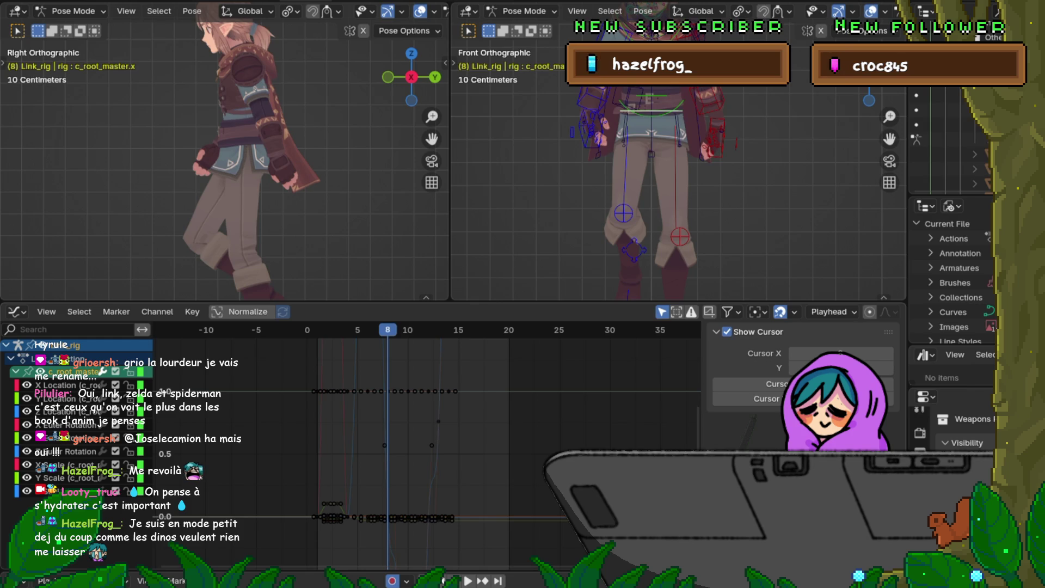
key(Right)
key(Right)
key(Left)
key(Right)
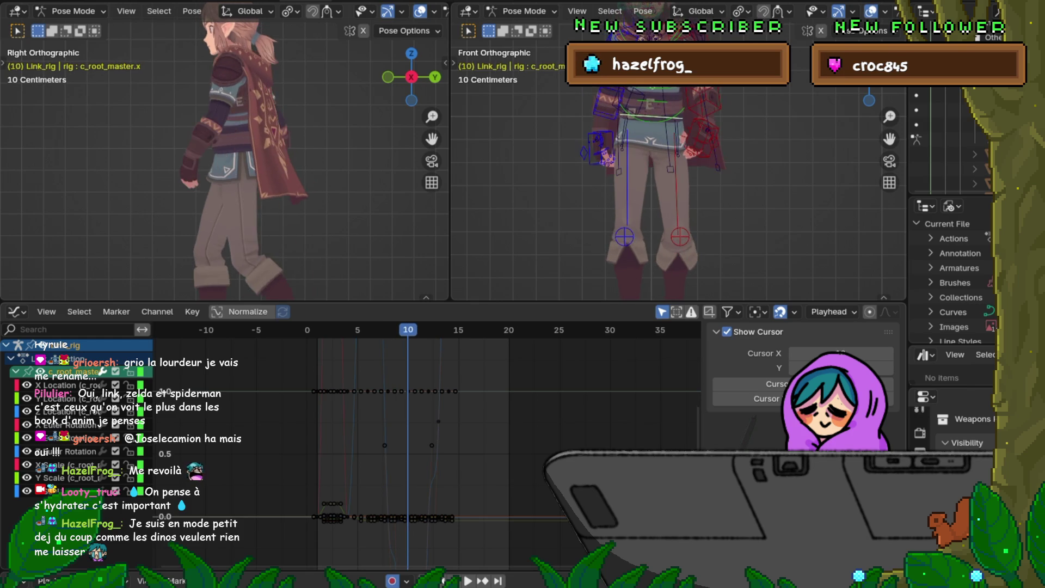
key(Left)
key(Right)
scroll(427, 446, up, 5)
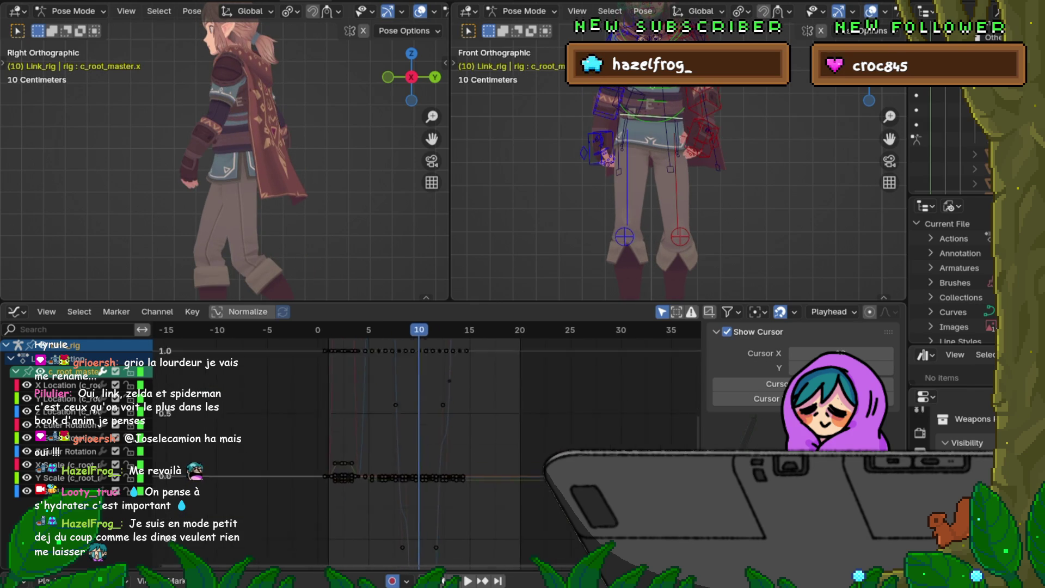
scroll(429, 446, up, 6)
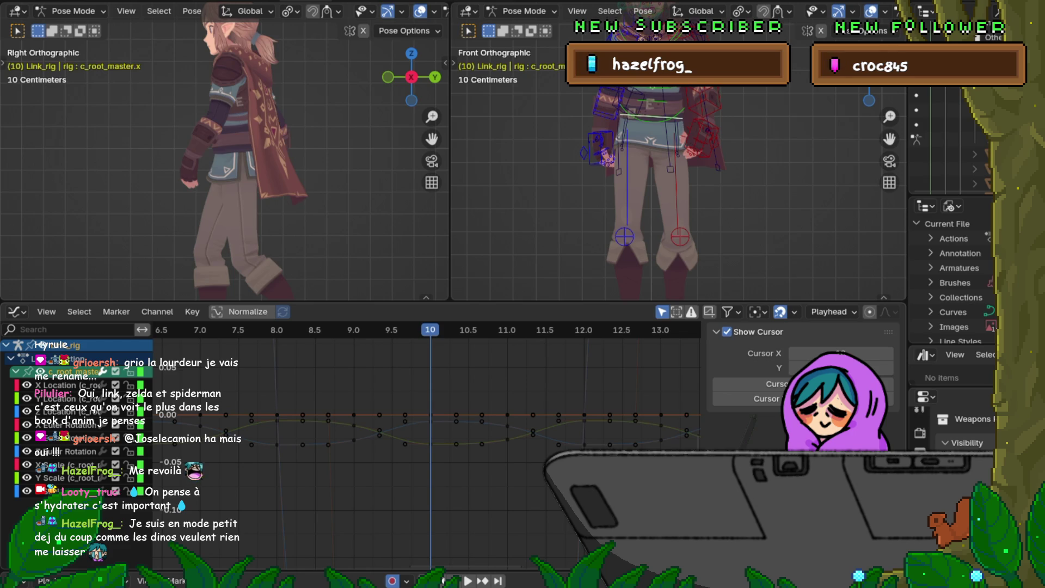
key(Left)
key(Right)
key(Left)
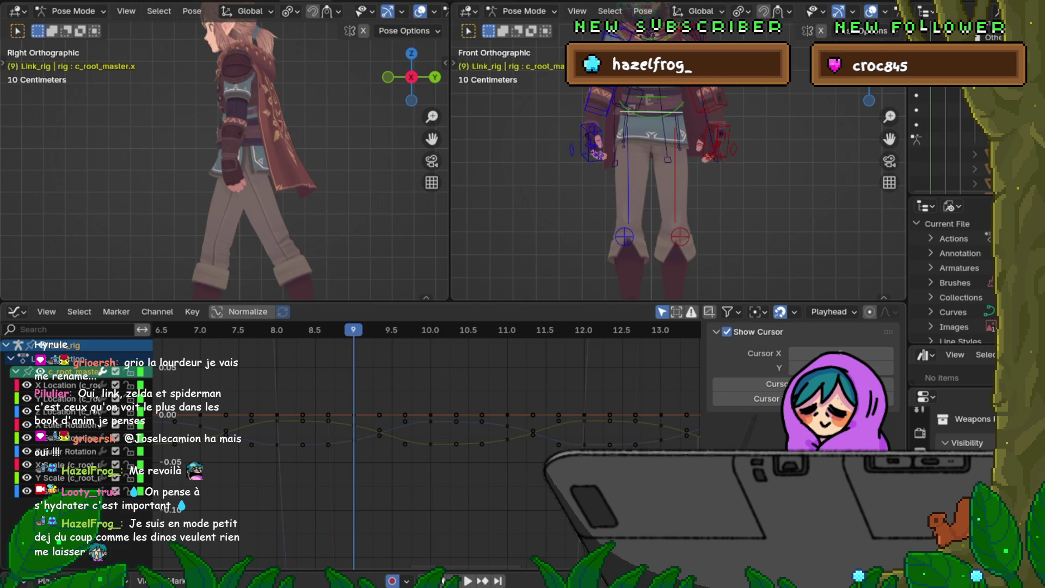
key(Right)
key(Left)
key(Right)
key(Left)
key(Left)
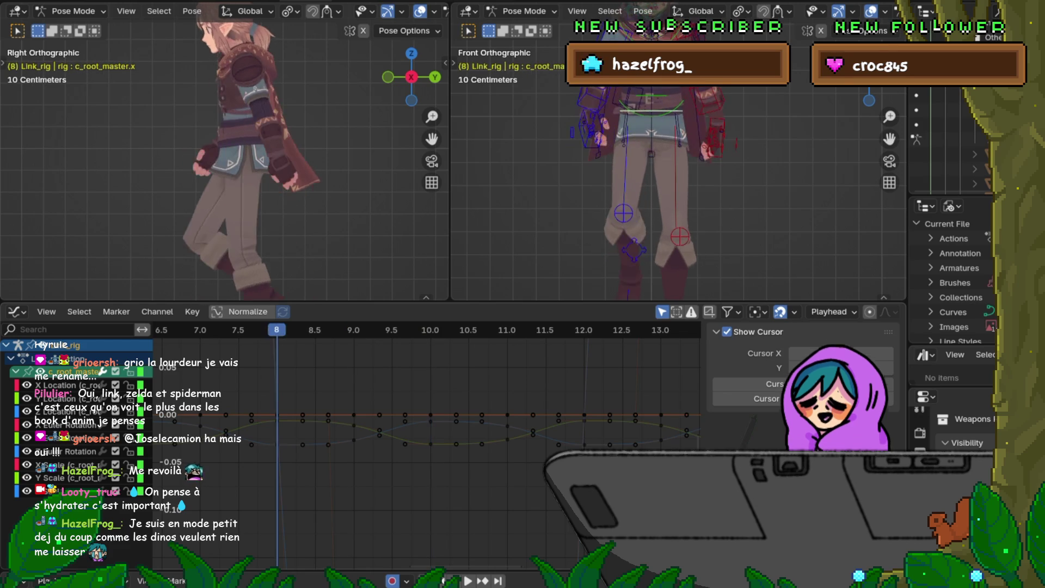
key(Left)
Make the root master's Y Location curve active, toggle the channel mute, and box-select its keyframes.
key(Right)
click(65, 398)
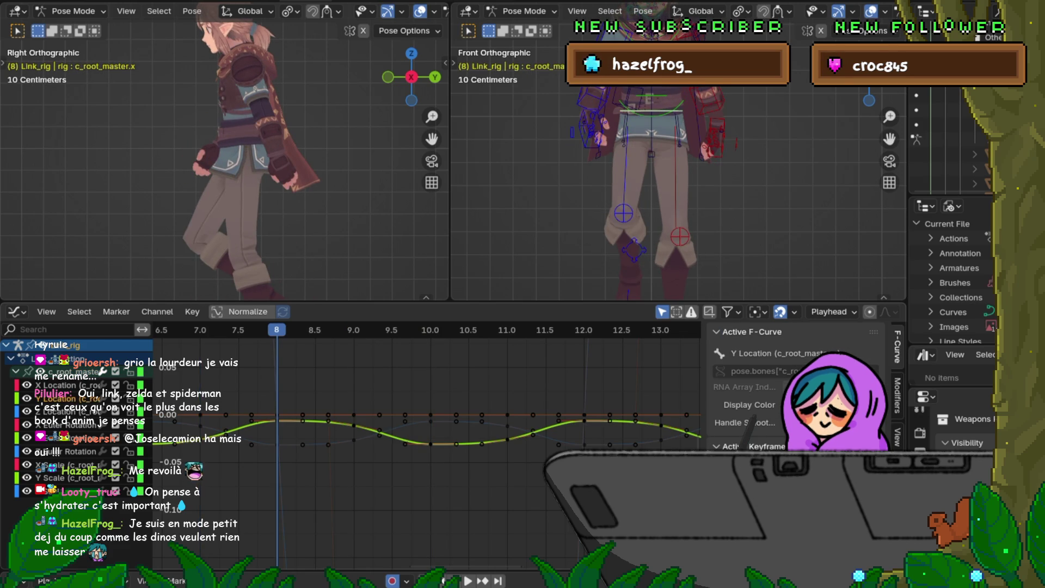
scroll(423, 446, down, 1)
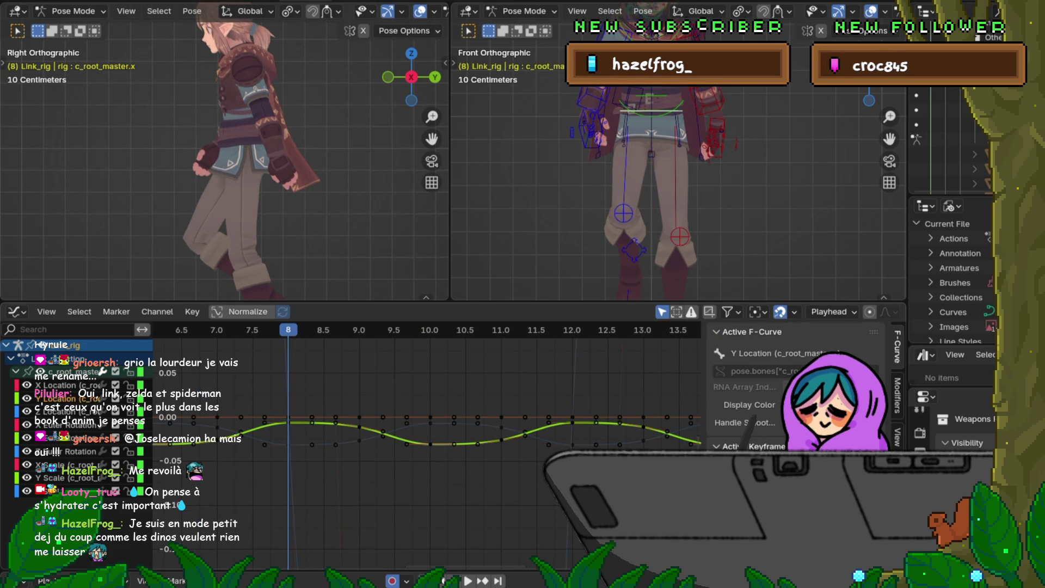
scroll(493, 445, down, 3)
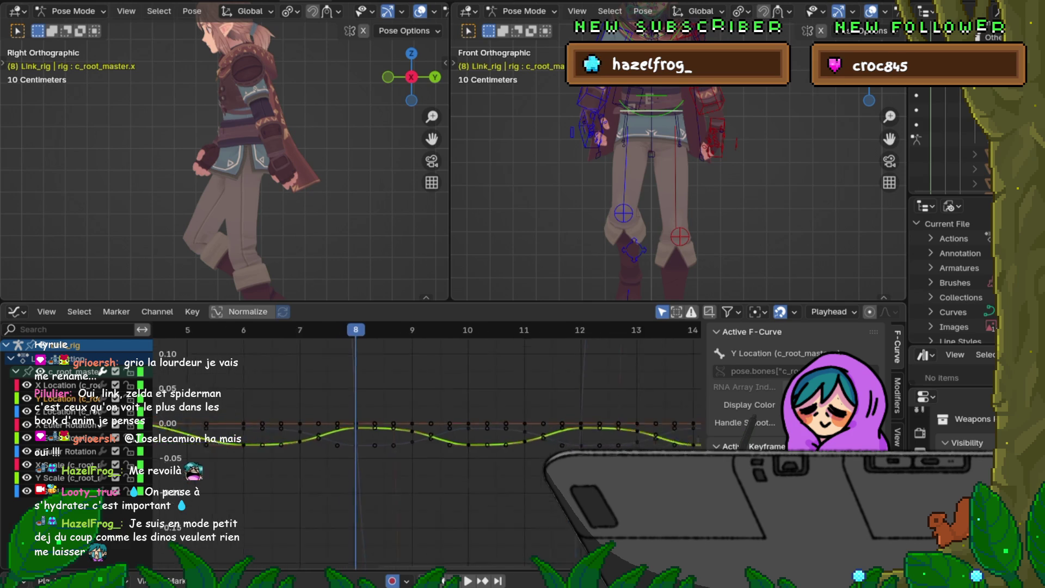
scroll(427, 445, up, 2)
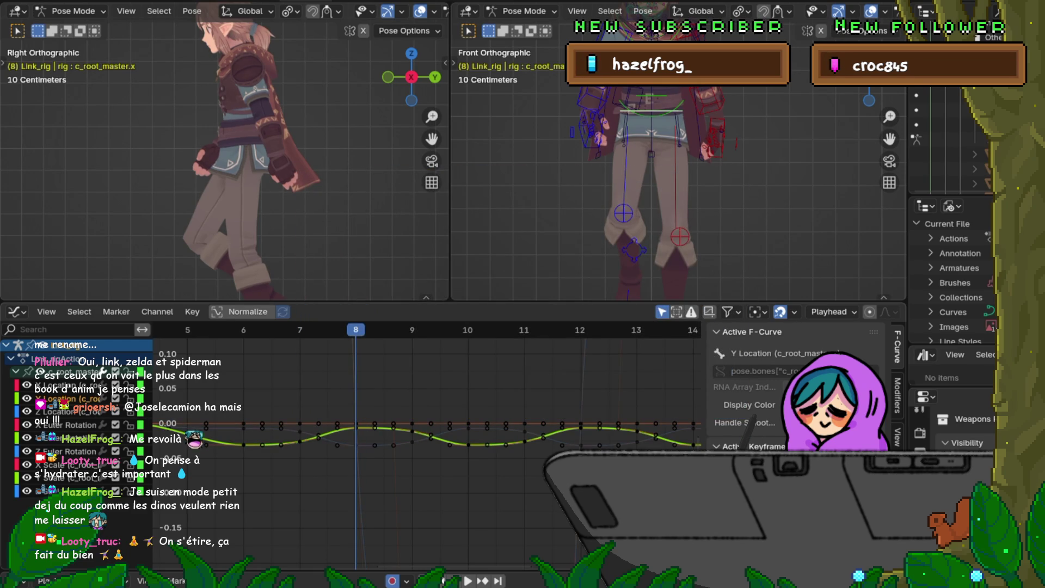
click(115, 385)
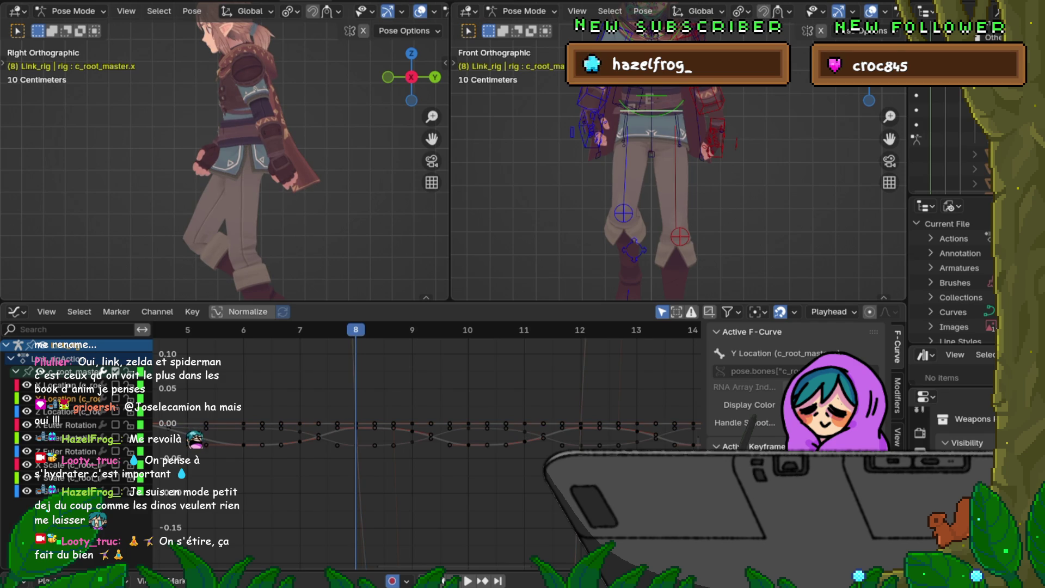
click(116, 385)
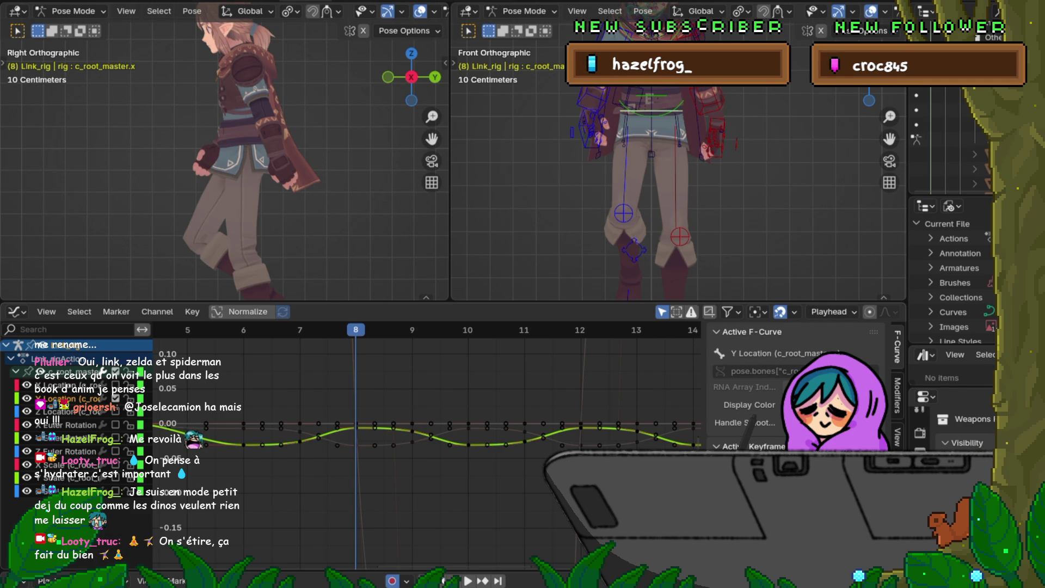
drag(329, 415, 667, 430)
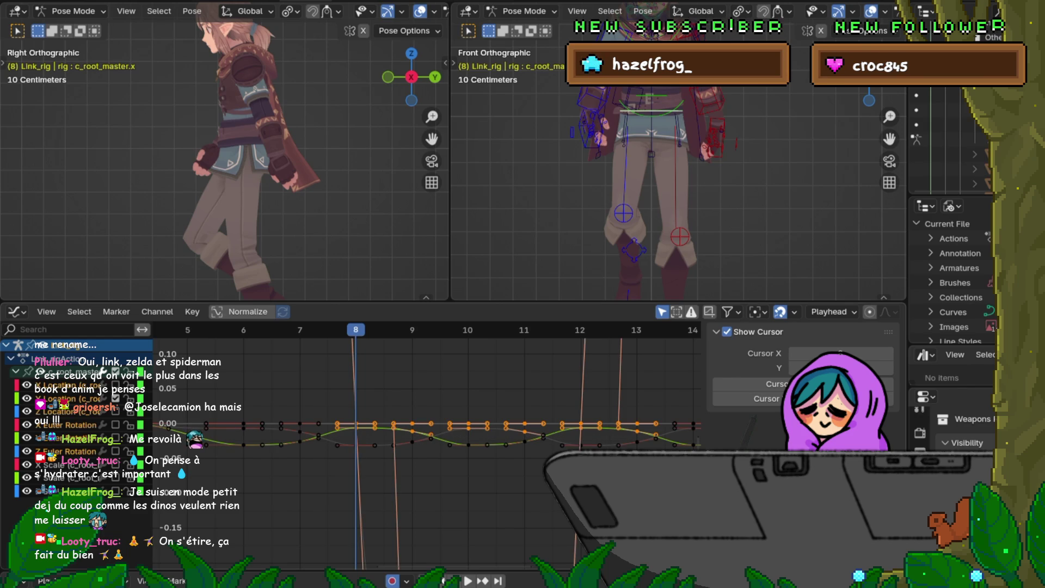
Lock the other channels, hide the flat curve, and try selecting and moving the frame 12 key.
key(Tab)
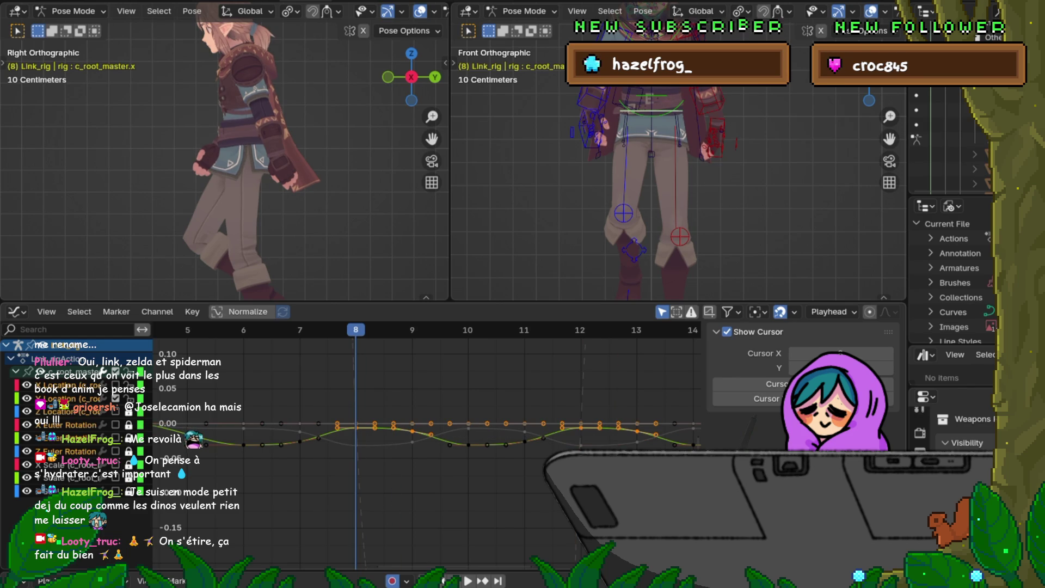
key(h)
key(alt+a)
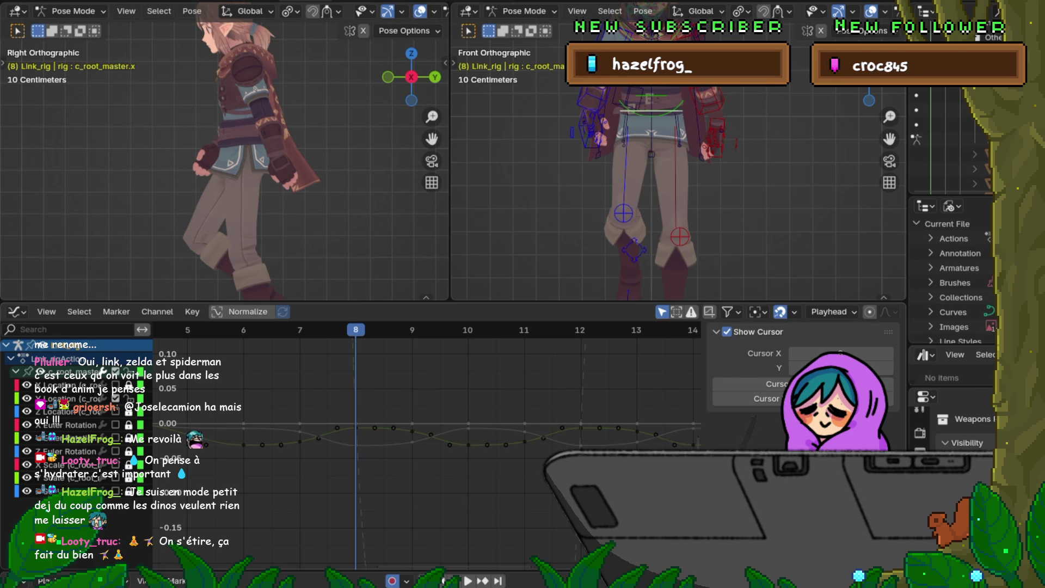
click(390, 425)
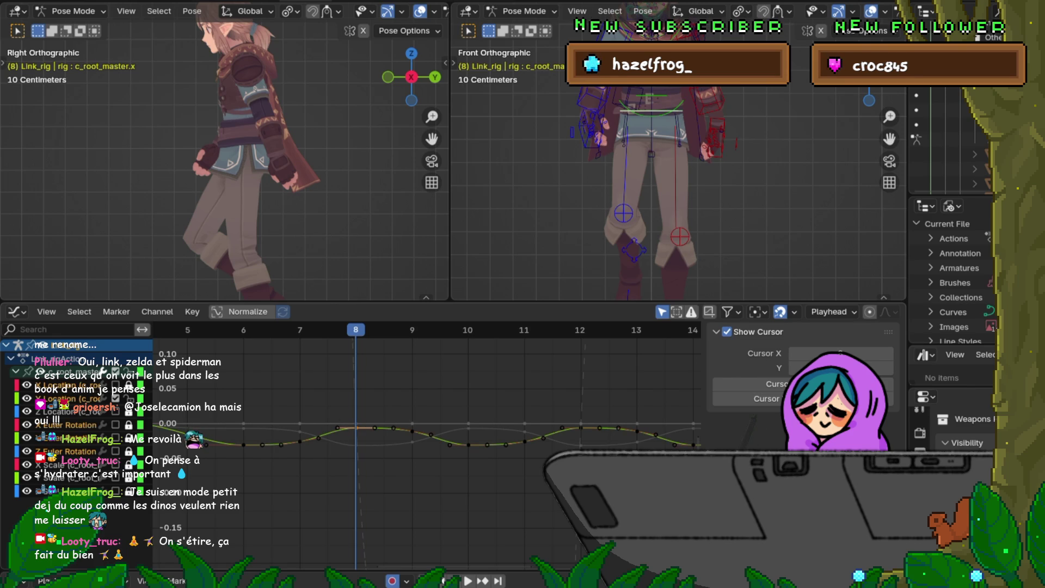
click(581, 428)
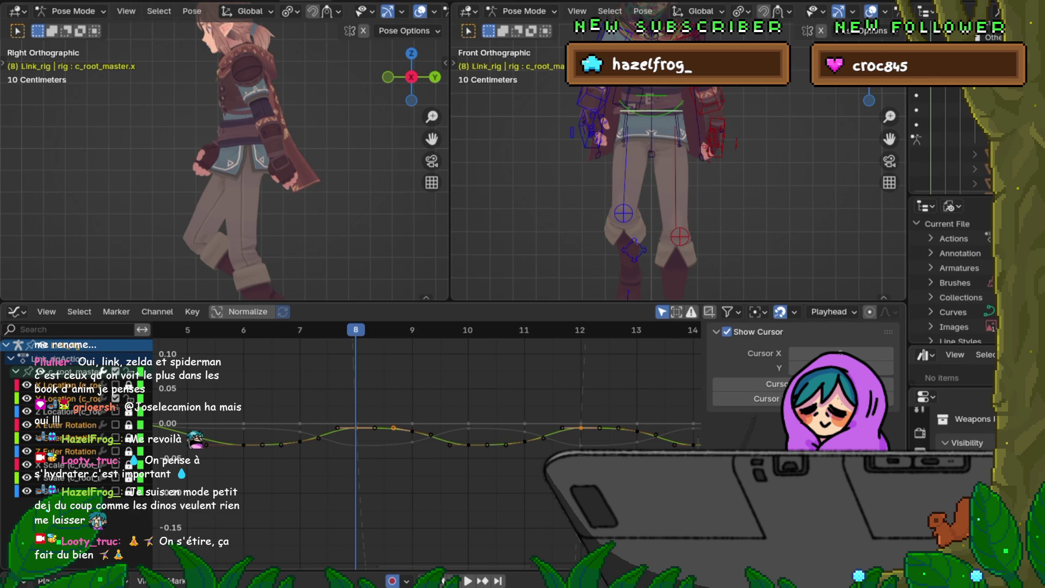
shift+click(618, 428)
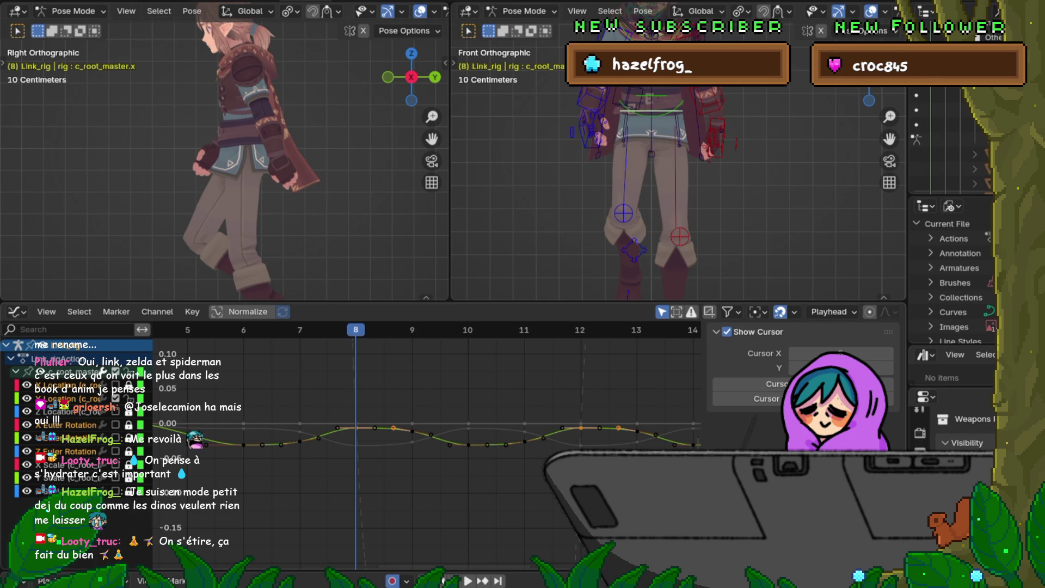
shift+click(618, 428)
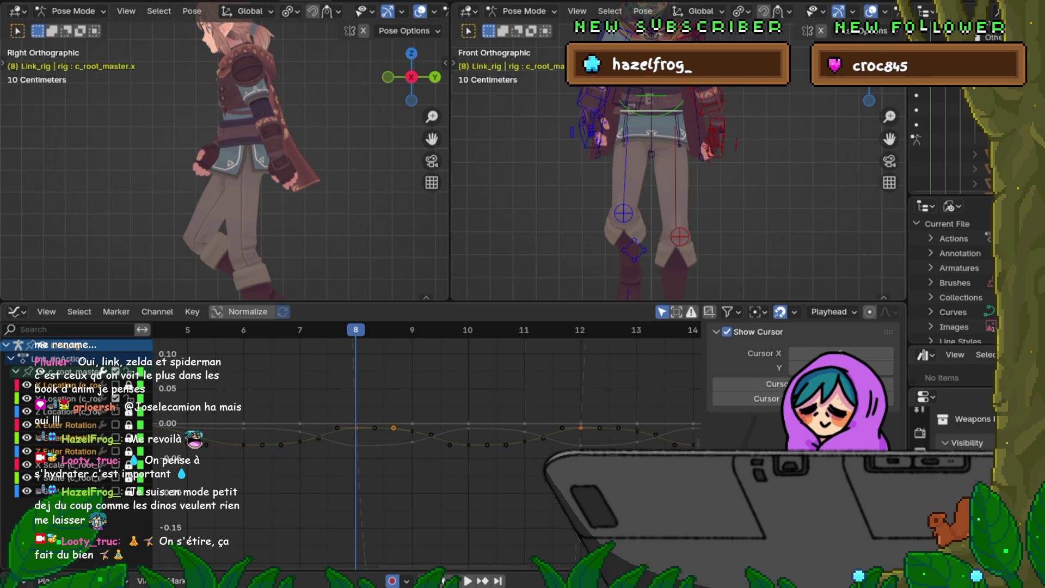
key(g)
key(Escape)
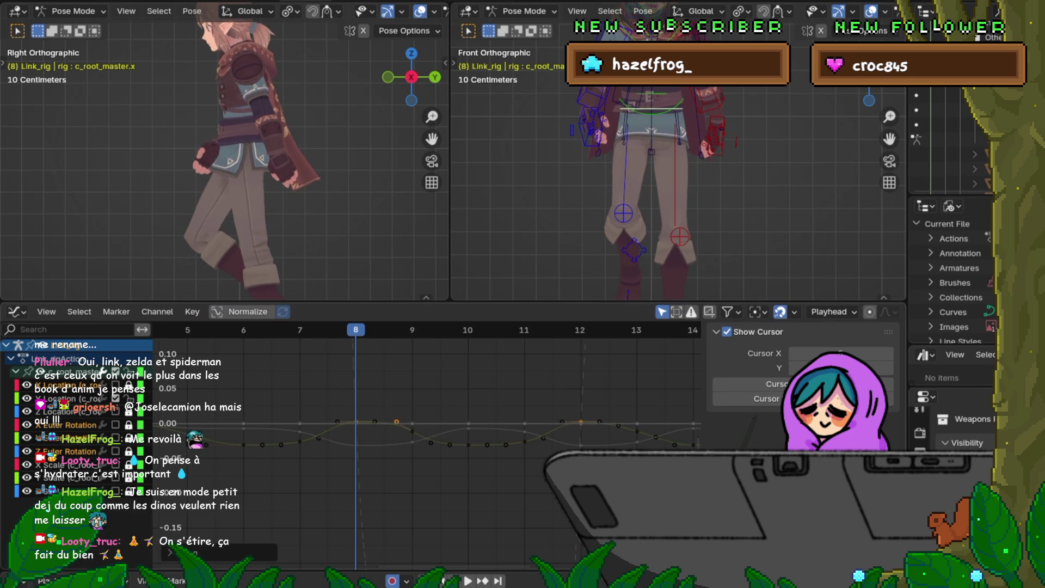
Select the Y Location keys near frames 8, 12 and 13 and start moving them.
key(ctrl+z)
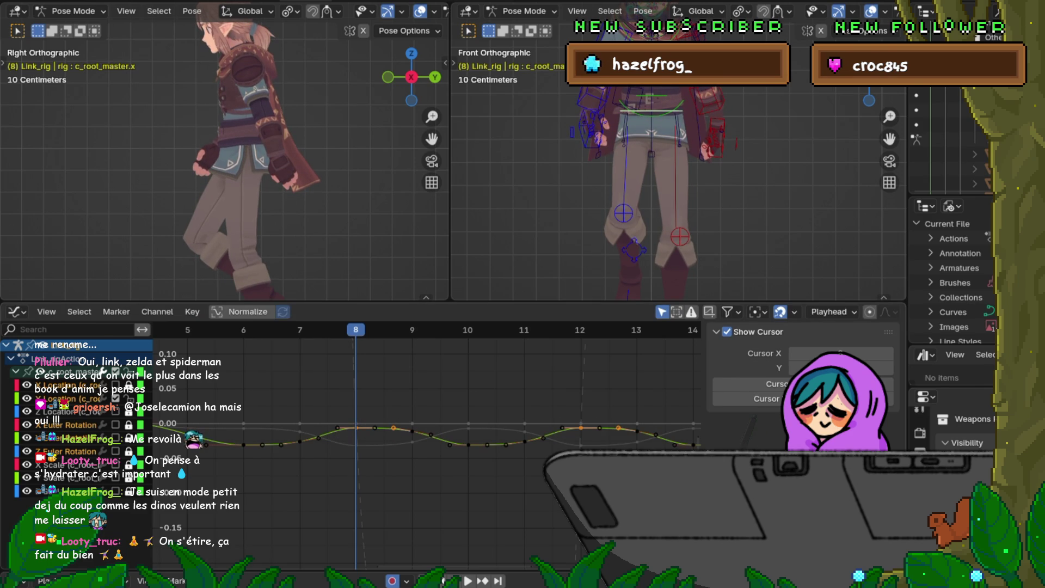
key(ctrl+z)
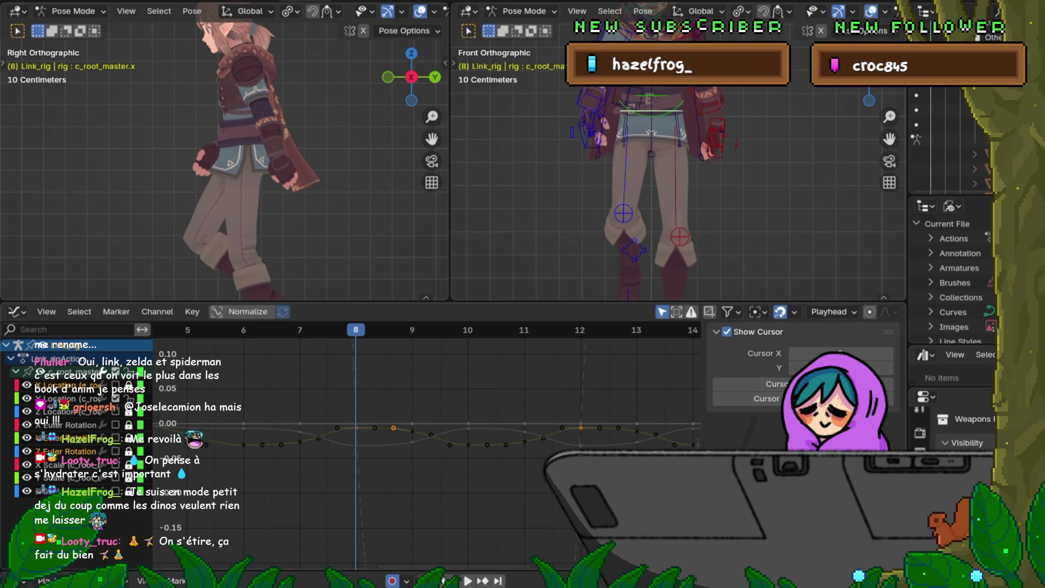
key(ctrl+shift+z)
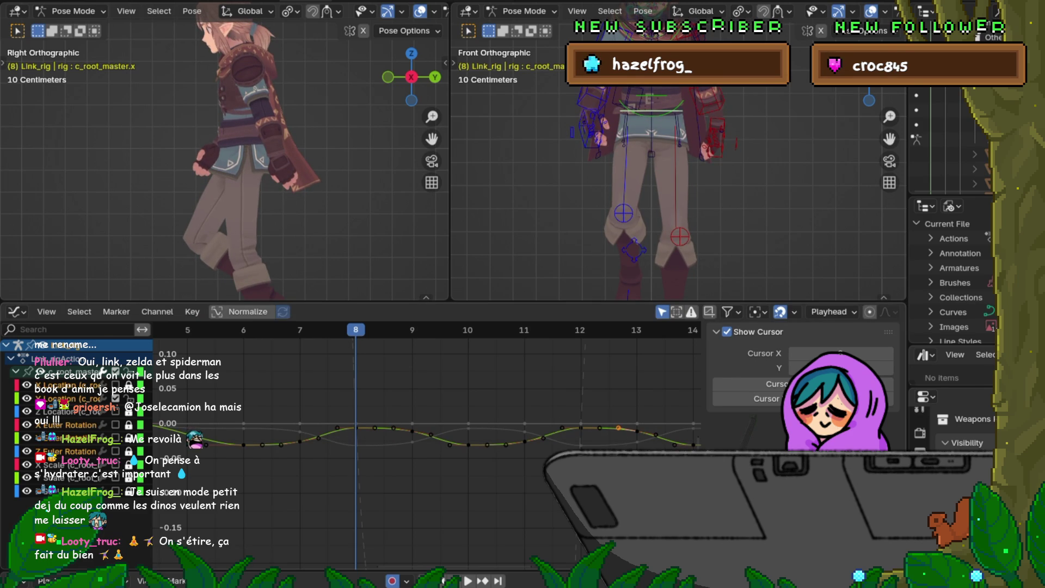
key(ctrl+z)
click(394, 428)
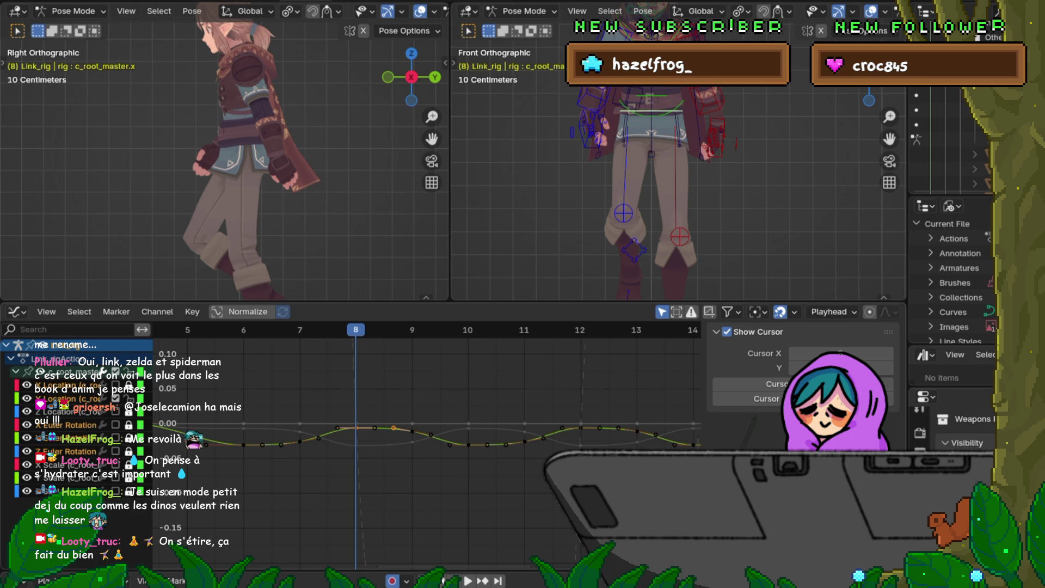
shift+click(618, 427)
shift+click(582, 428)
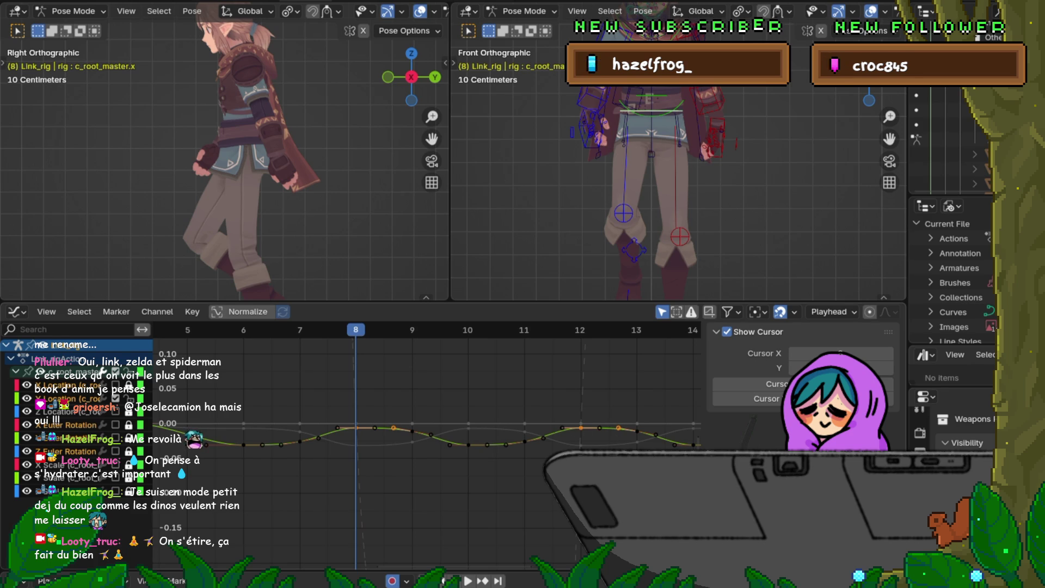
key(g)
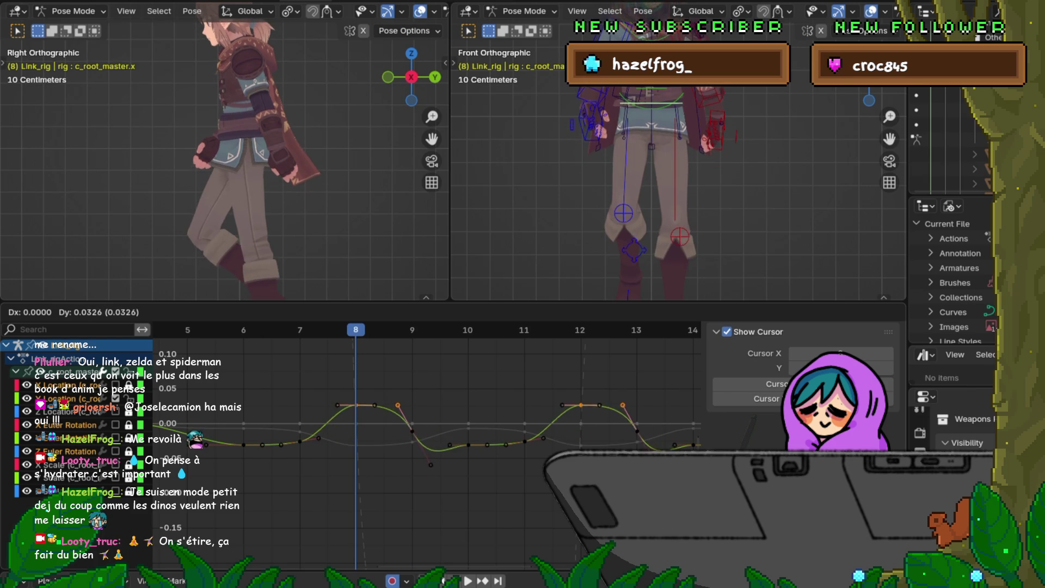
Box-select the Y Location keys near frames 8 and 12 and lower them about 0.0062.
key(Return)
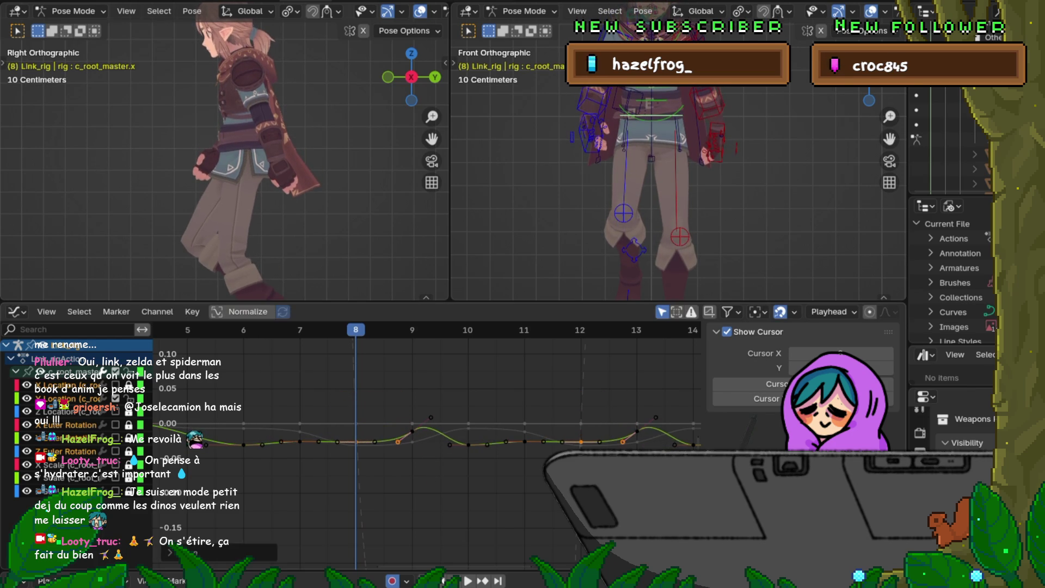
key(ctrl+z)
mouse_move(343, 414)
mouse_down()
mouse_move(346, 430)
mouse_move(645, 432)
mouse_up()
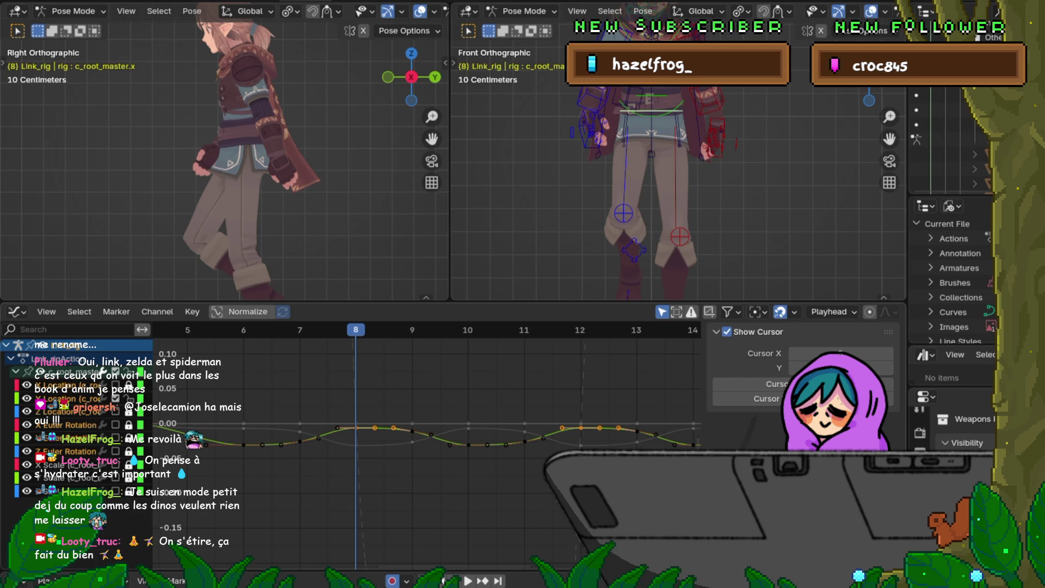
drag(324, 416, 406, 436)
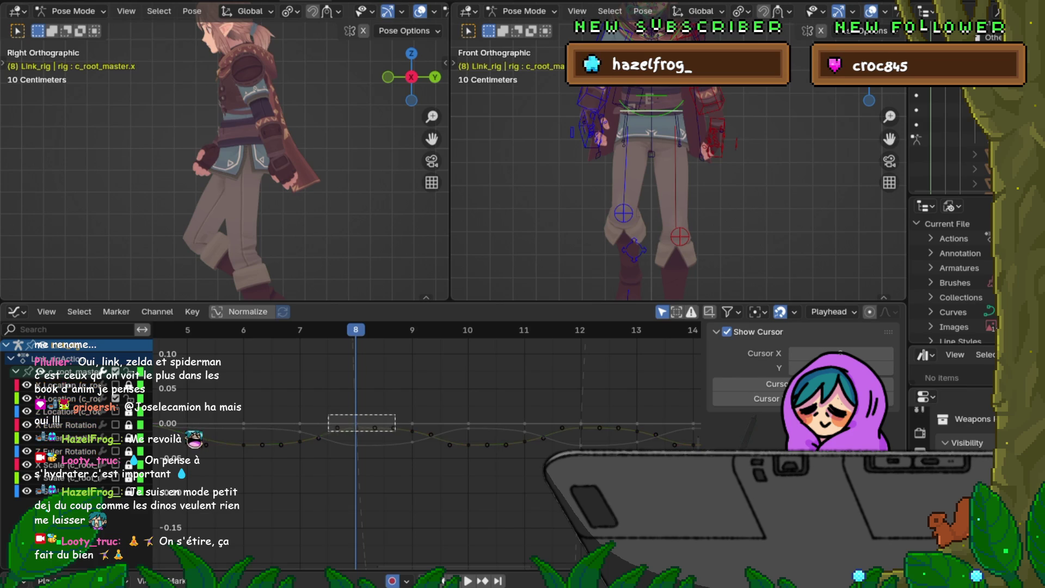
shift+drag(553, 414, 631, 433)
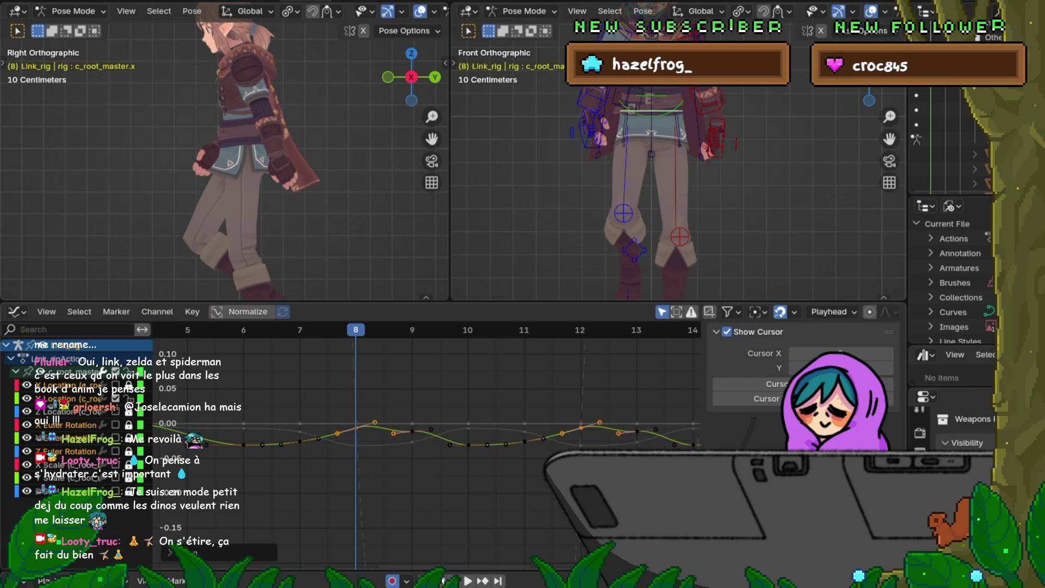
click(412, 431)
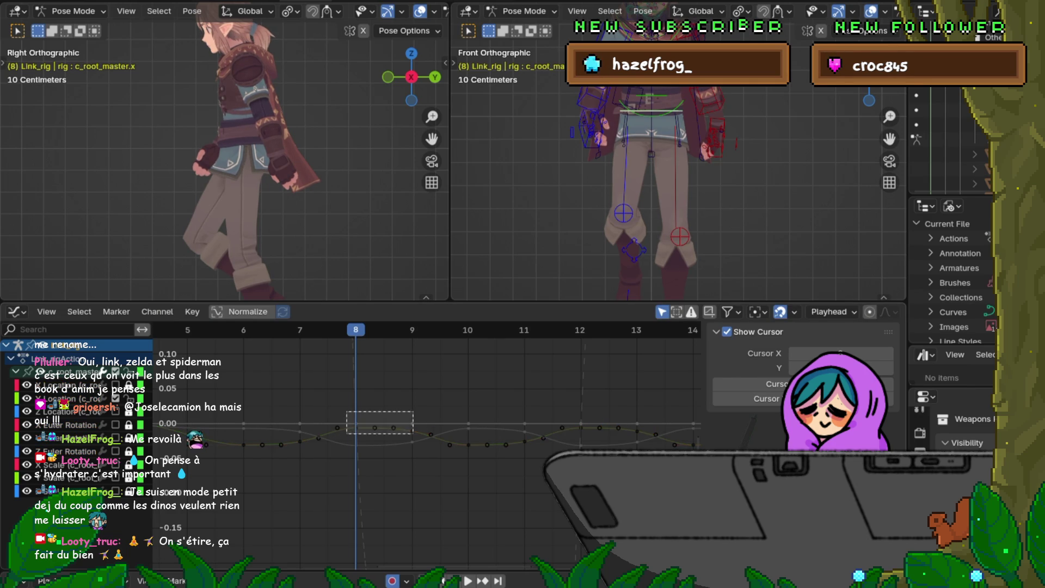
shift+drag(564, 414, 648, 436)
key(g)
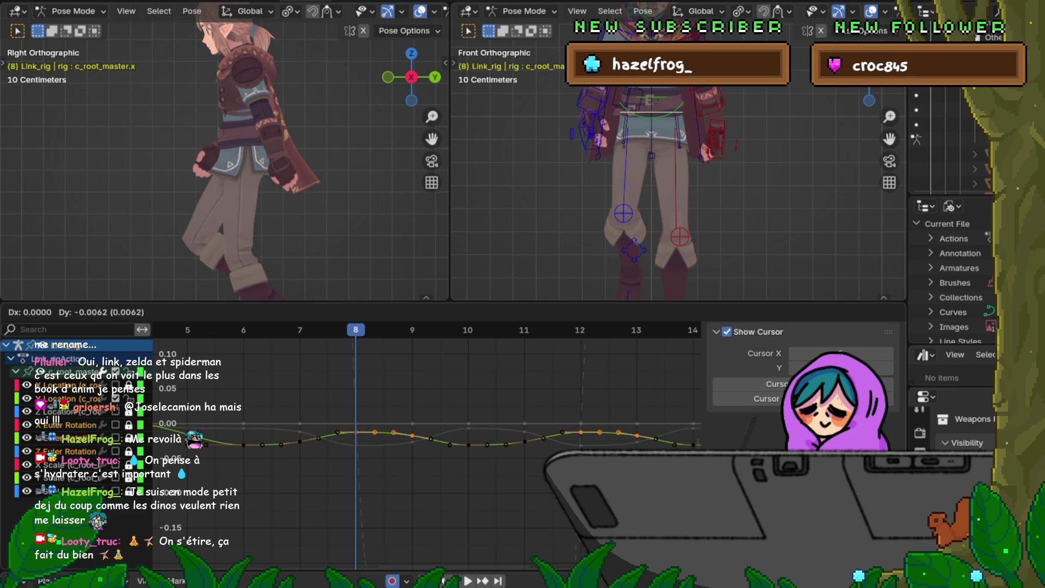
key(Return)
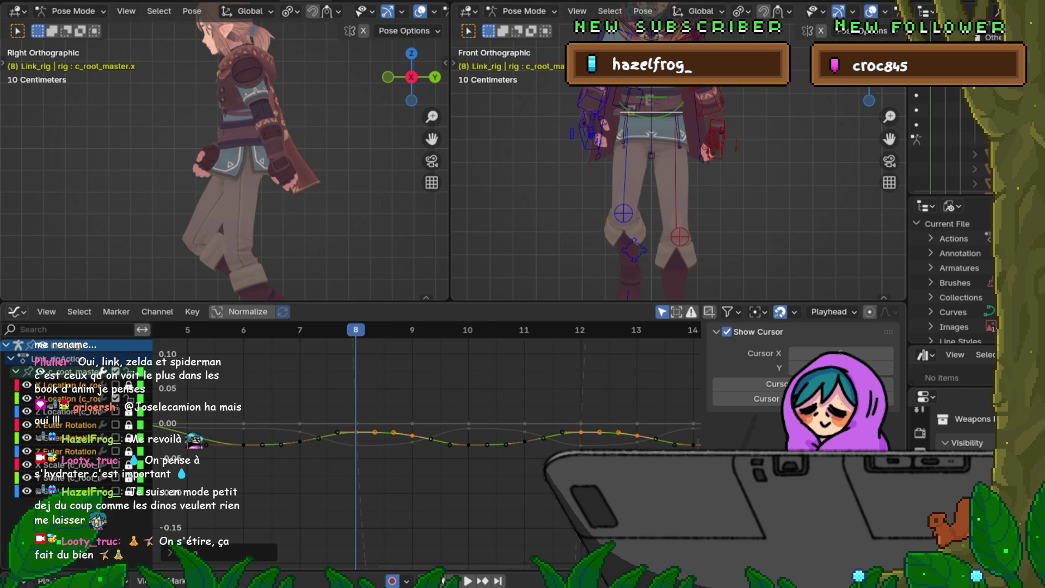
click(14, 312)
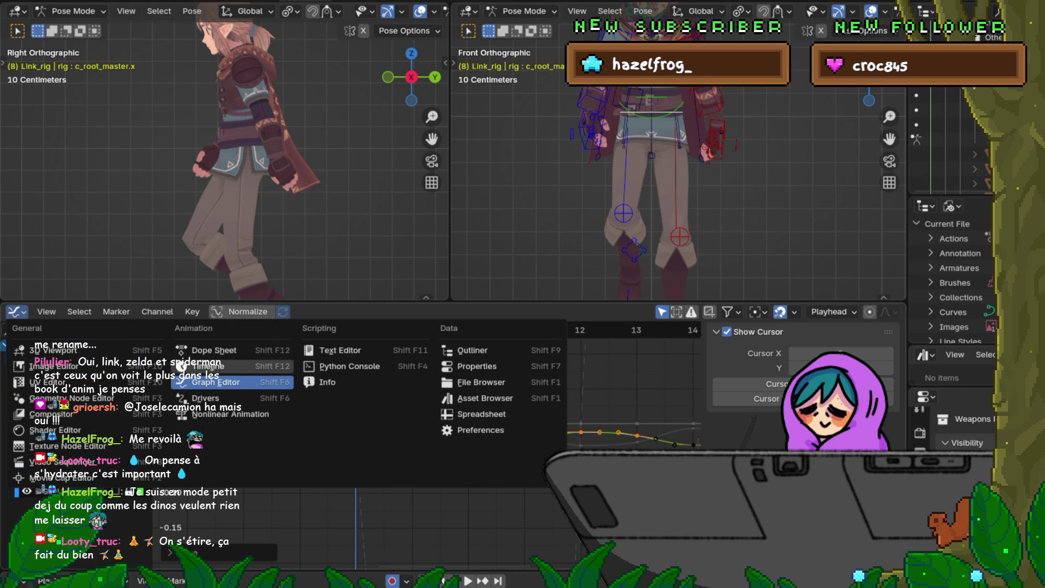
Switch the graph area to a Timeline and shrink it to enlarge both 3D viewports.
click(215, 365)
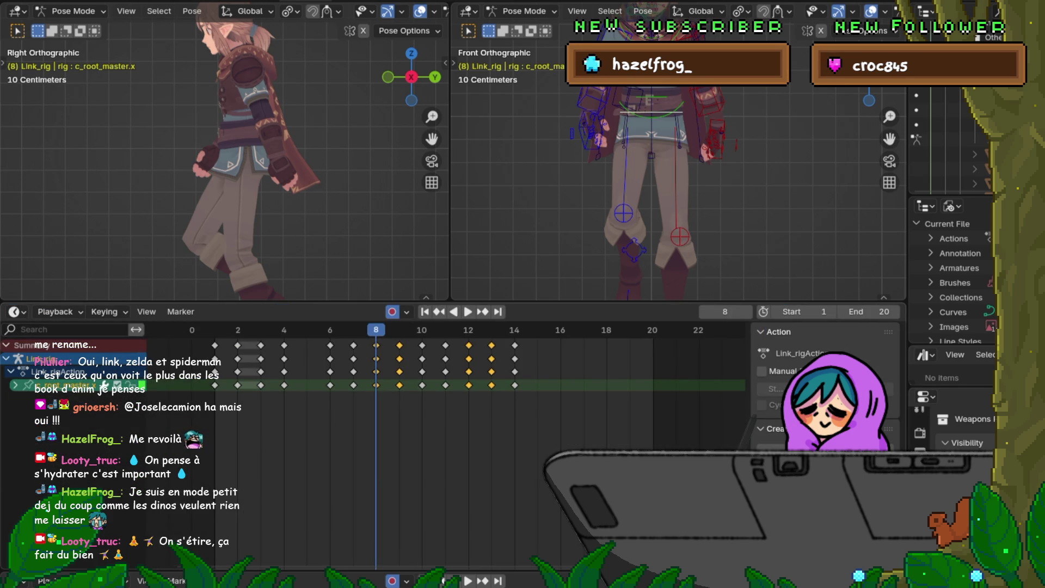
drag(753, 301, 753, 450)
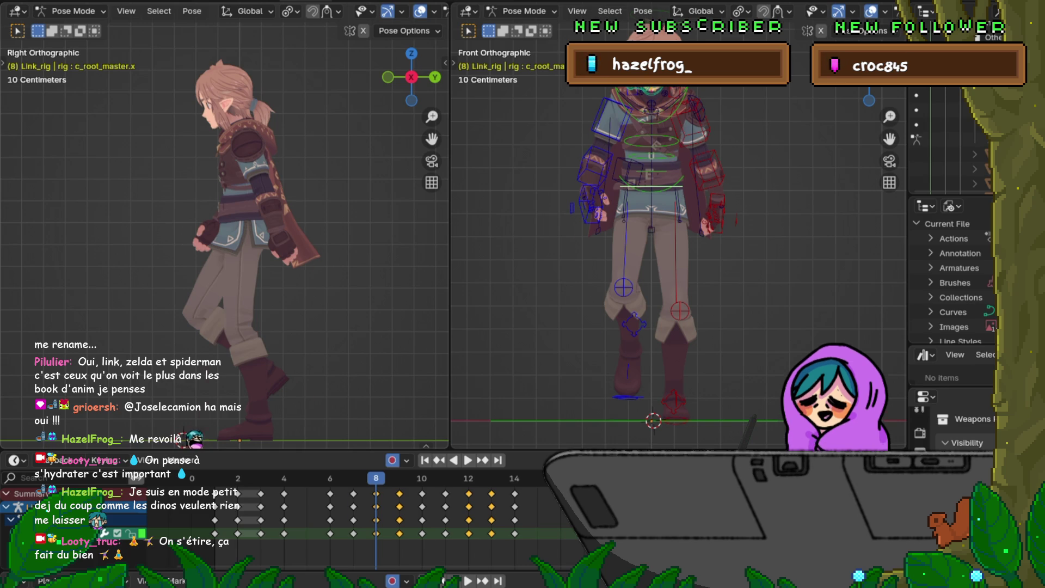
Step through frames 6 to 11 to check the early walk poses.
key(Right)
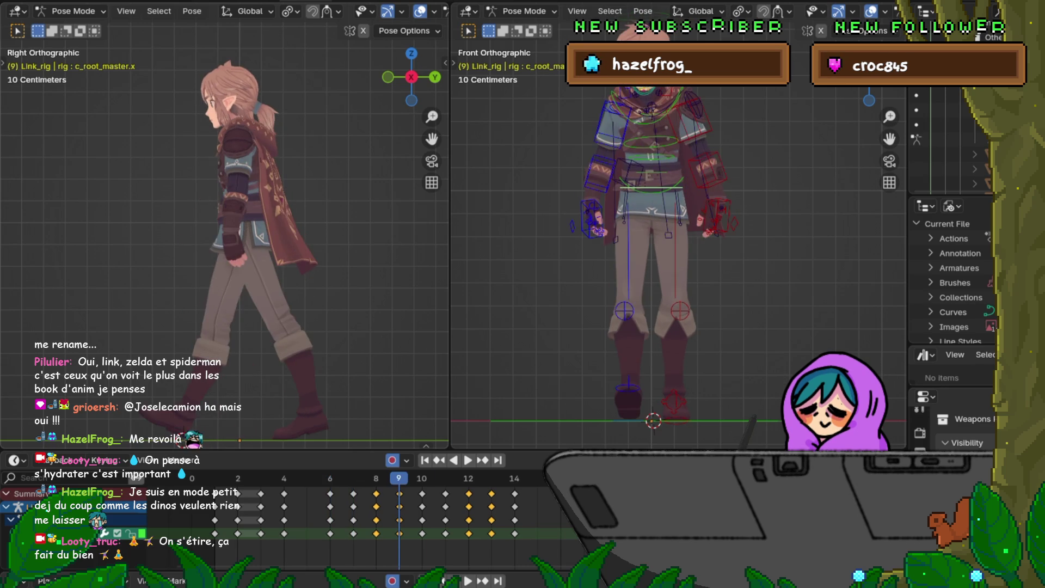
key(Left)
key(Right)
key(Left)
key(Right)
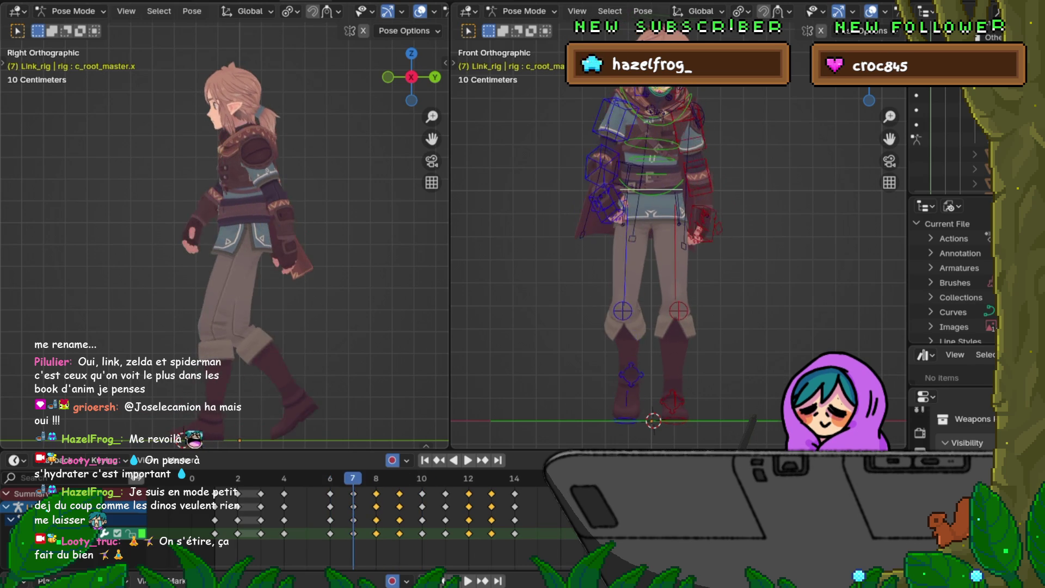
key(Left)
key(Right)
key(Right)
key(Right)
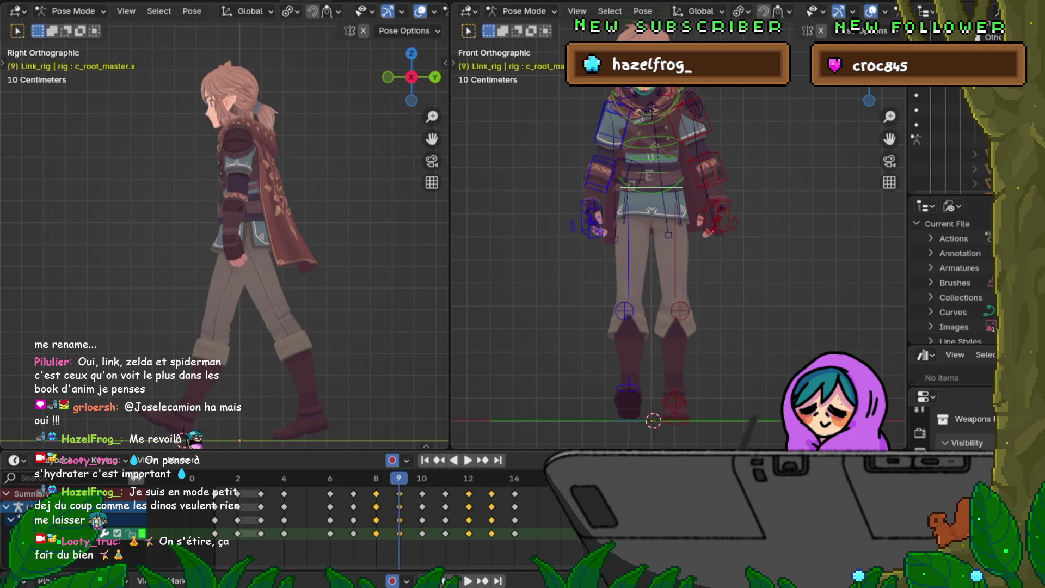
key(Left)
key(Left)
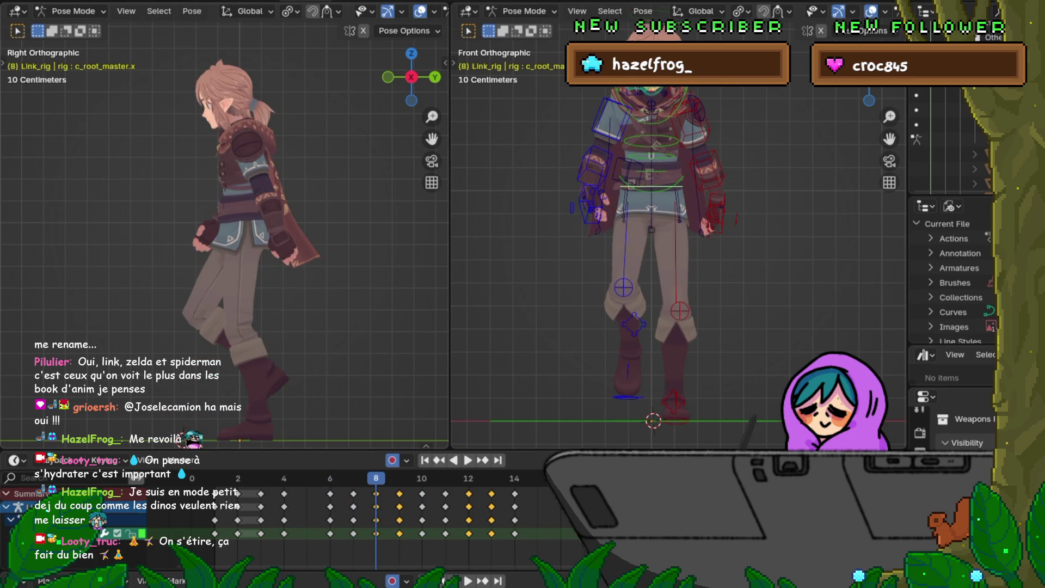
key(Left)
key(Left)
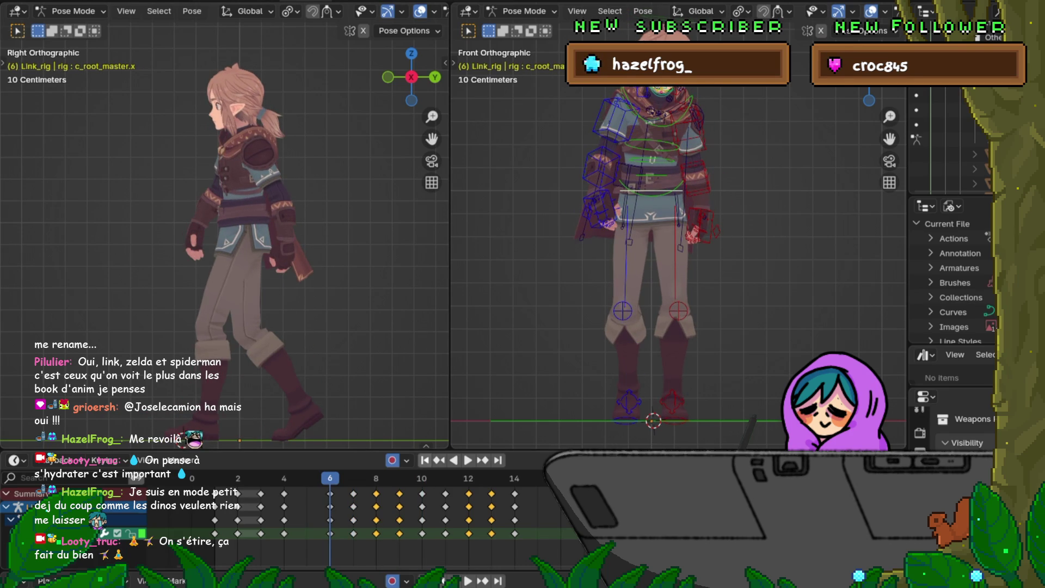
key(Right)
key(Right)
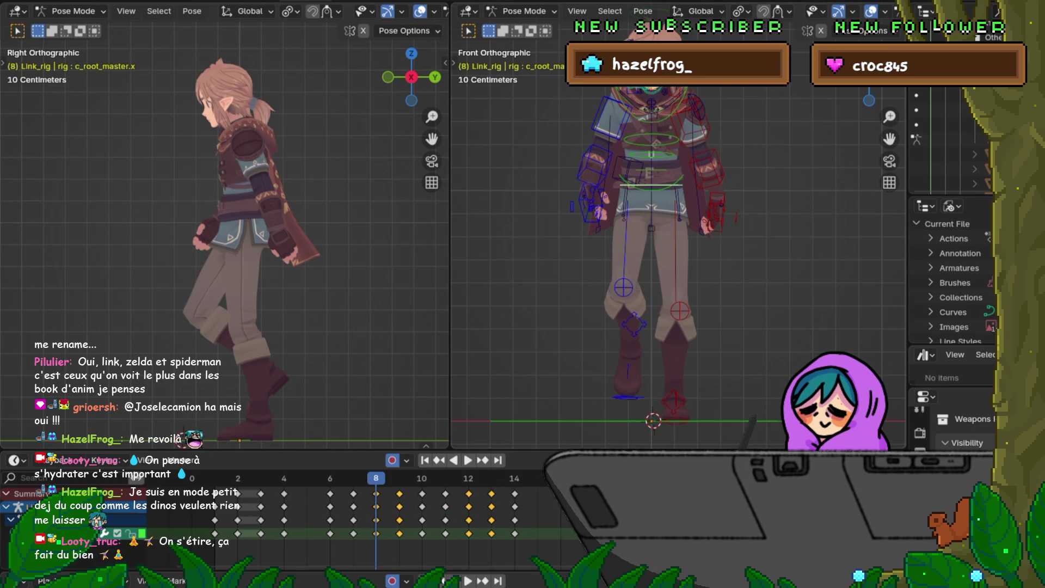
Compare neighbouring poses across frames 7 to 12, flicking back and forth around frames 9 and 10.
key(Left)
key(Right)
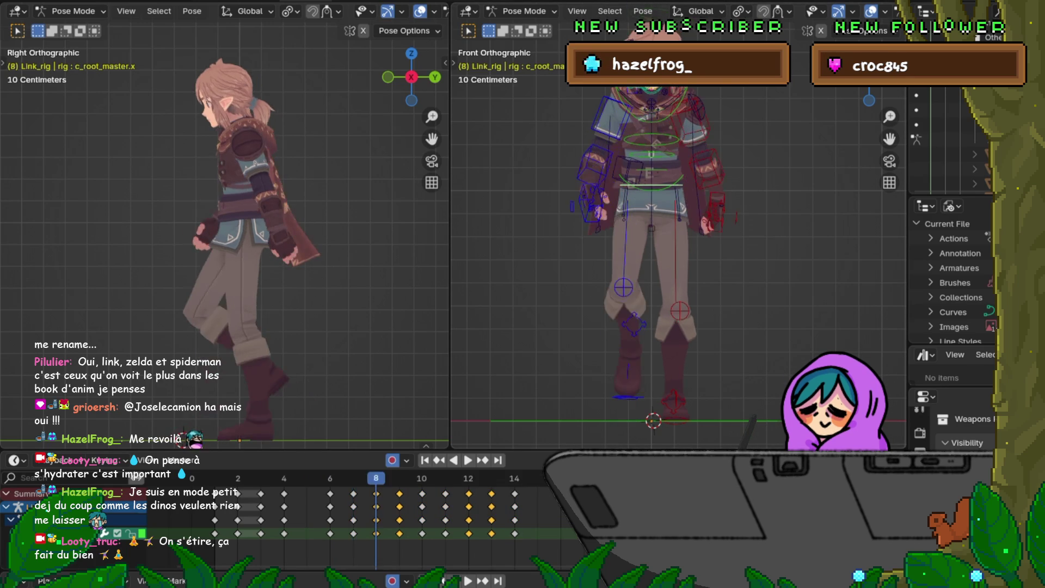
key(Left)
key(Right)
key(Right)
key(Right)
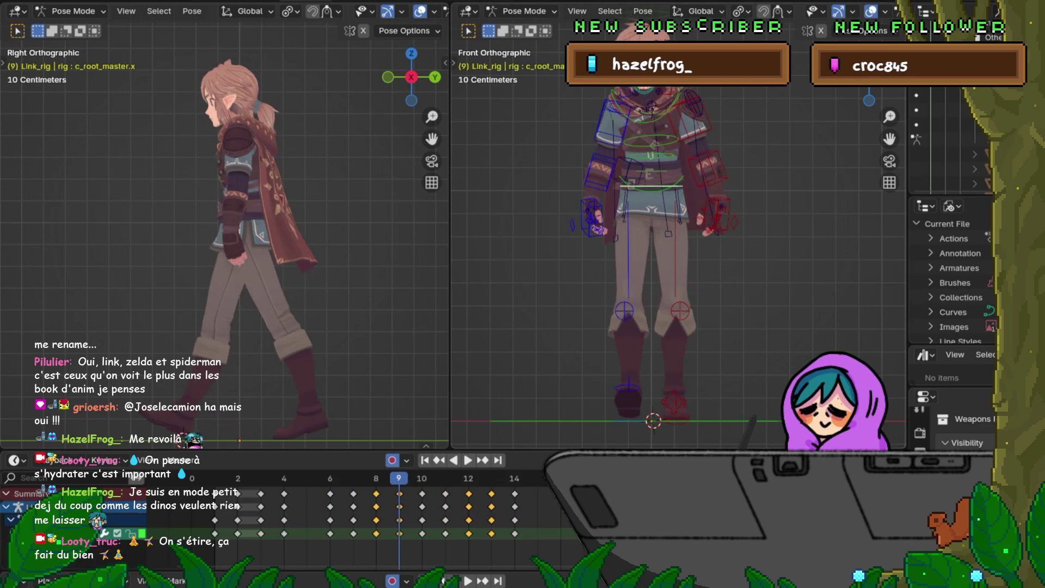
key(Left)
key(Left)
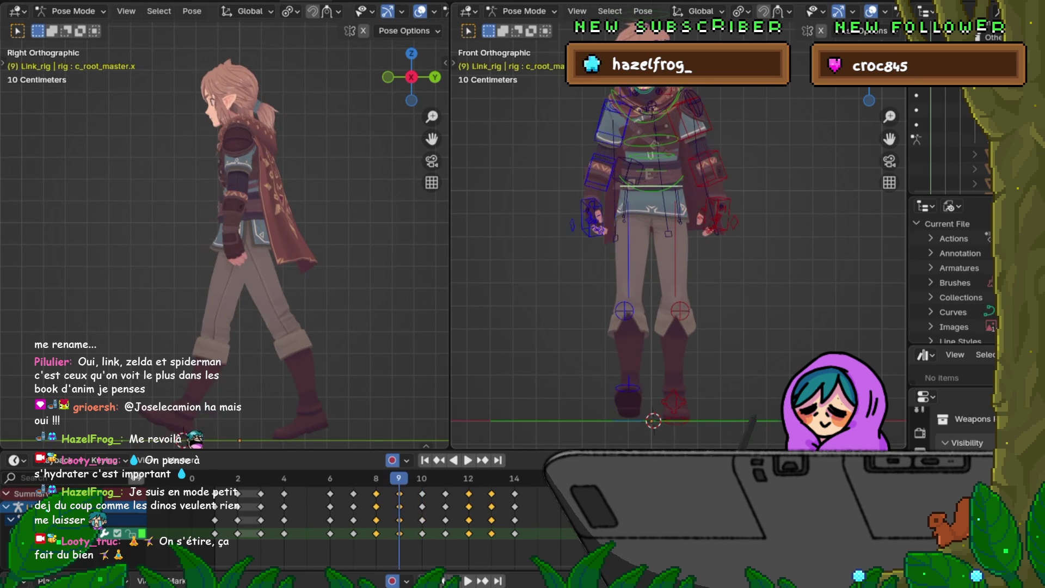
key(Right)
key(Right)
key(Left)
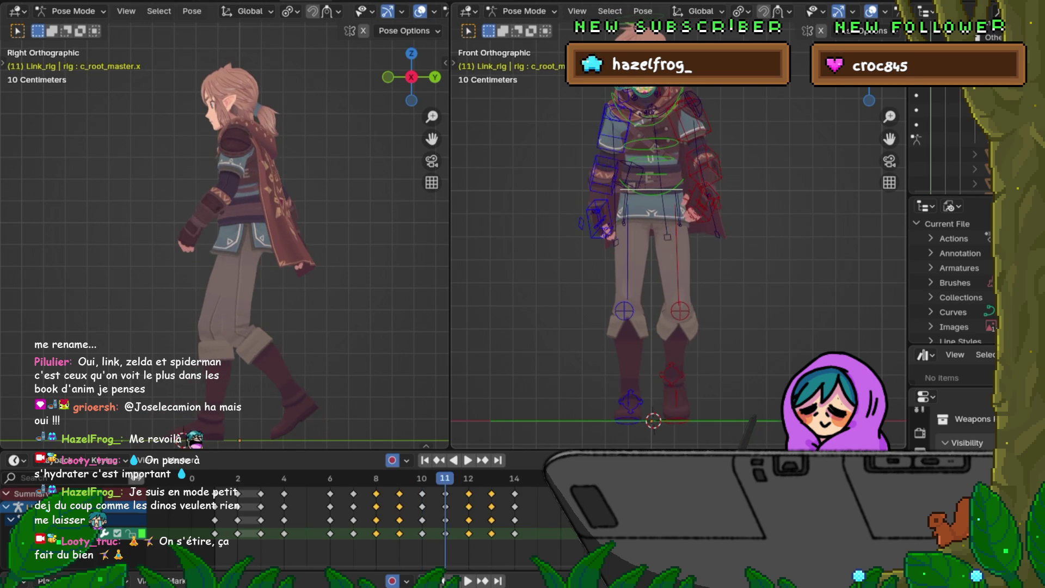
key(Right)
key(Left)
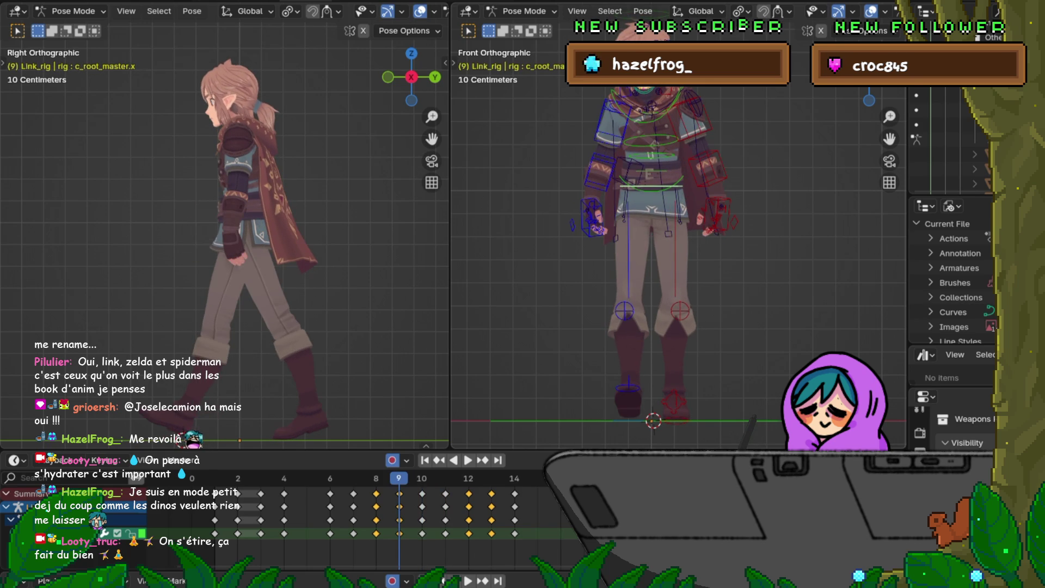
key(Right)
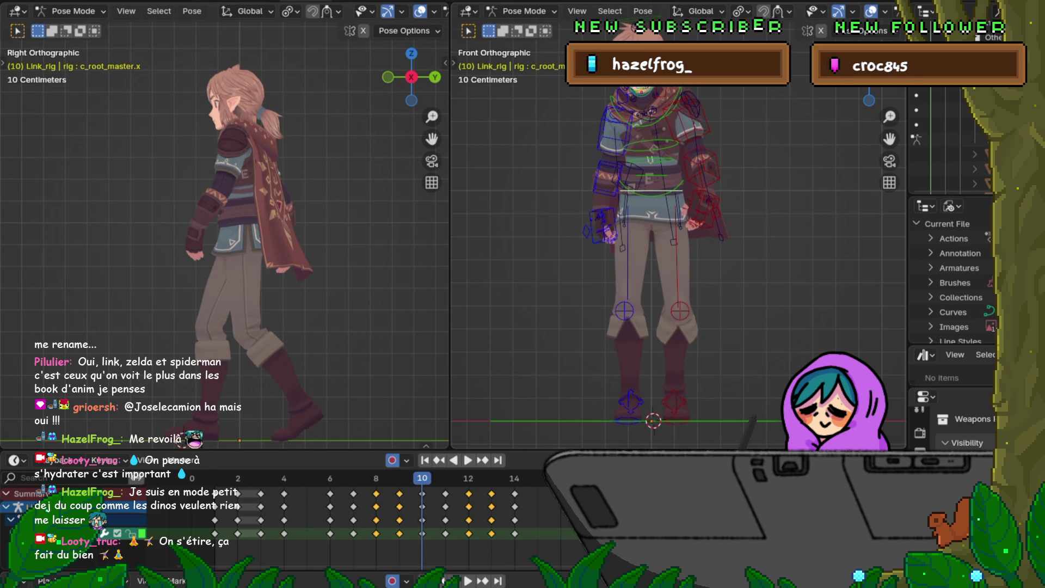
key(Left)
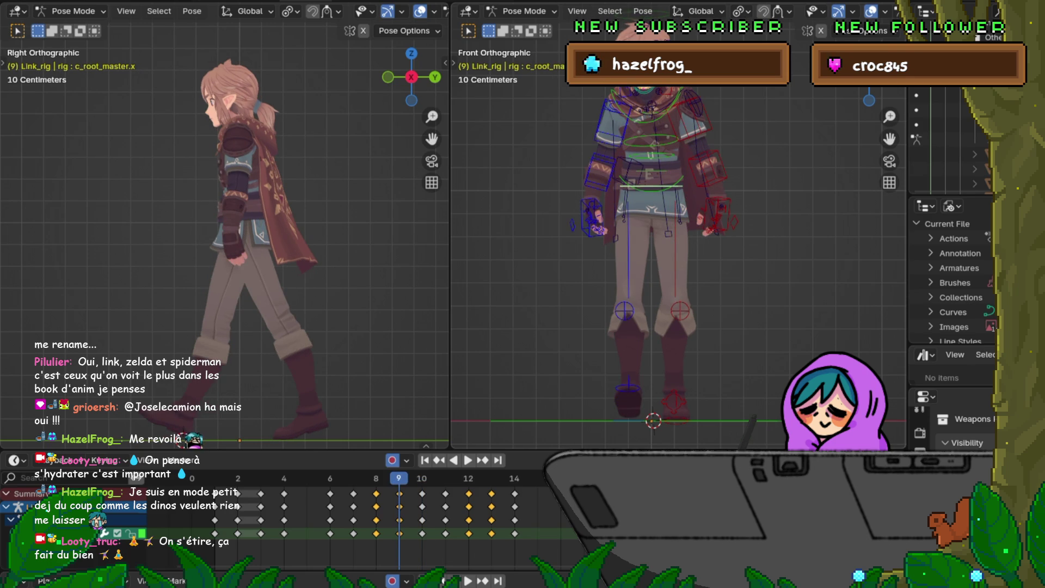
key(Left)
key(Right)
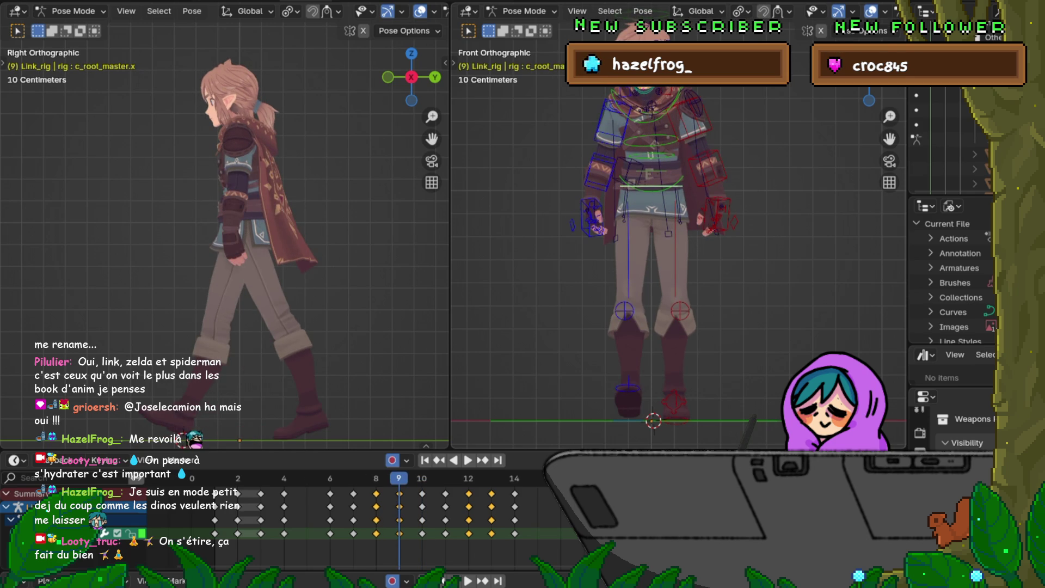
key(Right)
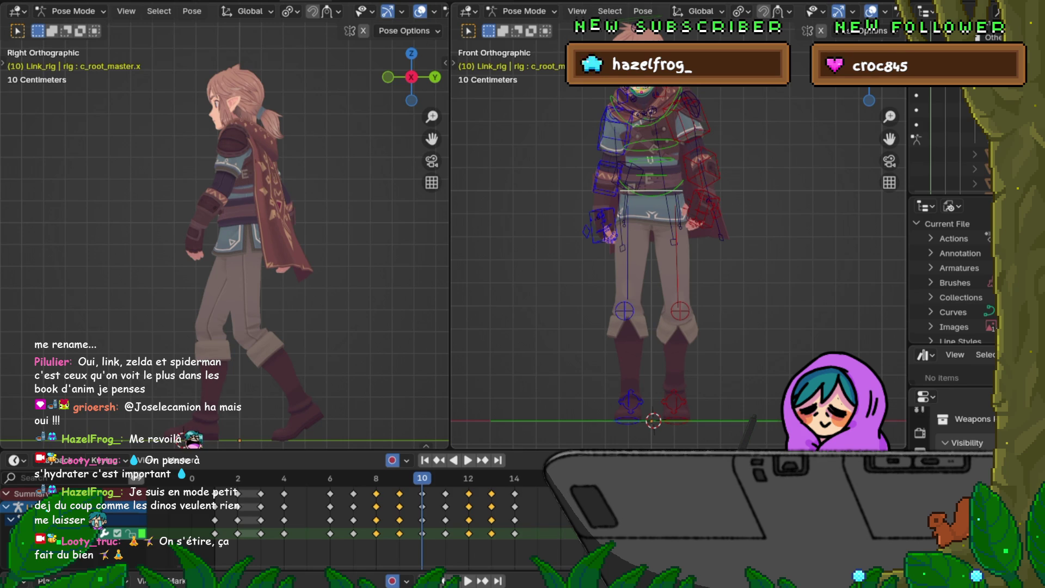
key(Left)
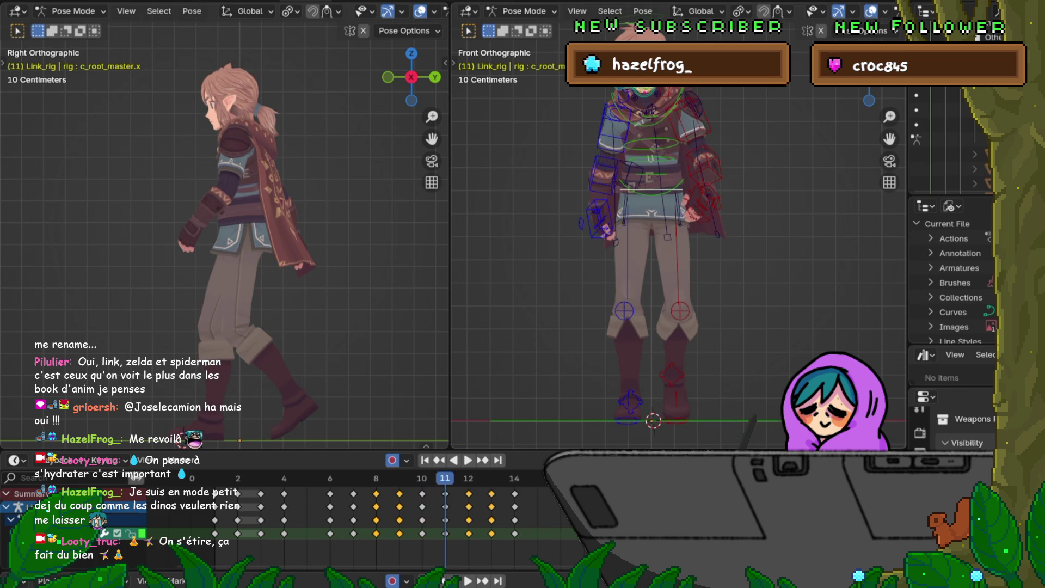
key(Right)
key(Left)
key(Right)
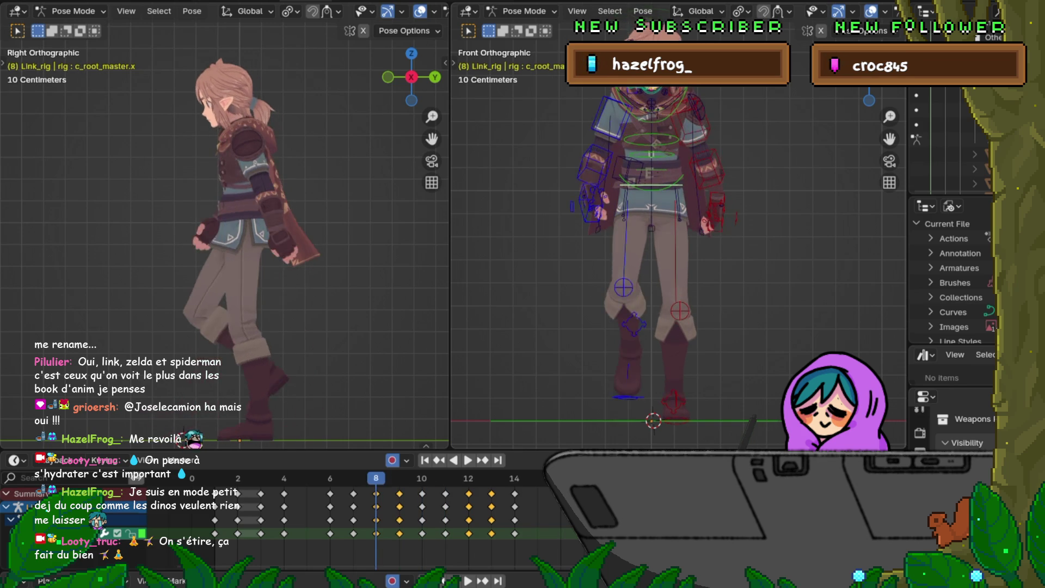
key(Left)
key(Right)
key(Right)
key(Left)
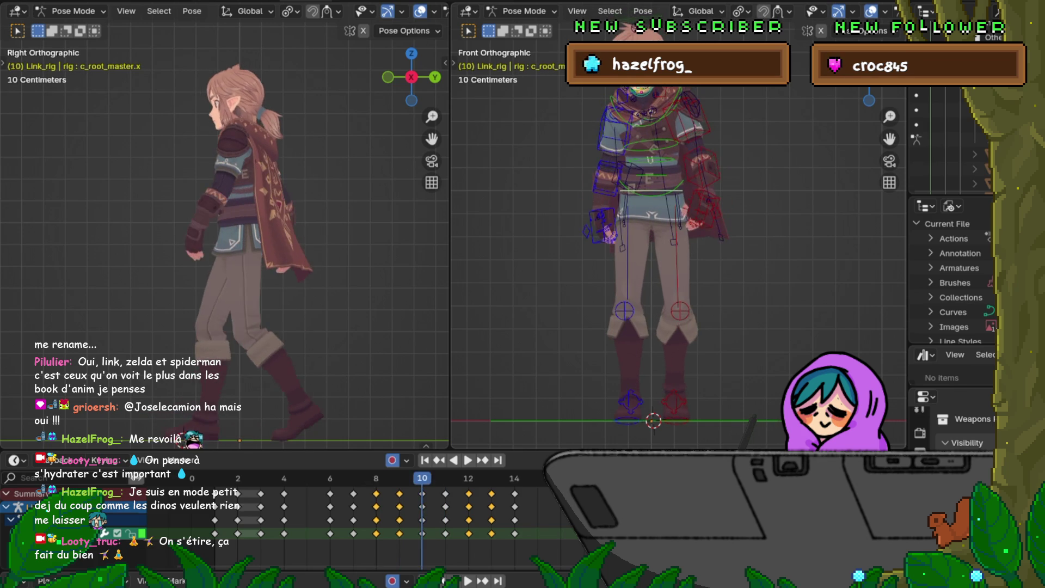
key(Right)
key(Right)
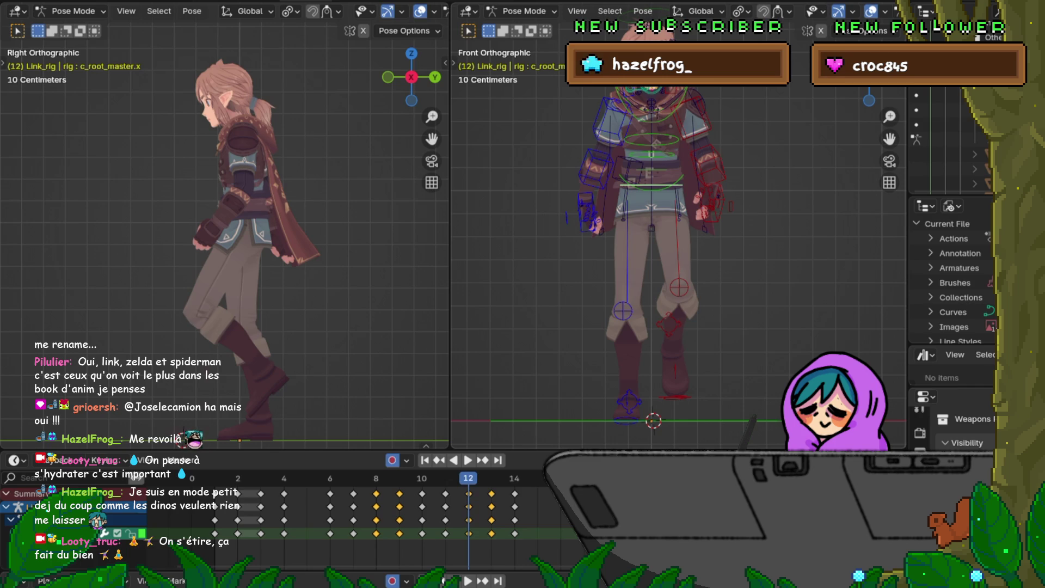
key(Left)
key(Left)
key(Right)
key(Left)
key(Right)
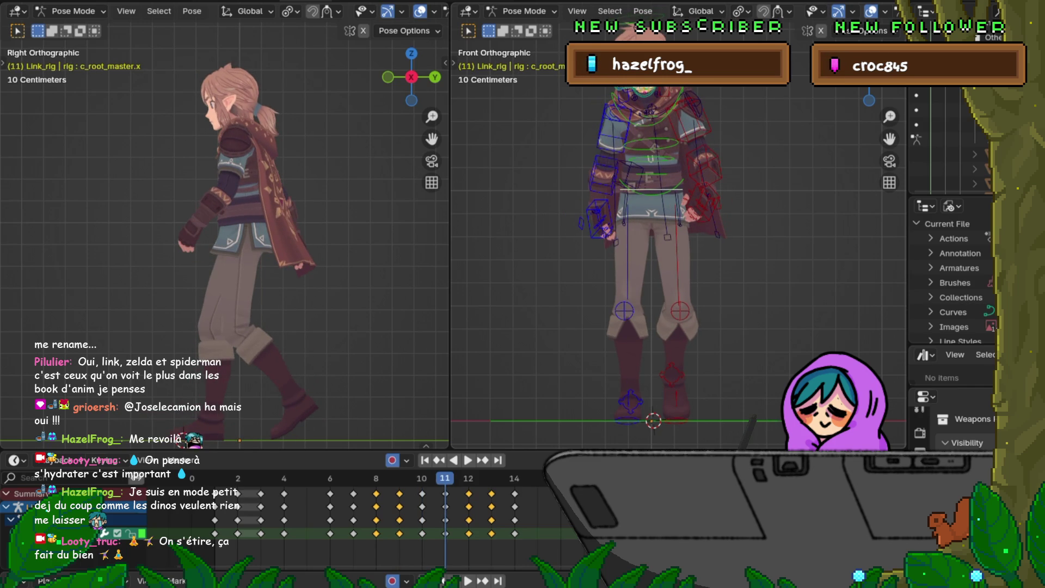
key(Left)
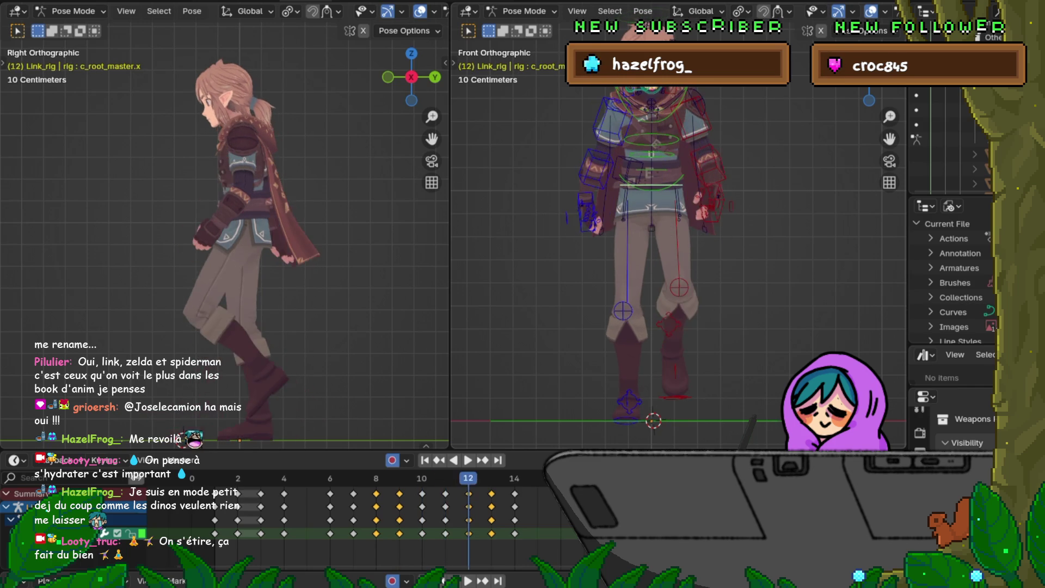
key(Right)
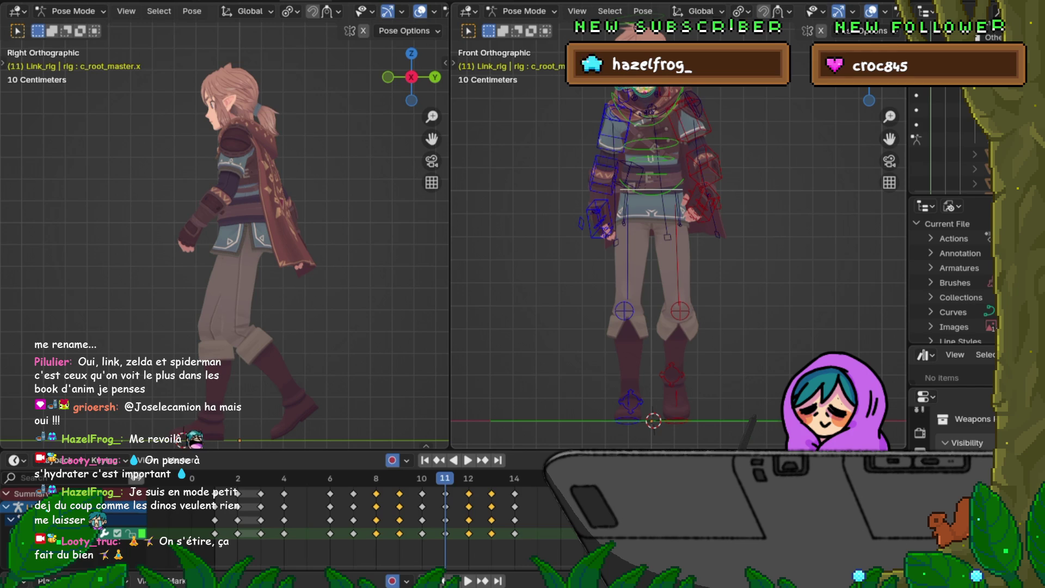
Scrub back to frame 8 and review the walk poses again through frame 13.
mouse_move(446, 478)
mouse_down()
mouse_move(352, 478)
mouse_move(374, 462)
mouse_up()
key(Left)
key(Left)
key(Right)
key(Right)
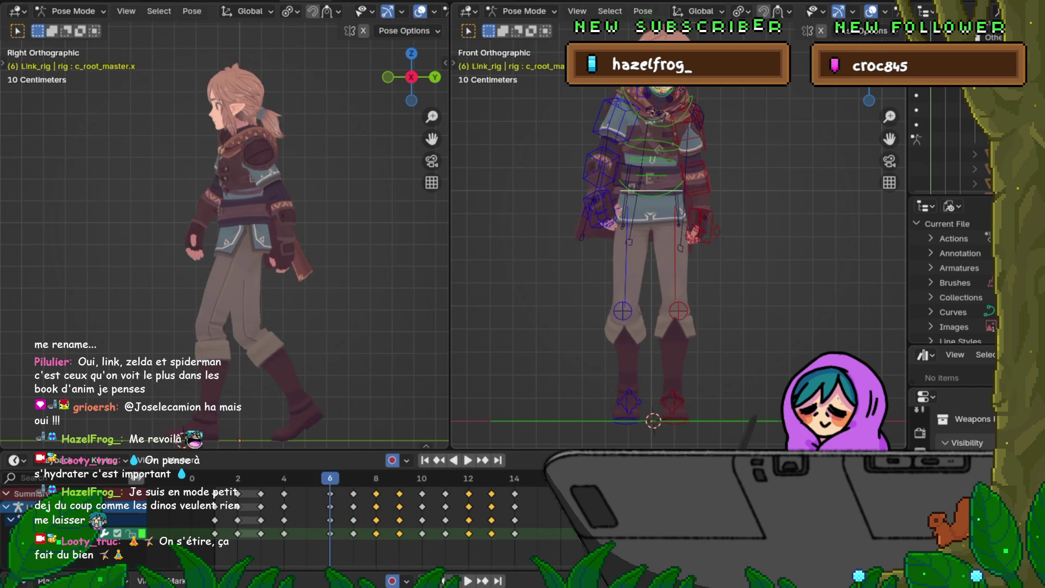
key(Right)
key(Right)
key(Right)
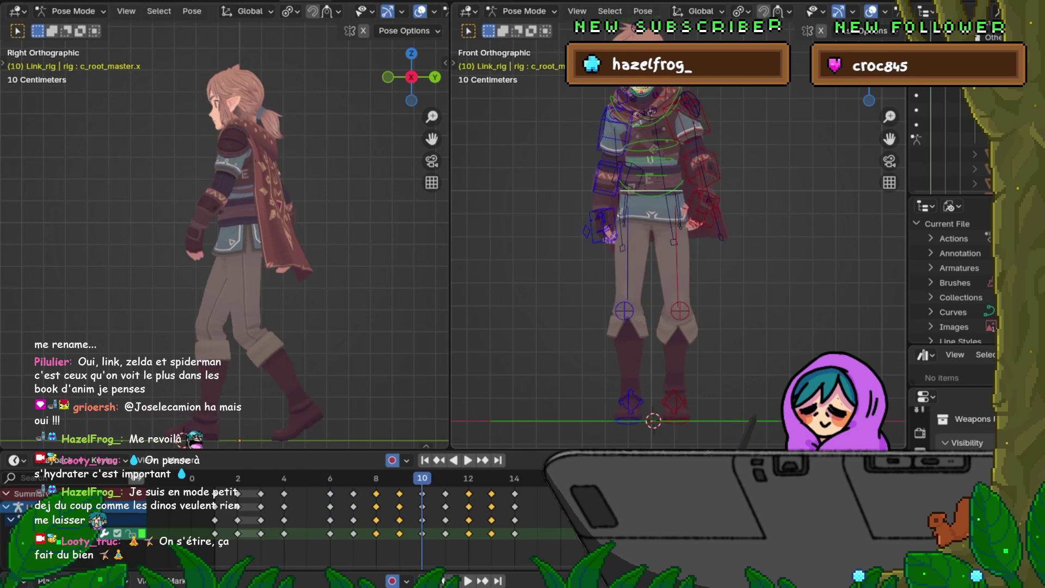
key(Right)
key(Left)
key(Left)
key(Right)
key(Right)
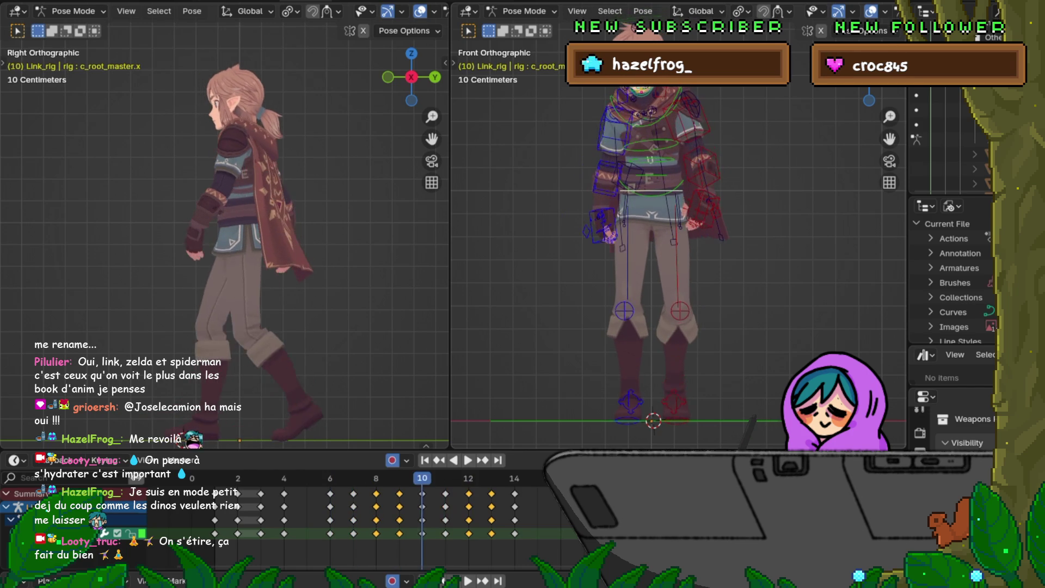
key(Left)
key(Left)
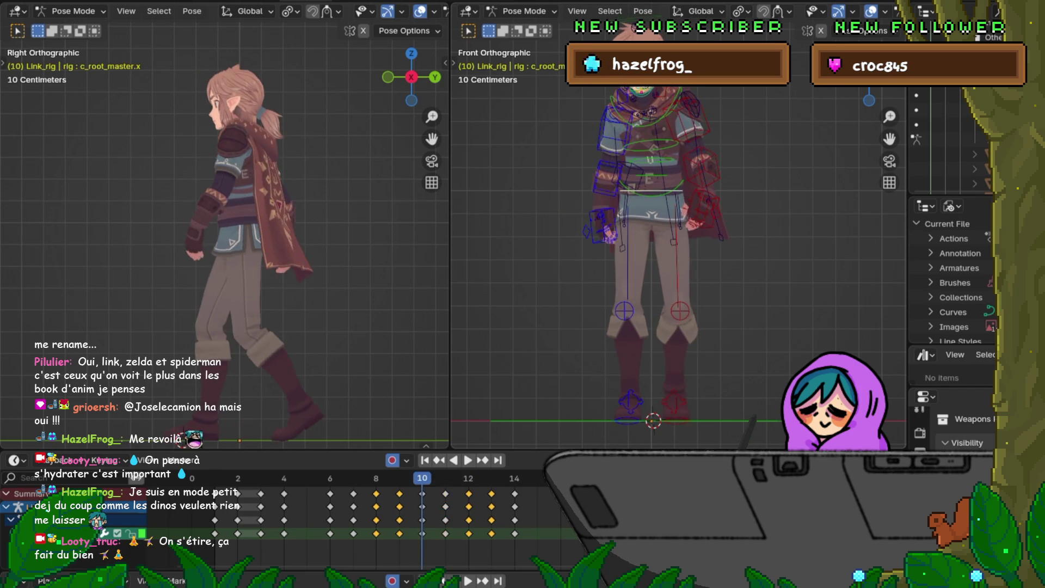
key(Right)
key(Left)
key(Right)
key(Right)
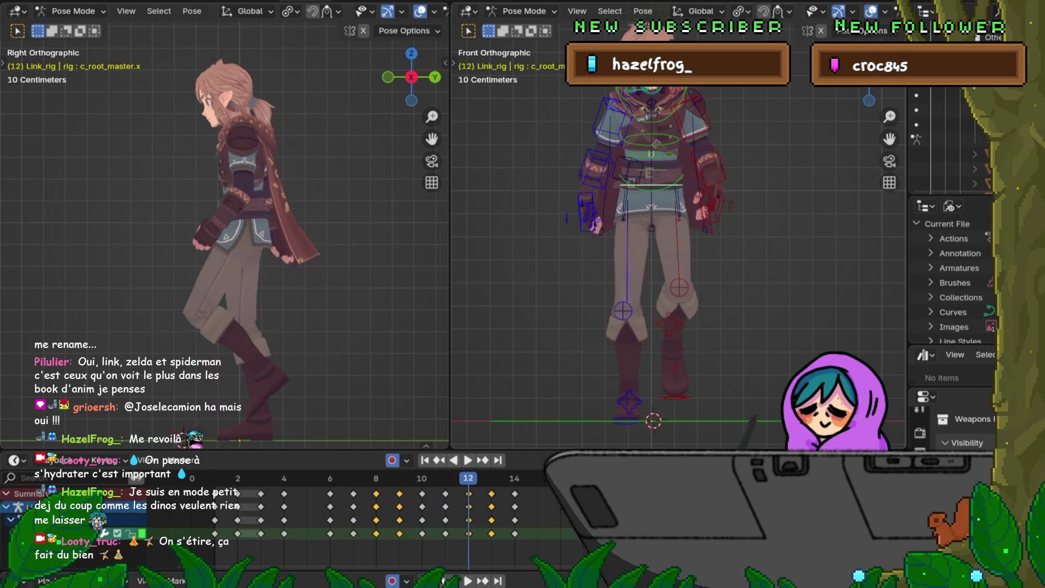
key(Right)
key(Left)
key(Left)
key(Left)
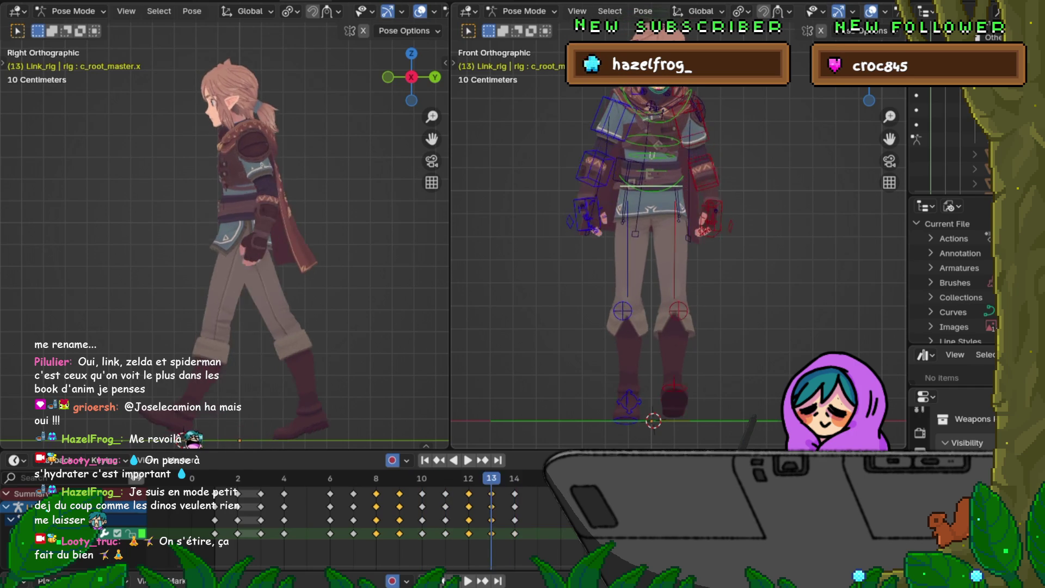
key(Right)
key(Left)
key(Right)
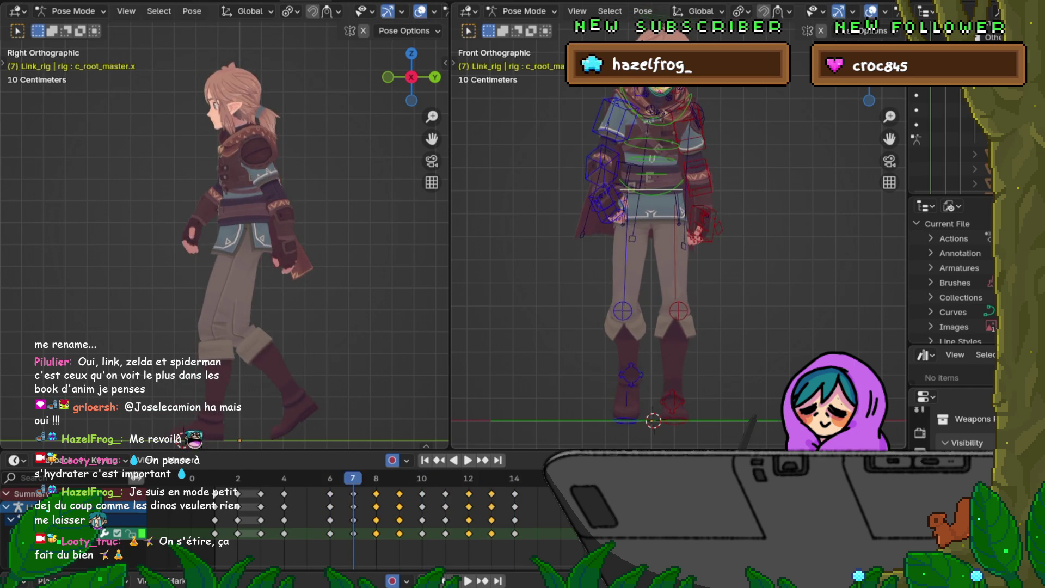
key(Left)
key(Right)
key(Right)
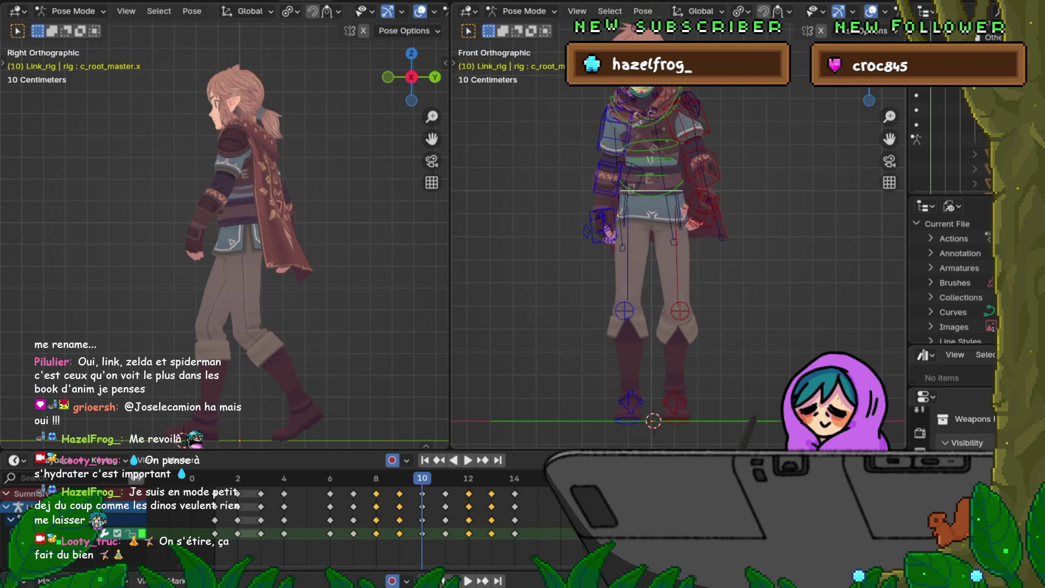
key(Left)
key(Right)
key(Left)
key(Right)
key(Left)
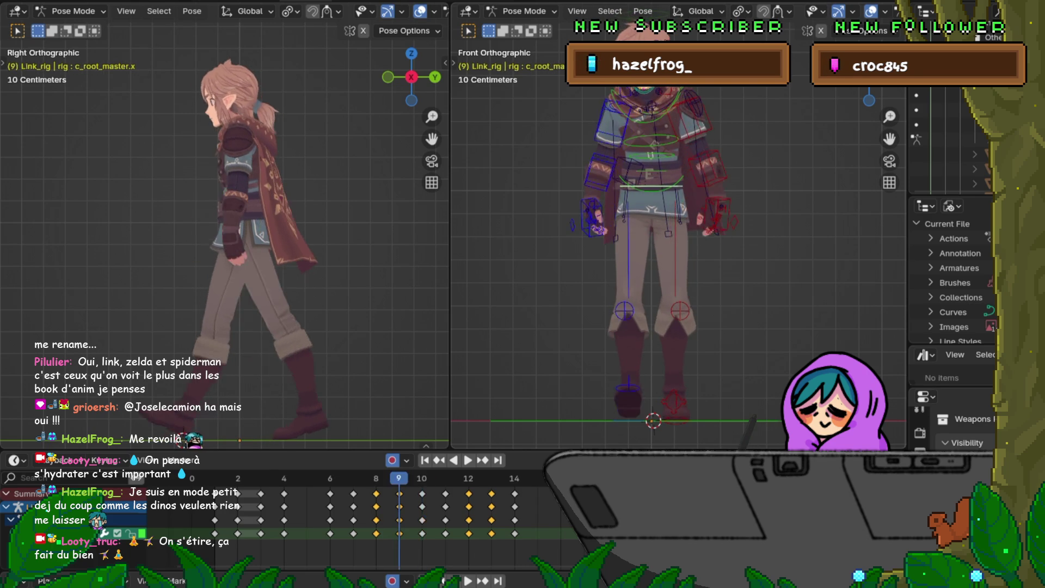
key(Right)
key(Right)
key(Left)
key(Right)
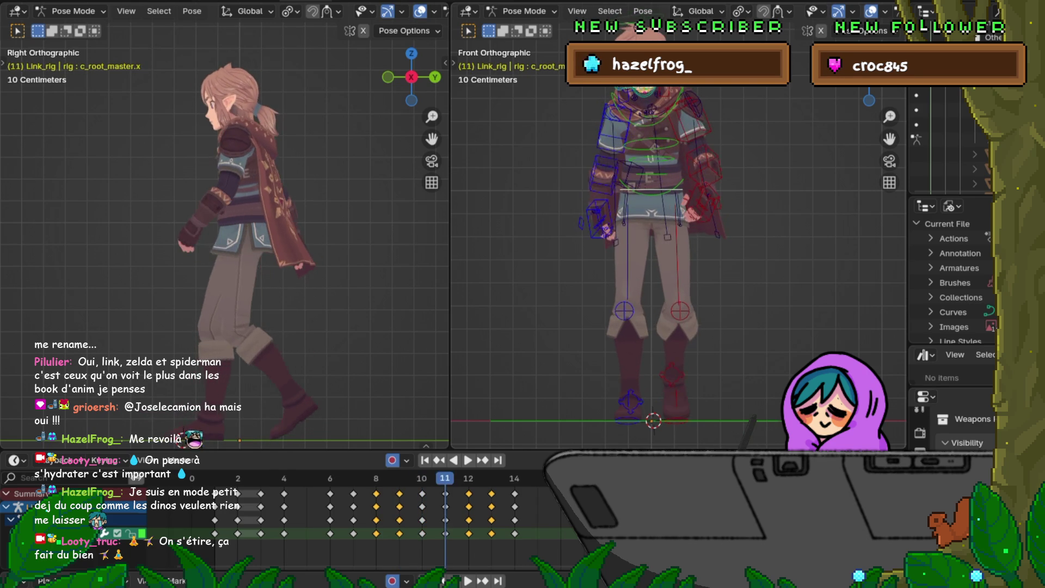
key(Right)
key(Right)
key(Left)
key(Right)
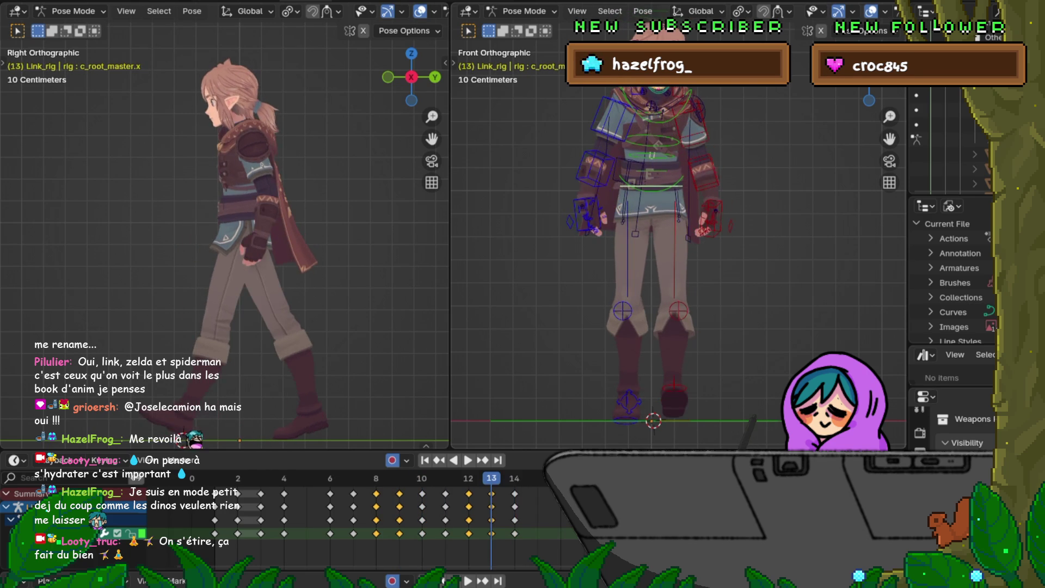
Save the walk cycle file, then step back through the timeline to frame 8.
click(27, 1)
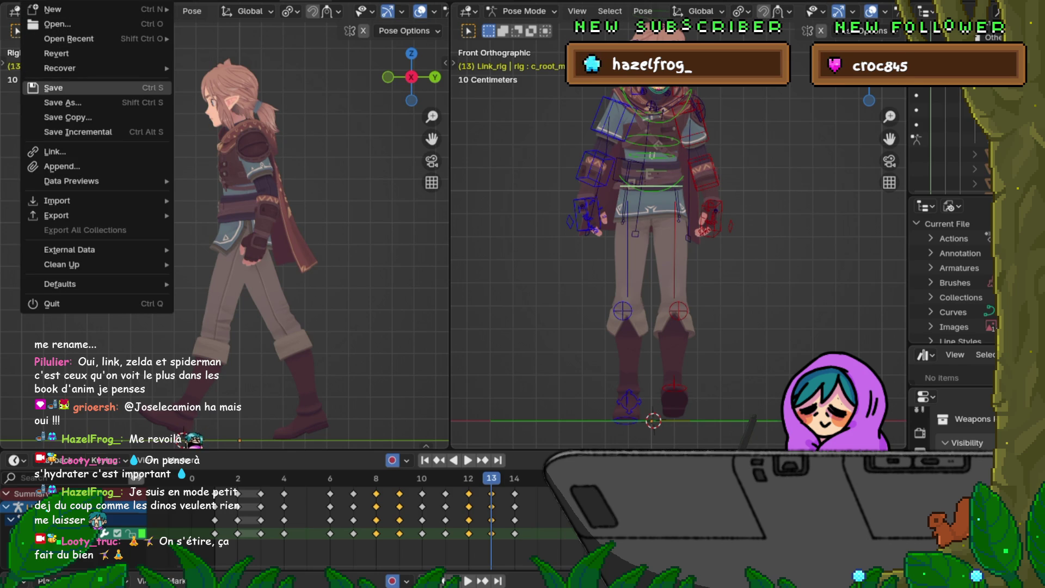
click(54, 88)
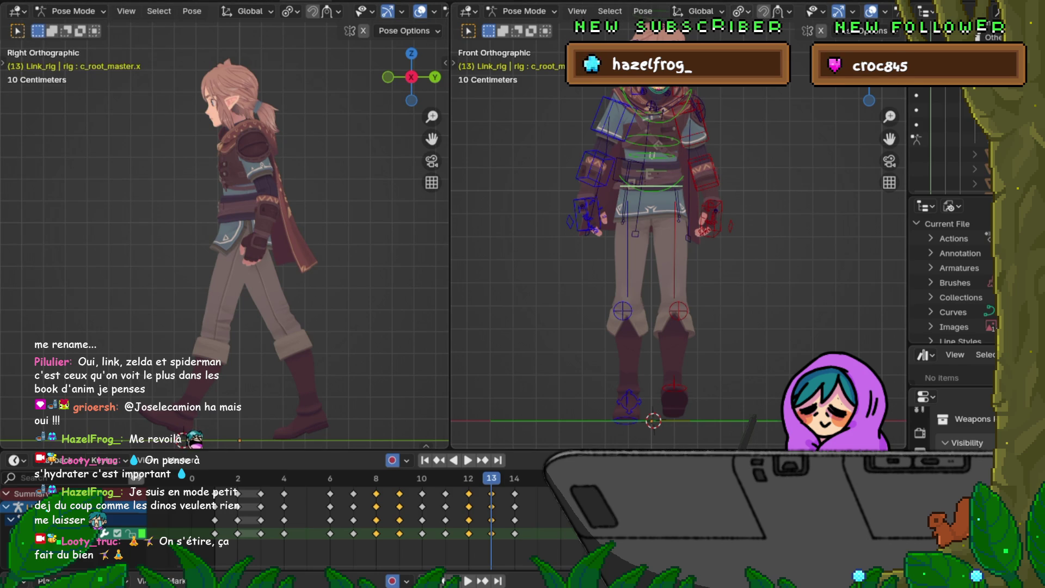
key(Left)
key(Left)
key(Left)
key(Left)
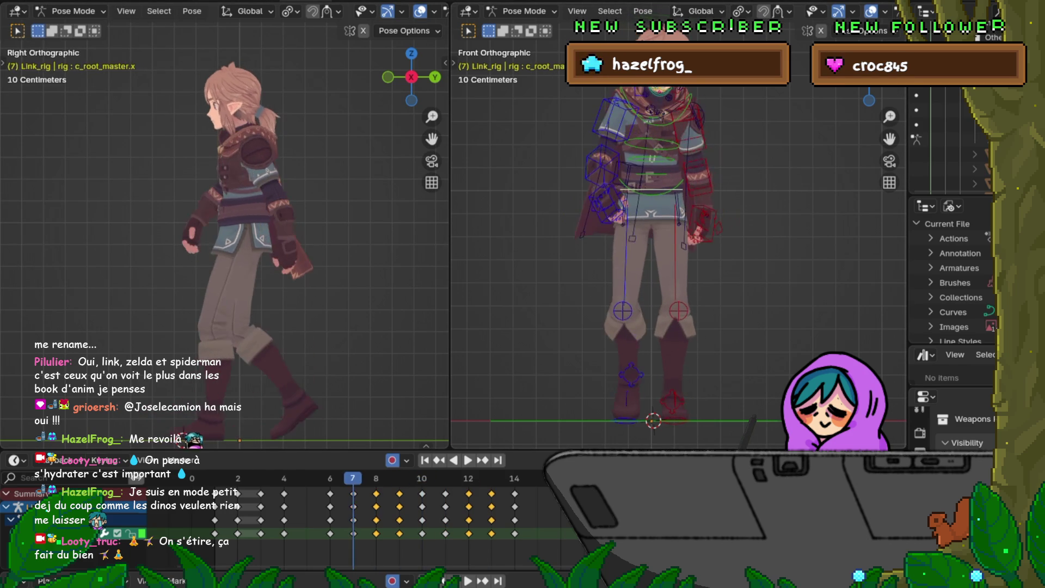
key(Left)
key(Left)
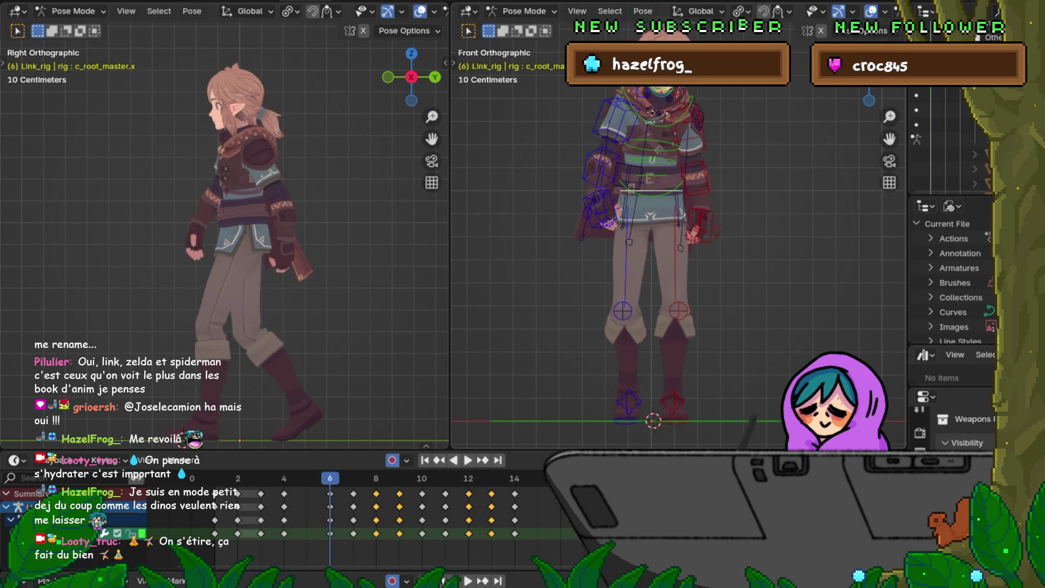
Compare the walk poses across frames 6 to 9, returning to frame 6.
key(Right)
key(Right)
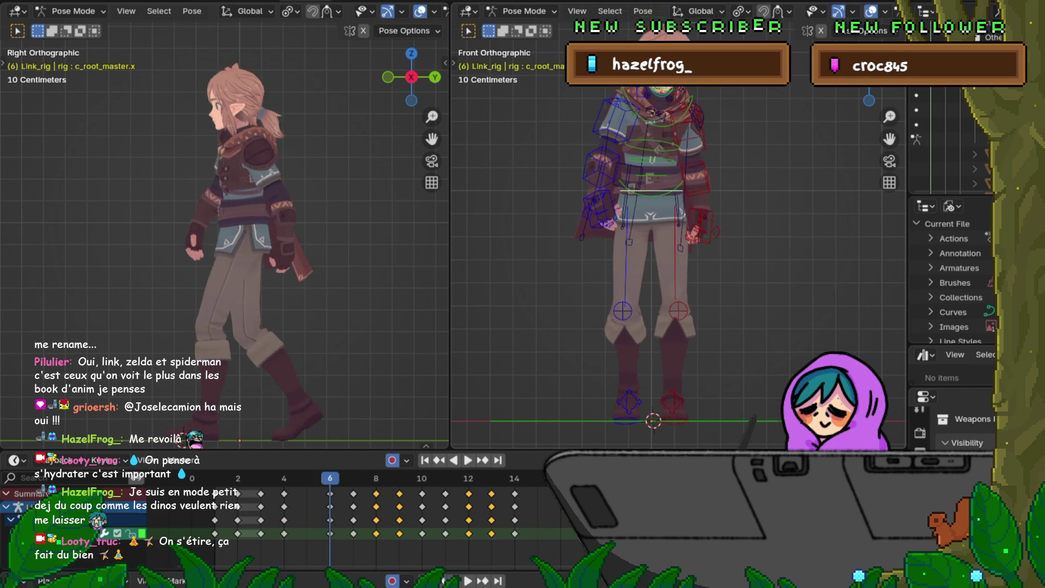
key(Right)
key(Left)
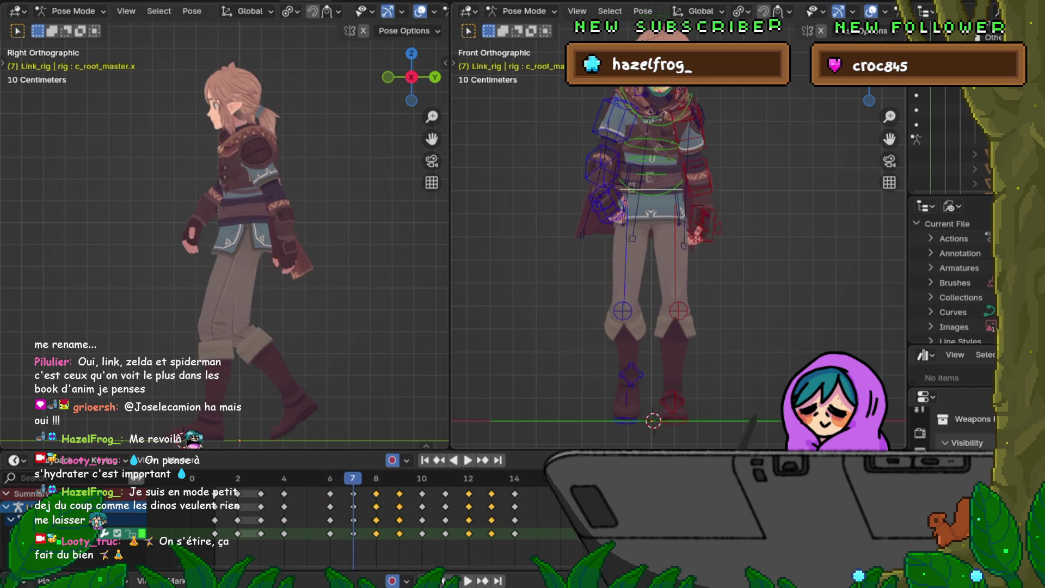
key(Right)
key(Left)
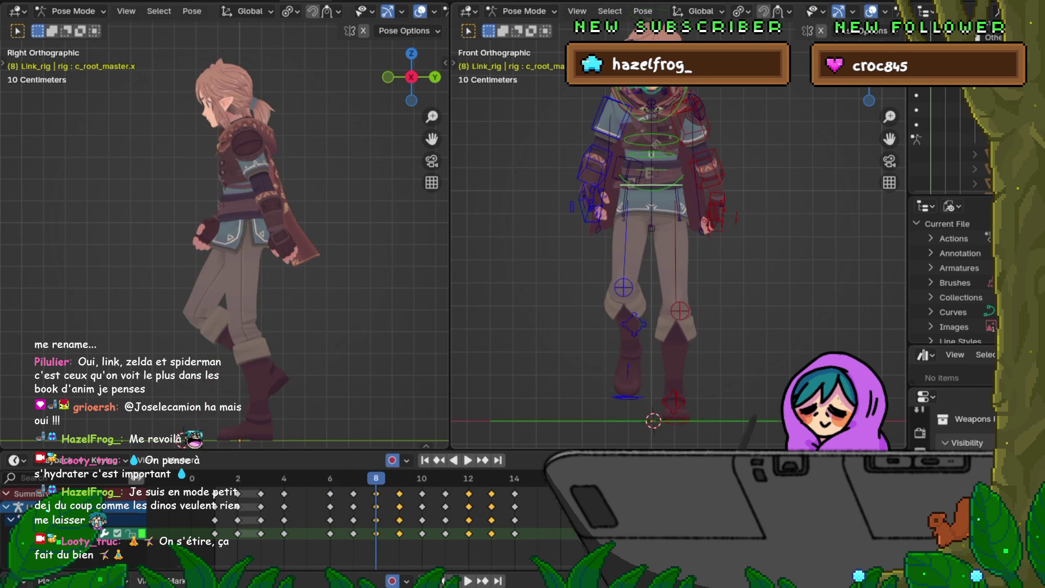
key(Left)
key(Left)
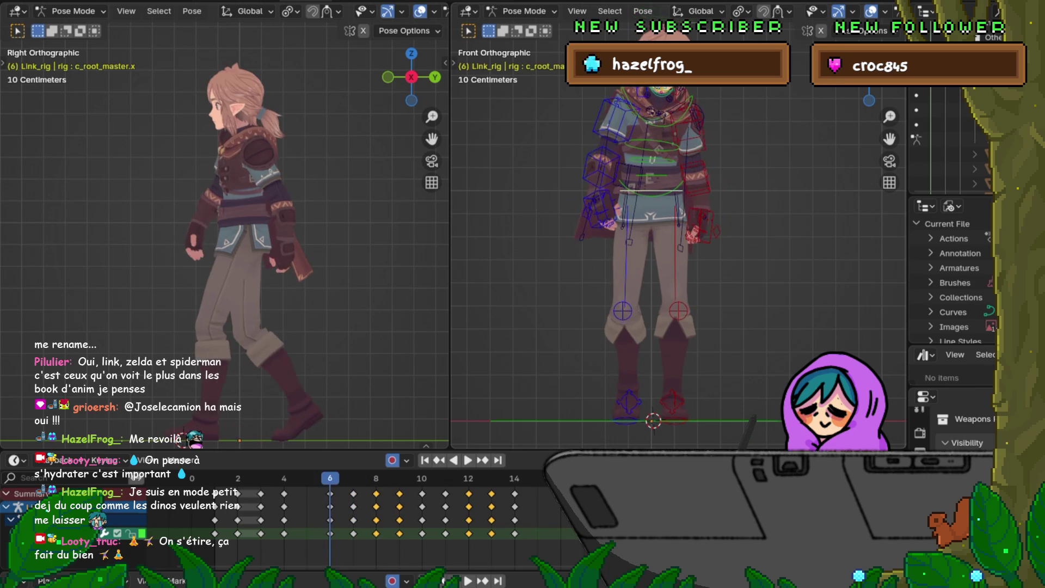
Flip between the frame 6–8 poses and settle on frame 8's passing step.
key(Right)
key(Left)
key(Right)
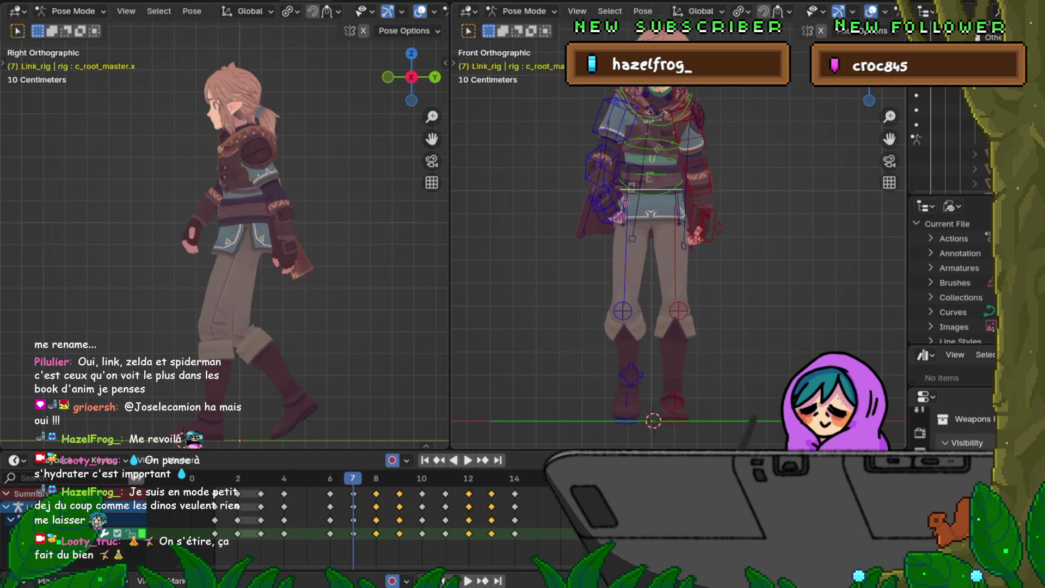
key(Right)
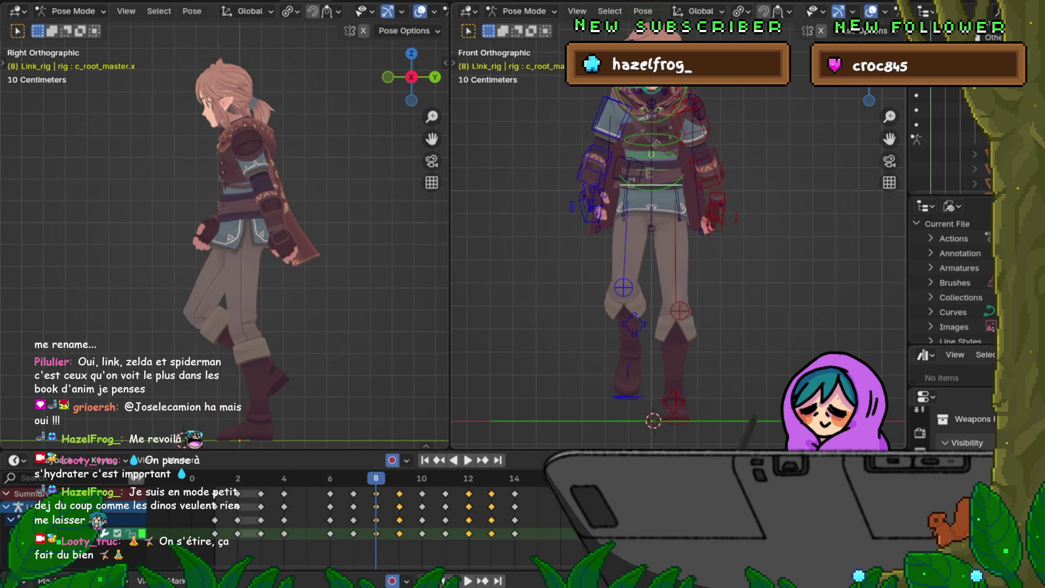
key(Left)
key(Right)
key(Left)
key(Right)
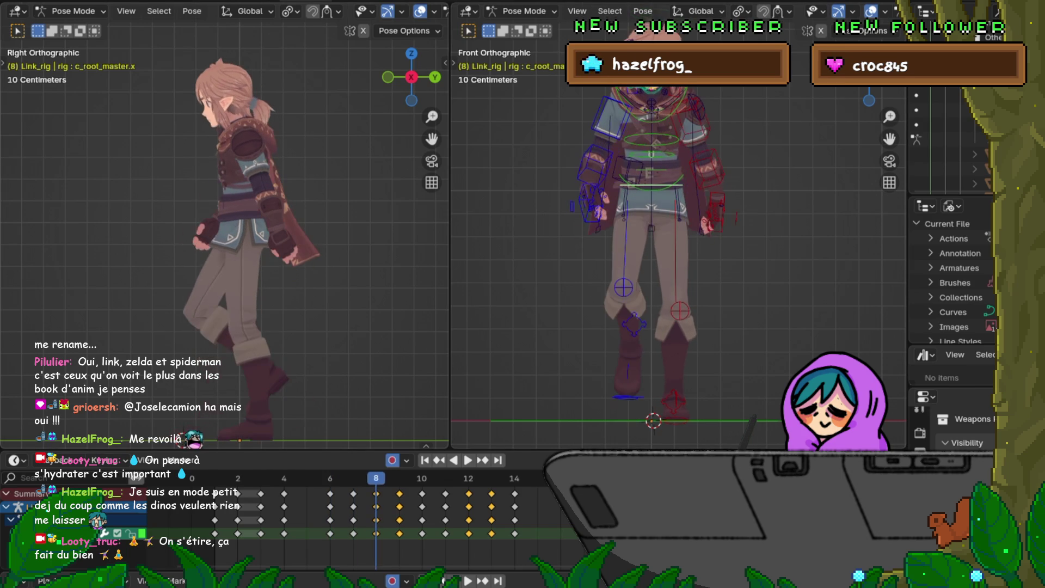
Rotate the c_forearm_fk.r bone to -50.88° at frame 8, then play the walk cycle.
click(593, 163)
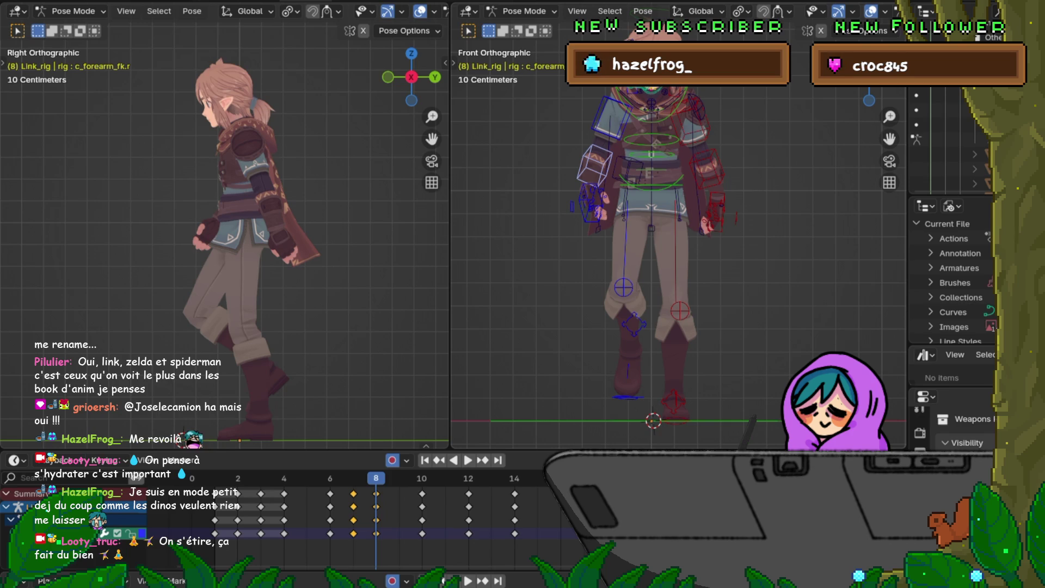
key(r)
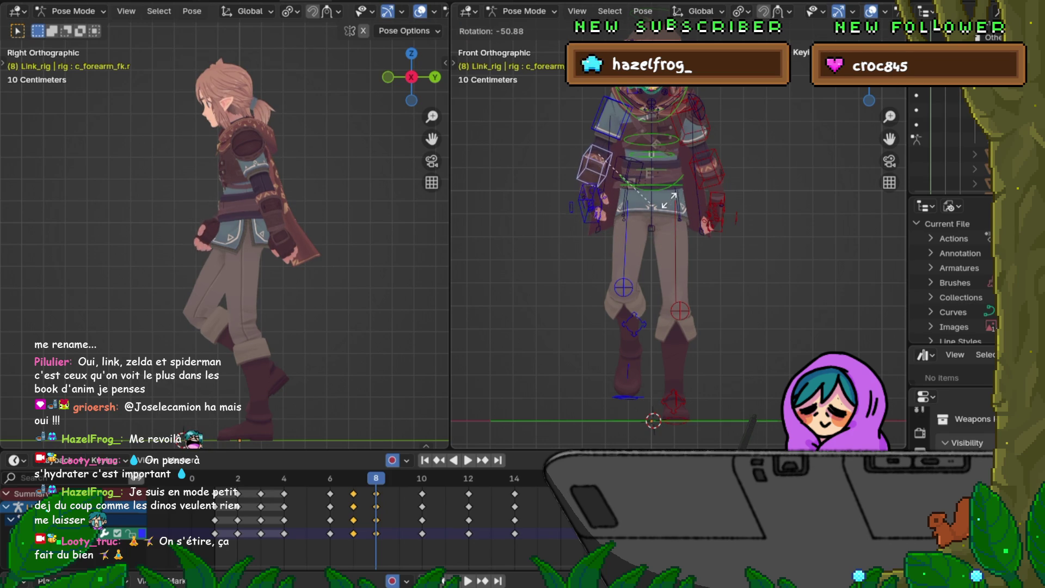
click(501, 299)
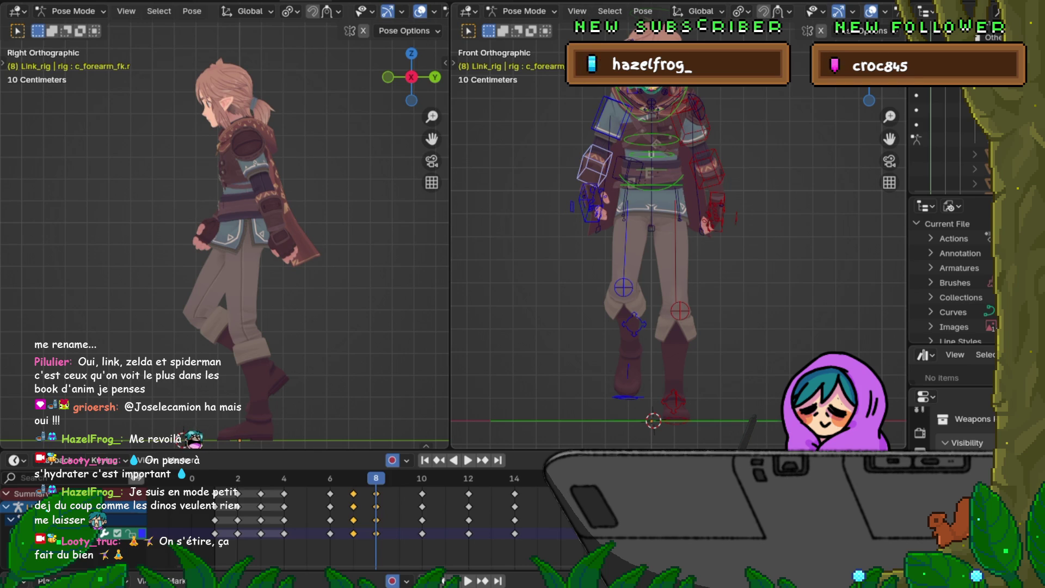
key(space)
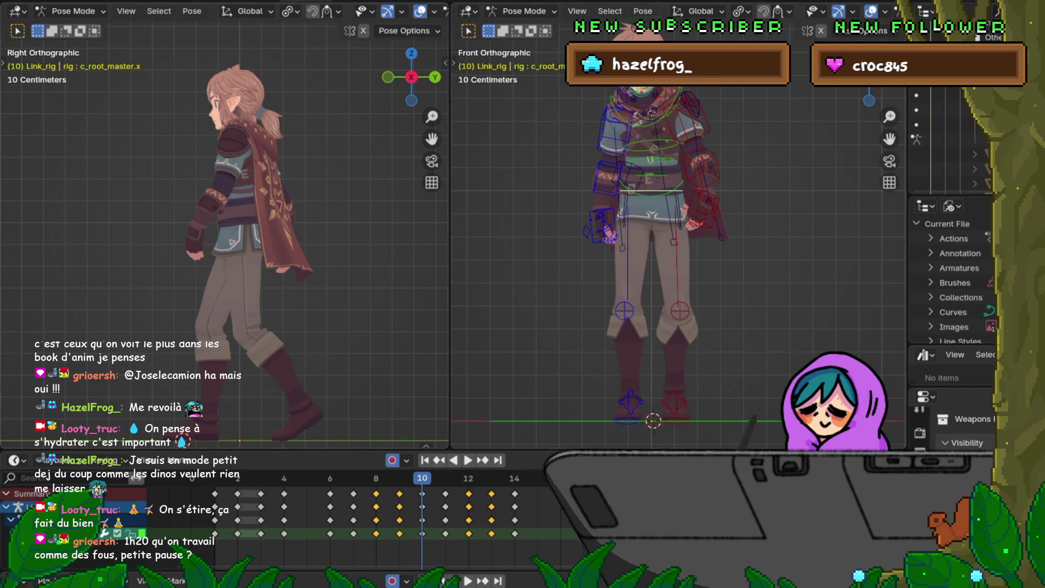
key(F4)
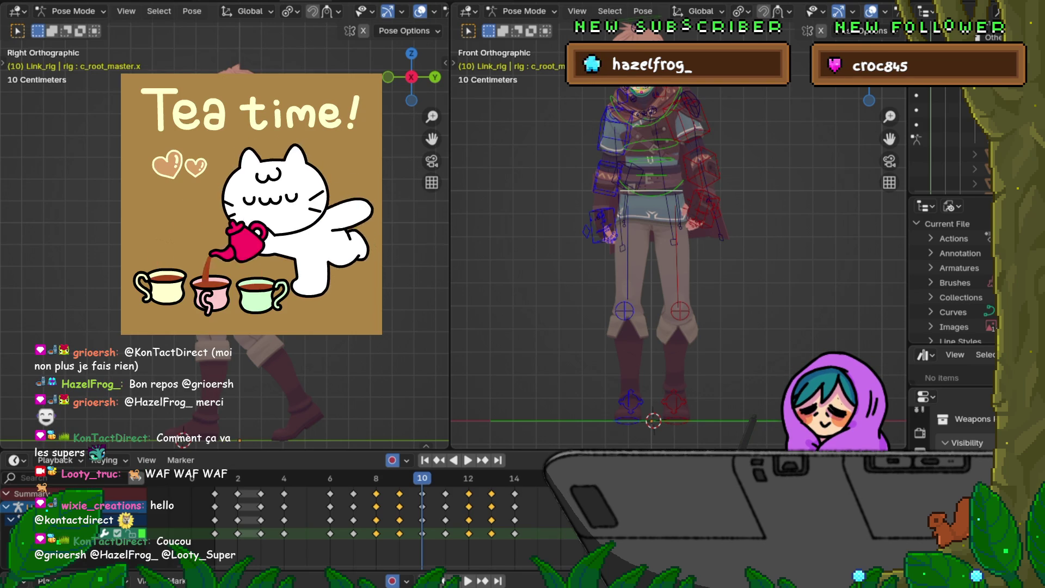
Pan the Front Orthographic view down and right so Link's whole head shows.
mouse_move(680, 244)
shift+middle_down()
mouse_move(680, 256)
mouse_move(555, 319)
mouse_move(732, 349)
shift+middle_up()
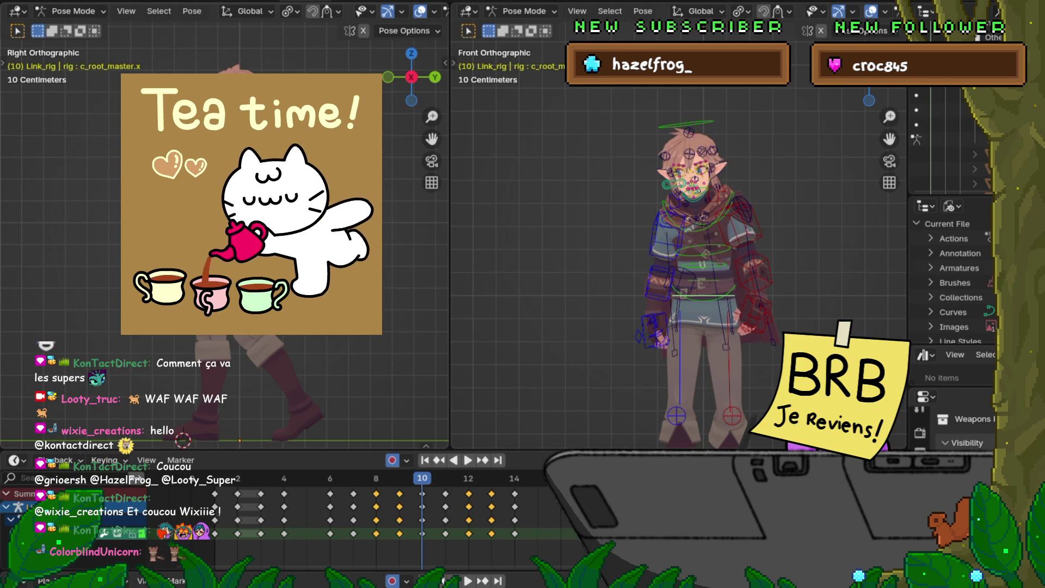
click(24, 2)
key(Escape)
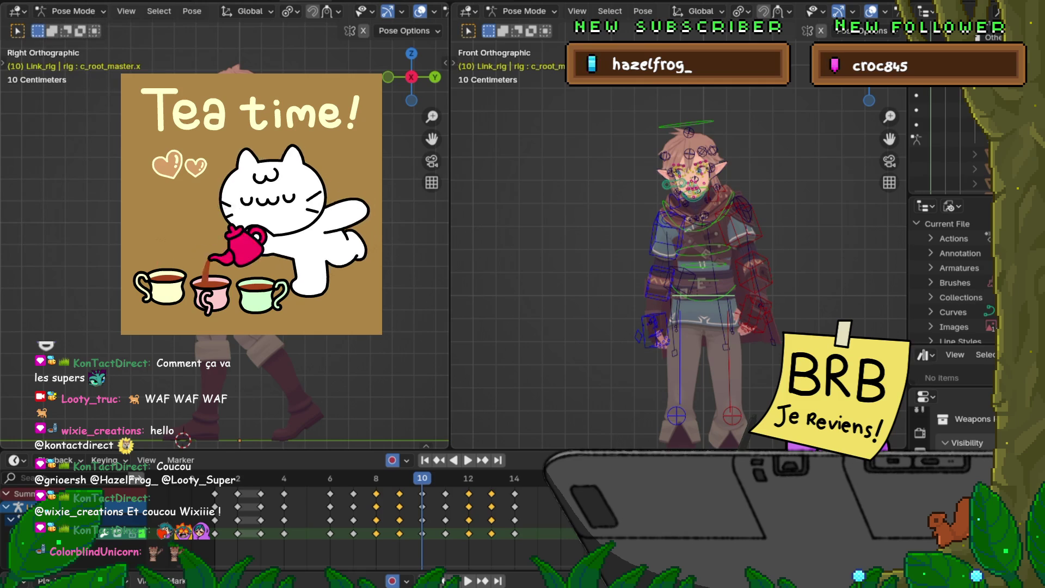
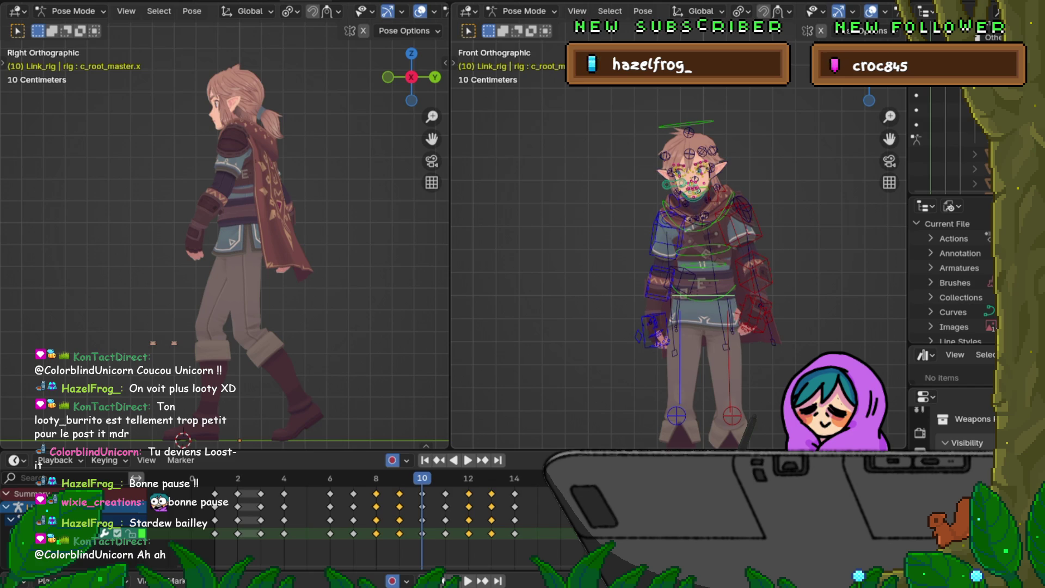
Recentre the character in the front view and step the walk cycle back to frame 1.
shift+middle_drag(680, 272, 645, 200)
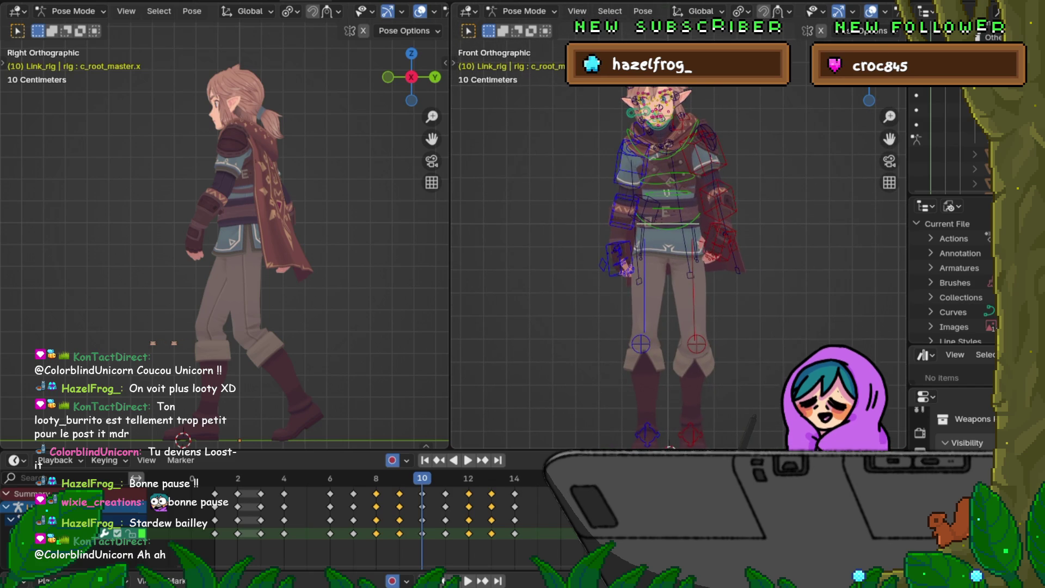
key(space)
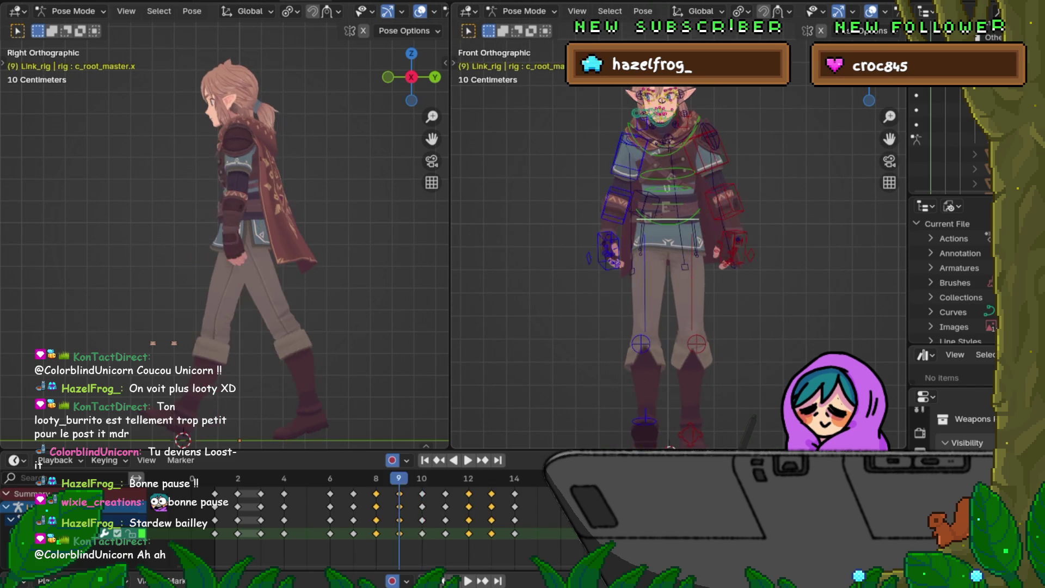
key(Left)
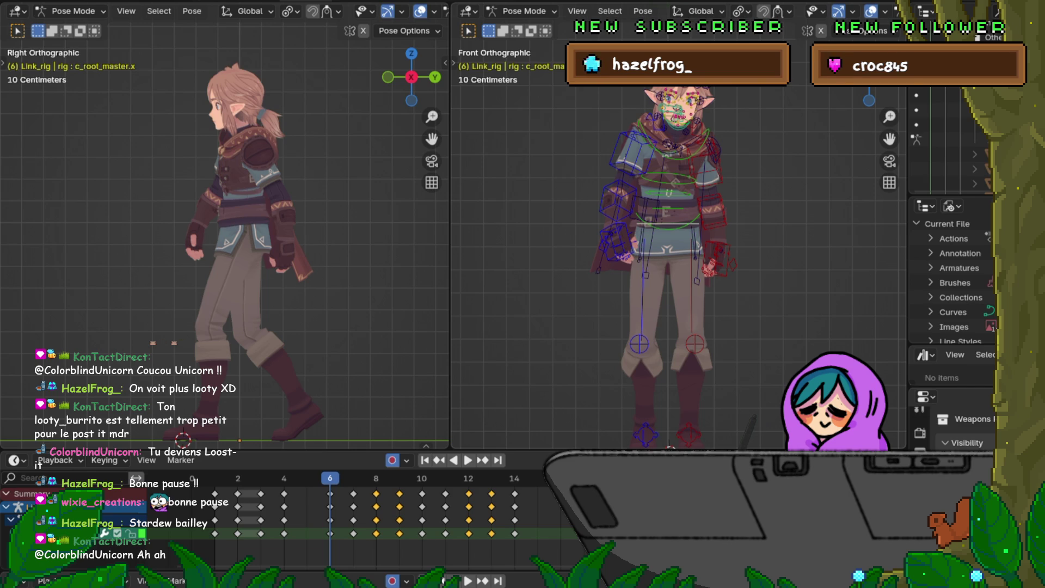
key(Down)
key(Down)
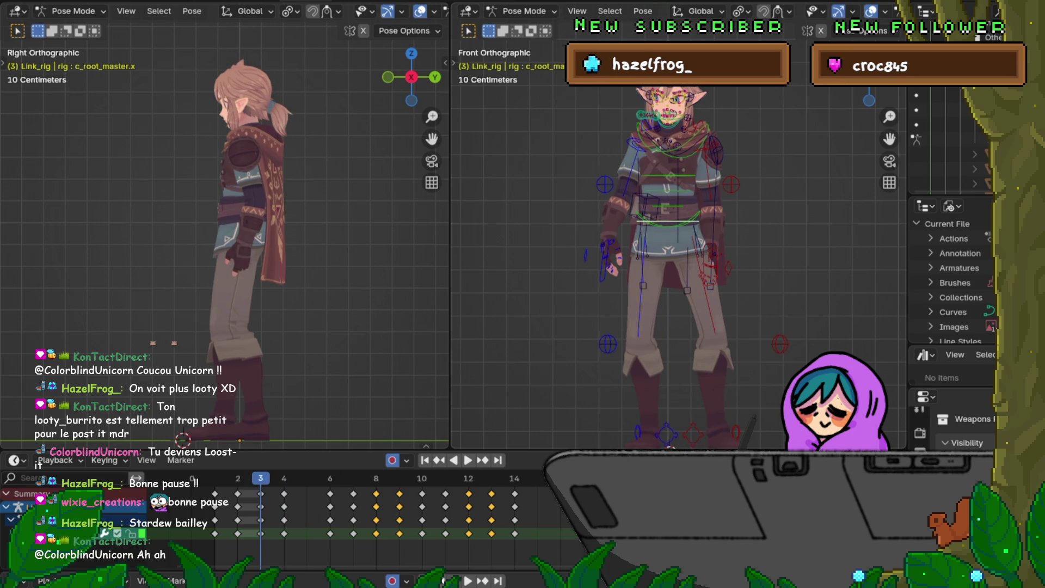
key(Down)
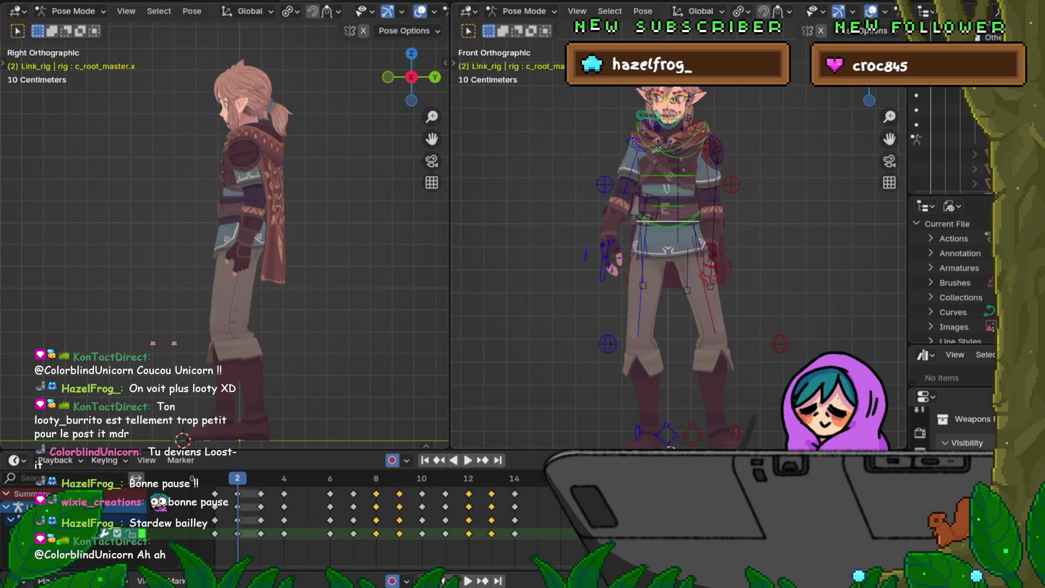
key(Down)
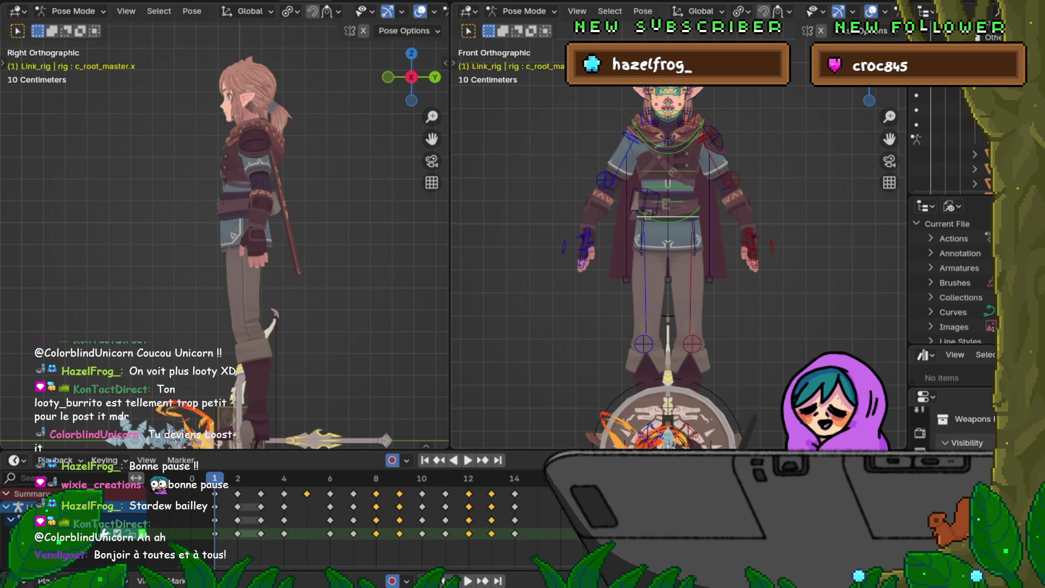
Play the walk cycle from frame 1 and stop it on the frame 7 mid-stride pose.
key(space)
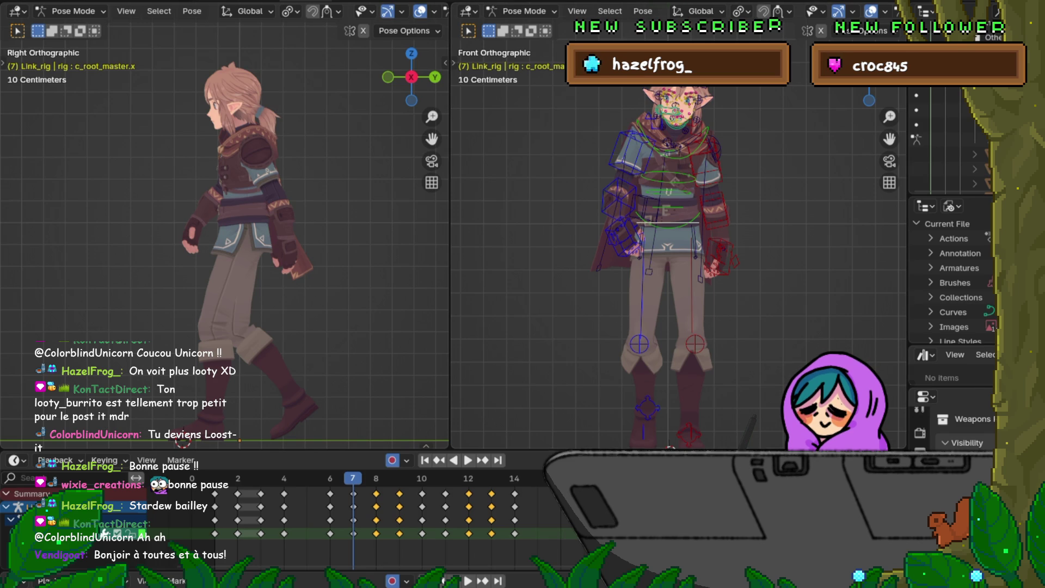
Flip between frames 6–8 to compare the walk poses, finishing on frame 9.
key(Right)
key(Left)
key(Right)
key(Left)
key(Right)
key(Left)
key(Right)
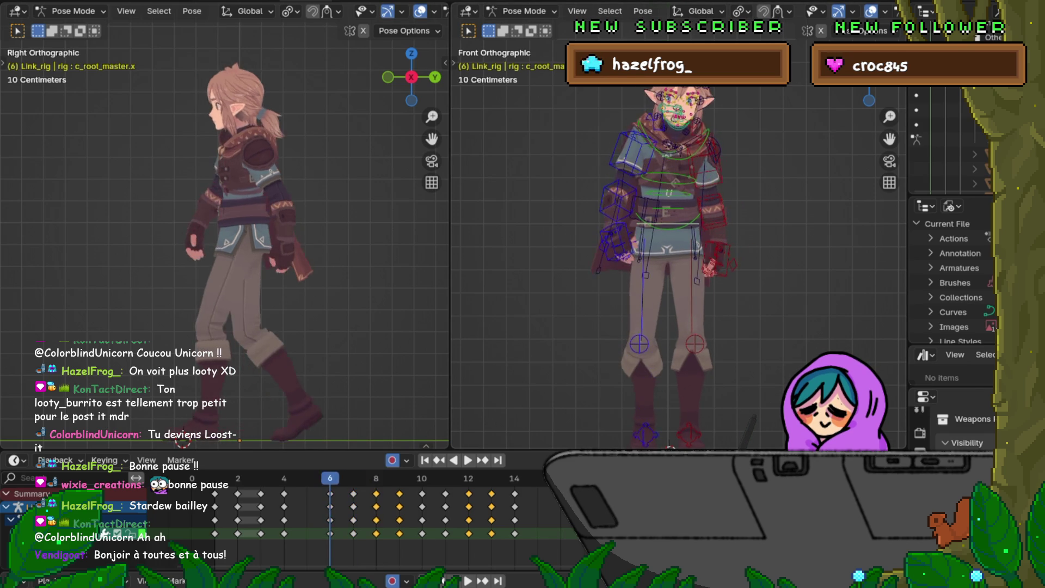
key(Left)
key(Right)
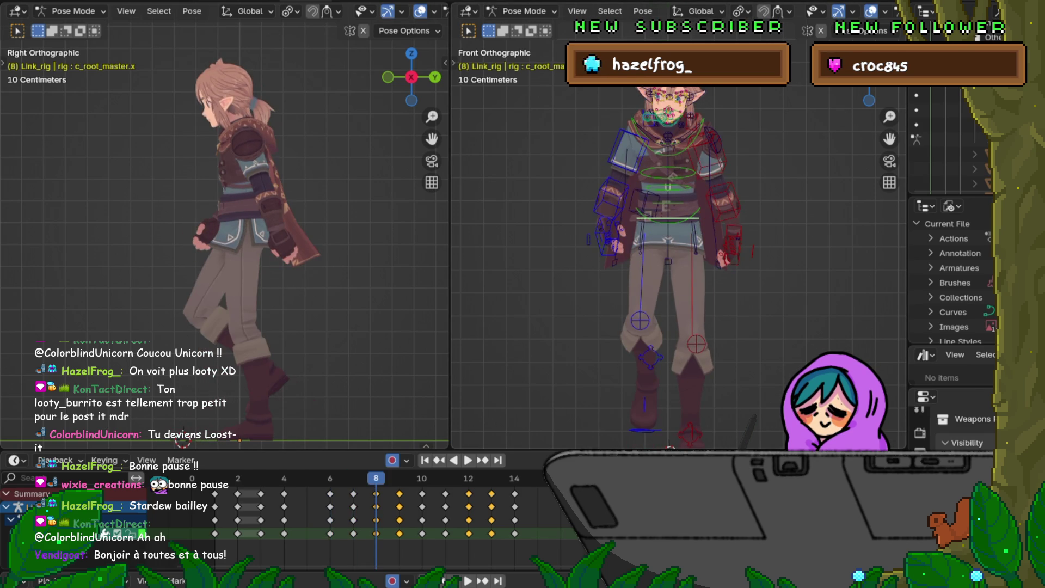
key(Right)
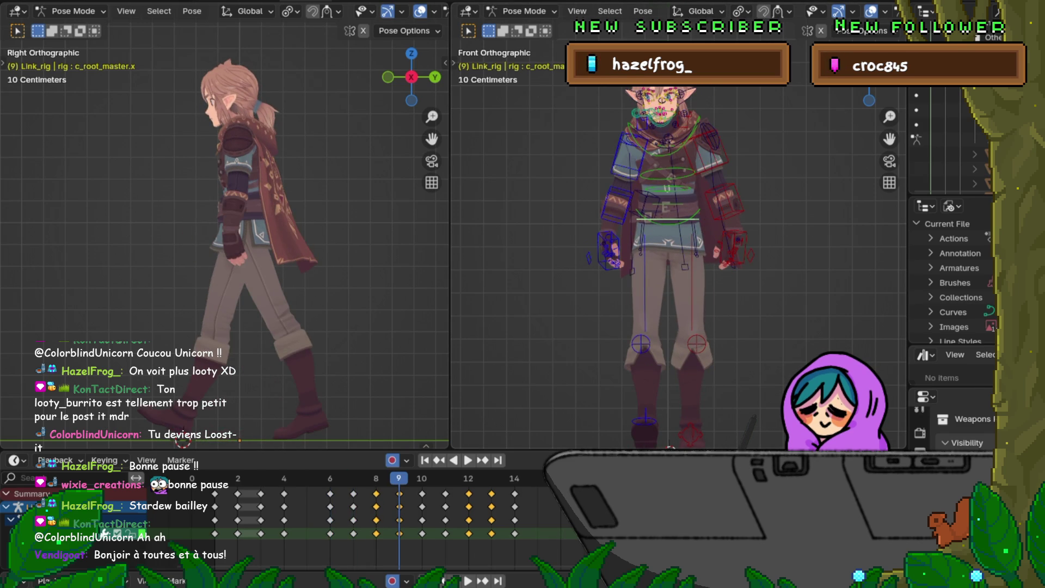
key(Right)
key(Right)
key(Right)
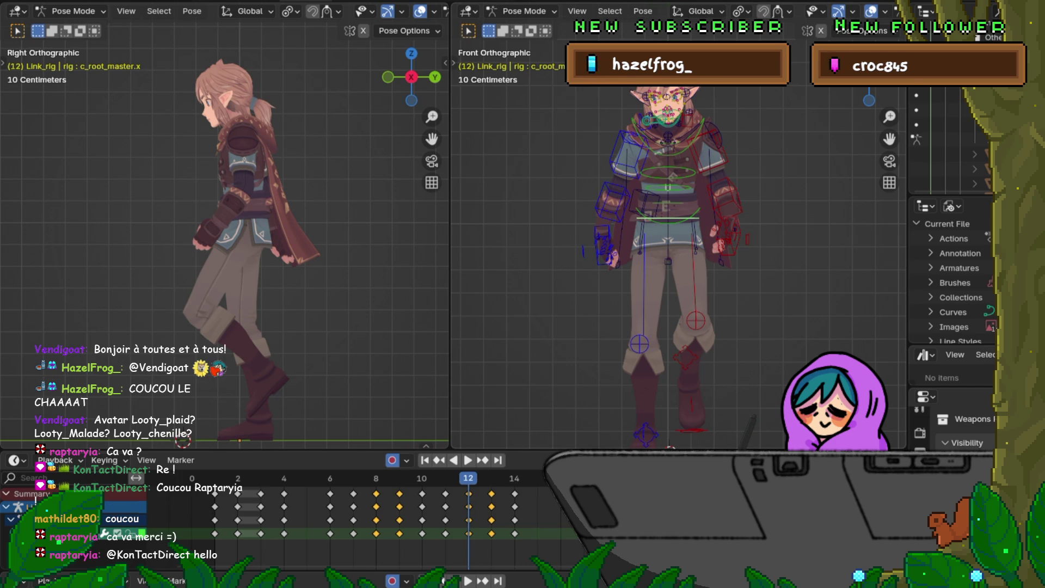
Play the walk cycle animation again, ending on the frame 7 mid-stride pose.
key(space)
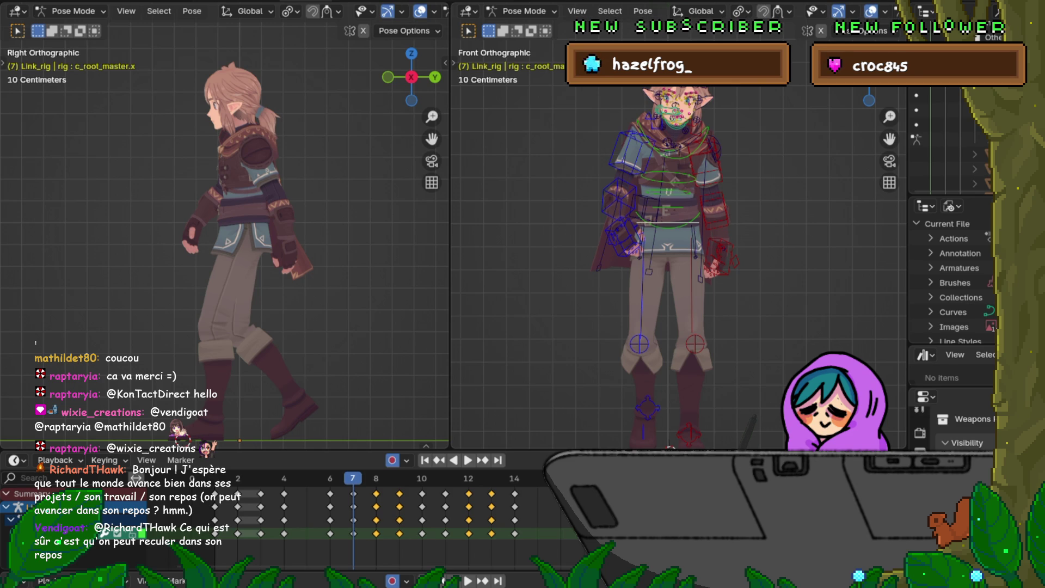
Orbit the right viewport into perspective and flip through frames 8 to 12 to review the walk.
middle_drag(680, 244, 643, 294)
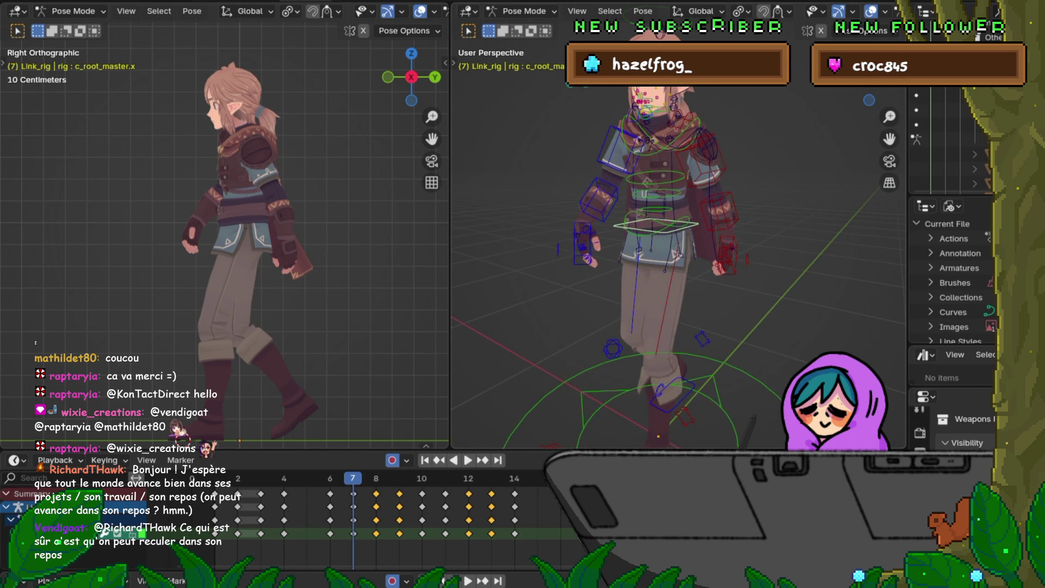
key(Right)
key(Right)
key(Right)
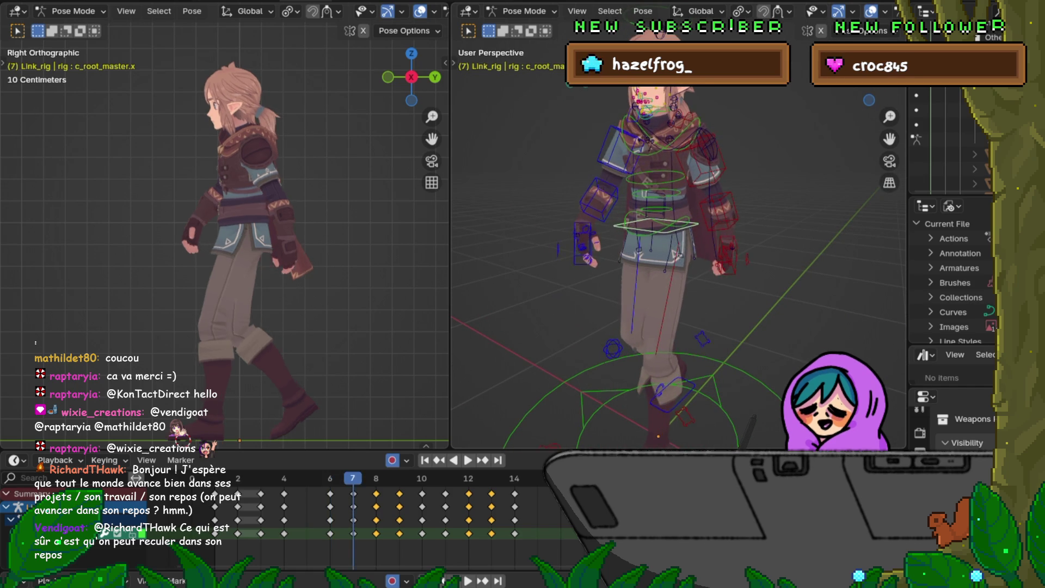
key(Left)
key(Right)
key(Left)
key(Right)
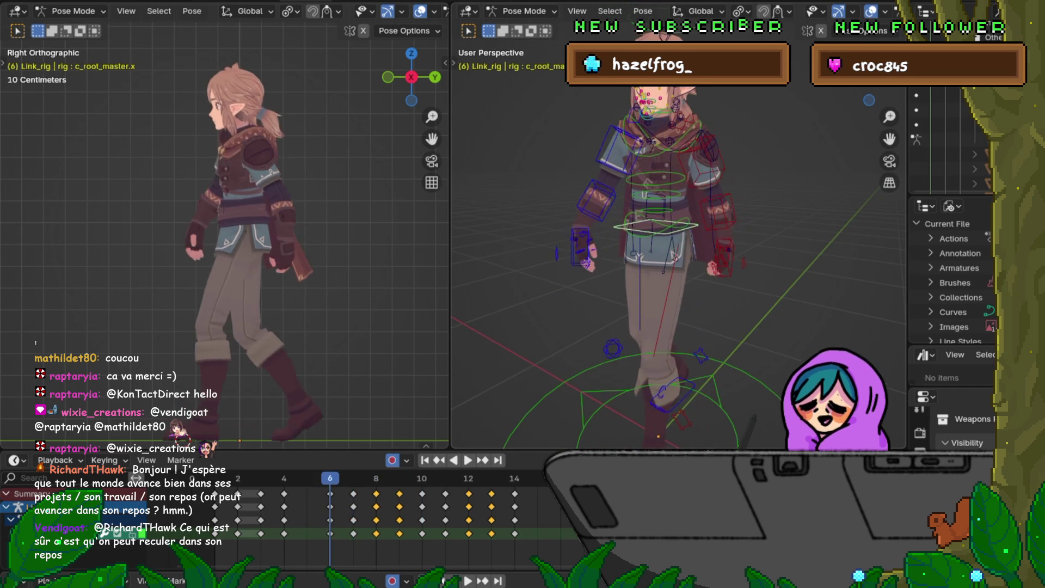
key(Left)
key(Left)
key(Right)
key(Left)
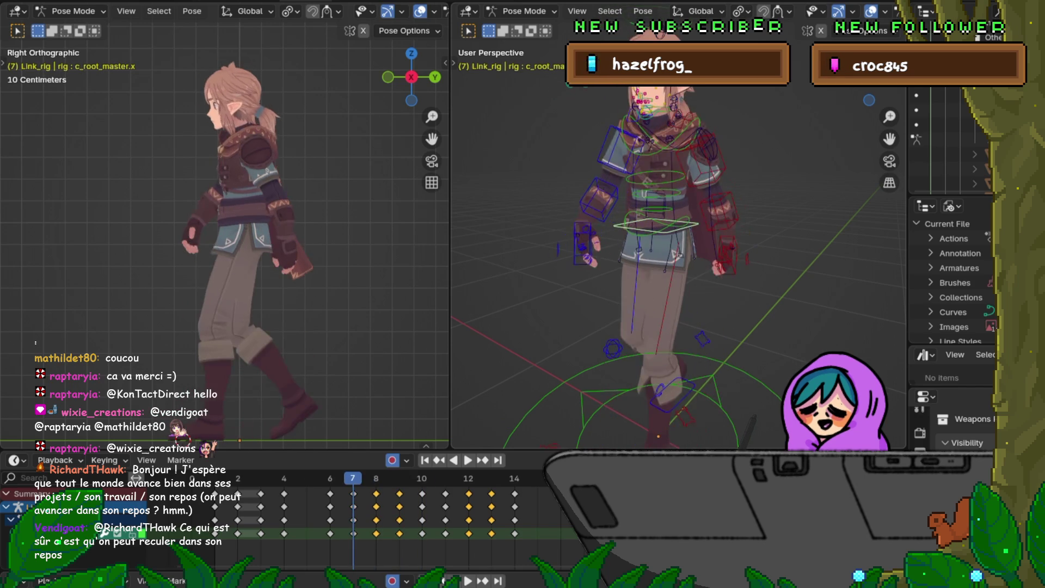
key(Right)
key(Right)
key(Right)
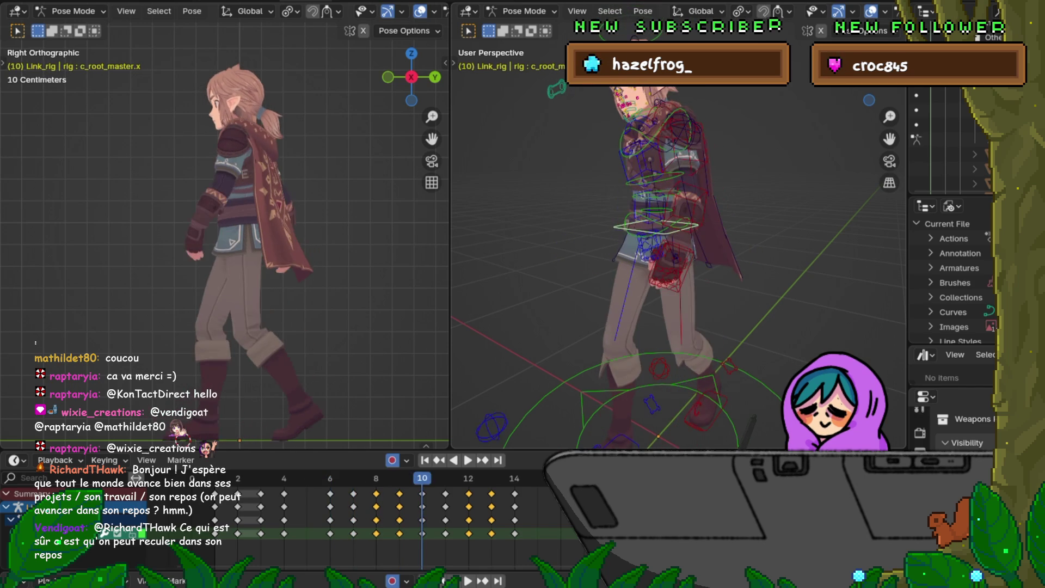
key(Left)
key(Left)
key(Right)
key(Right)
Recheck frames 6 through 12, then return to frame 6 on the upper spine control.
key(Left)
key(Left)
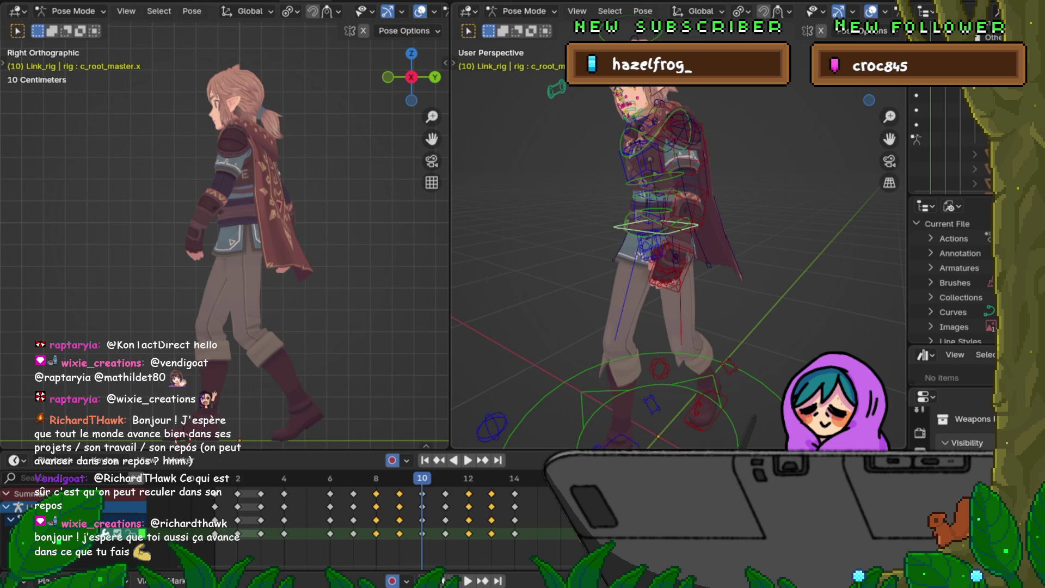
key(Left)
key(Left)
key(Left)
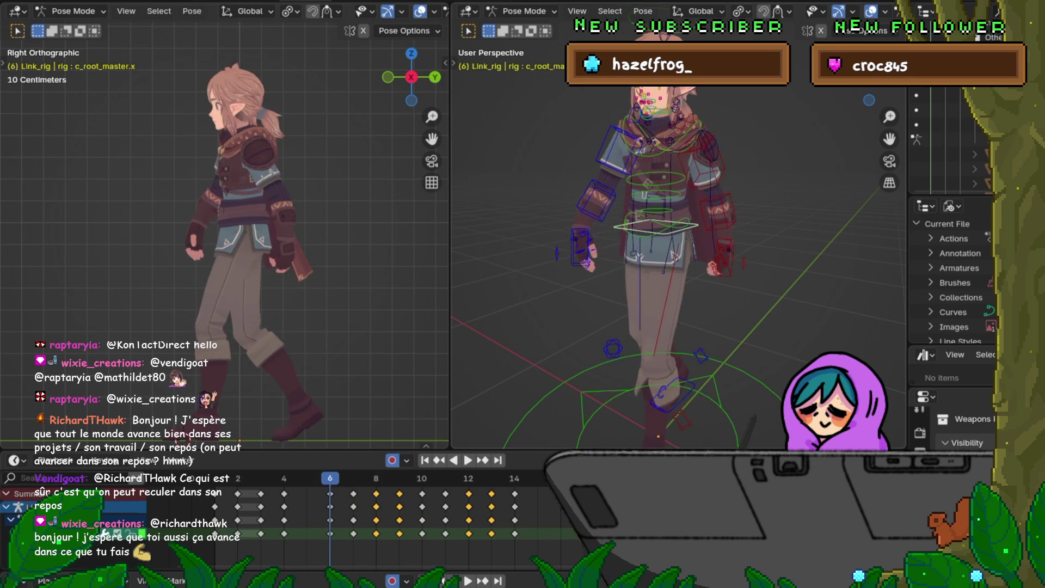
key(Right)
key(Right)
key(Left)
key(Left)
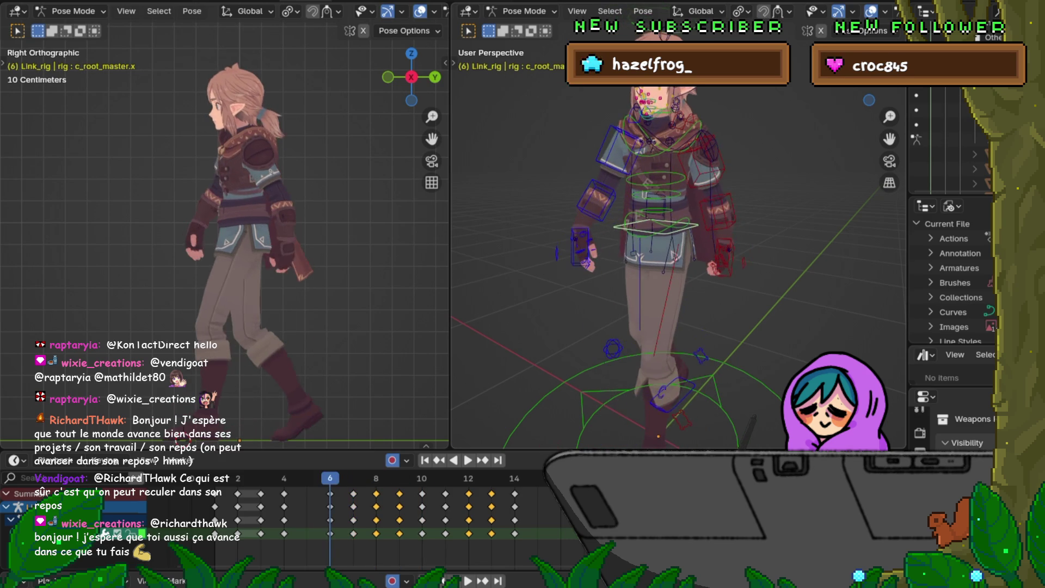
key(Right)
key(Right)
key(Right)
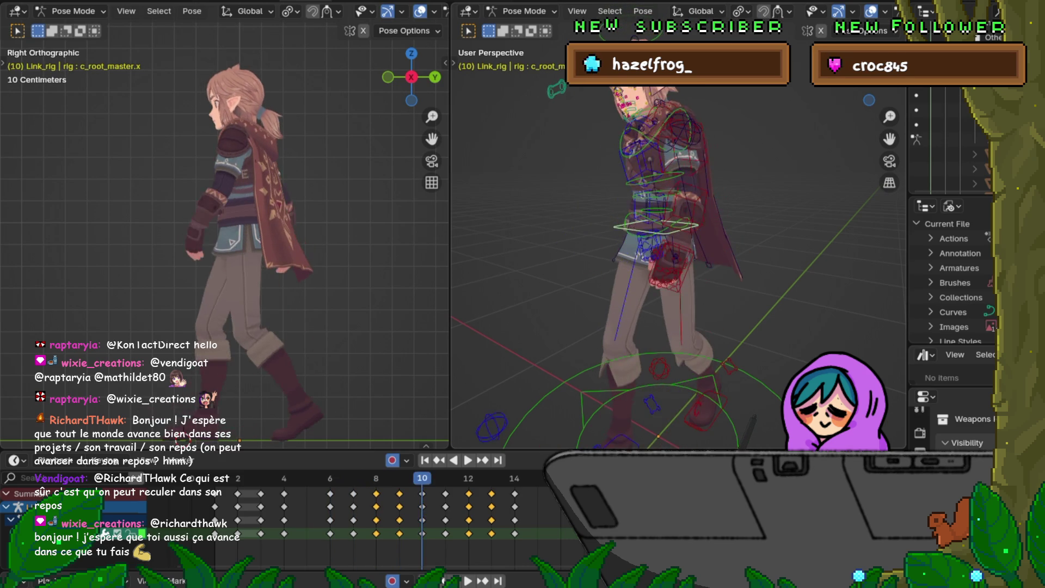
key(Right)
key(Right)
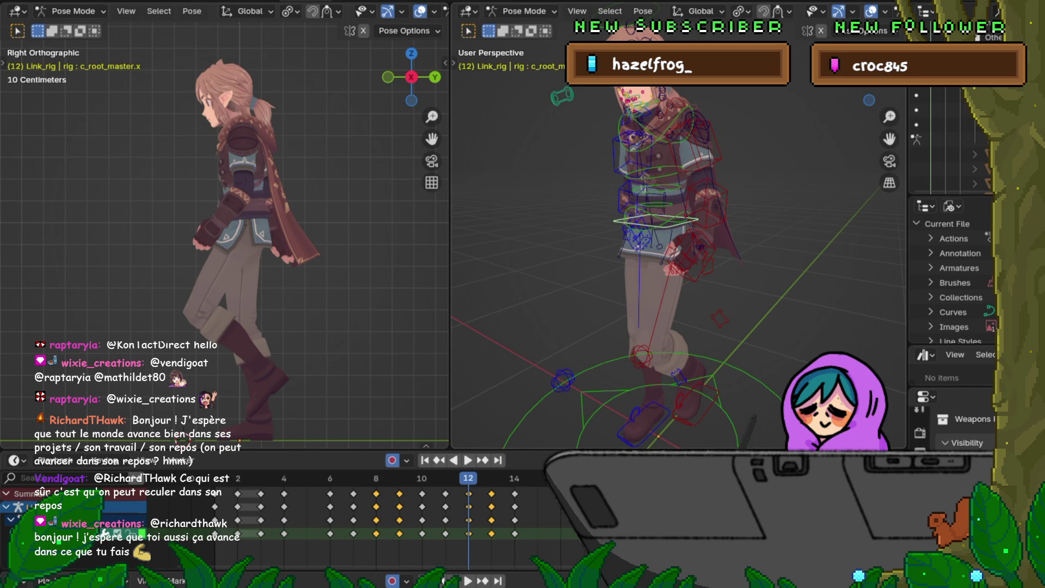
key(ctrl+z)
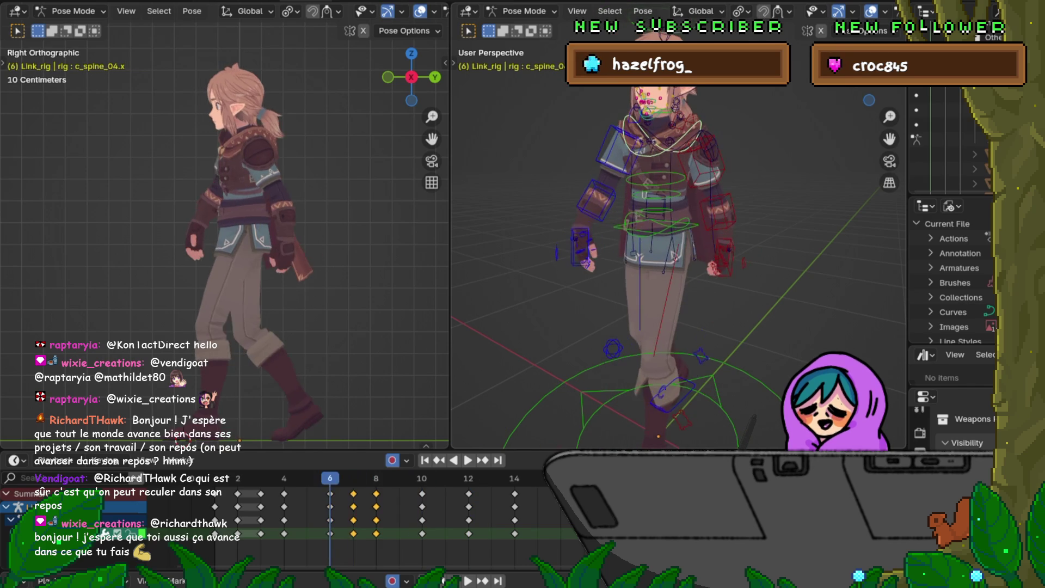
Compare the spine poses across frames 7 to 12, settling on frame 7.
key(Right)
key(Left)
key(Right)
key(Left)
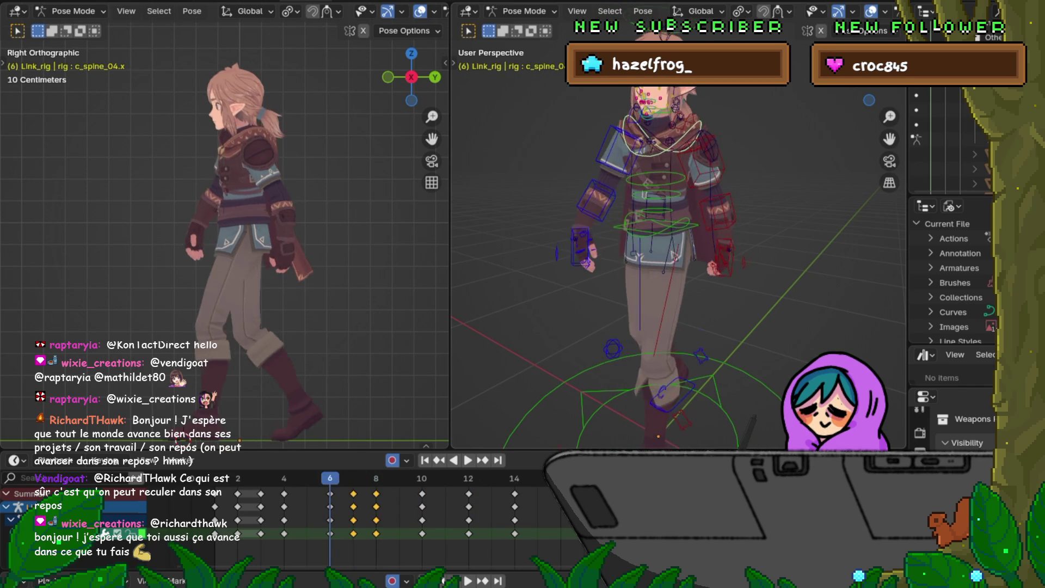
key(Right)
key(Right)
key(Left)
key(Right)
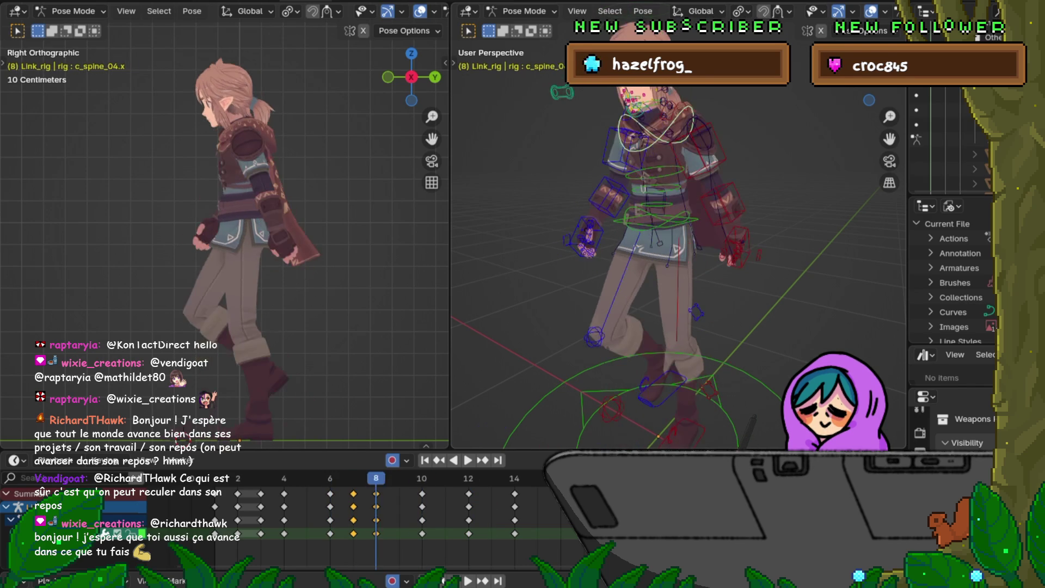
key(Up)
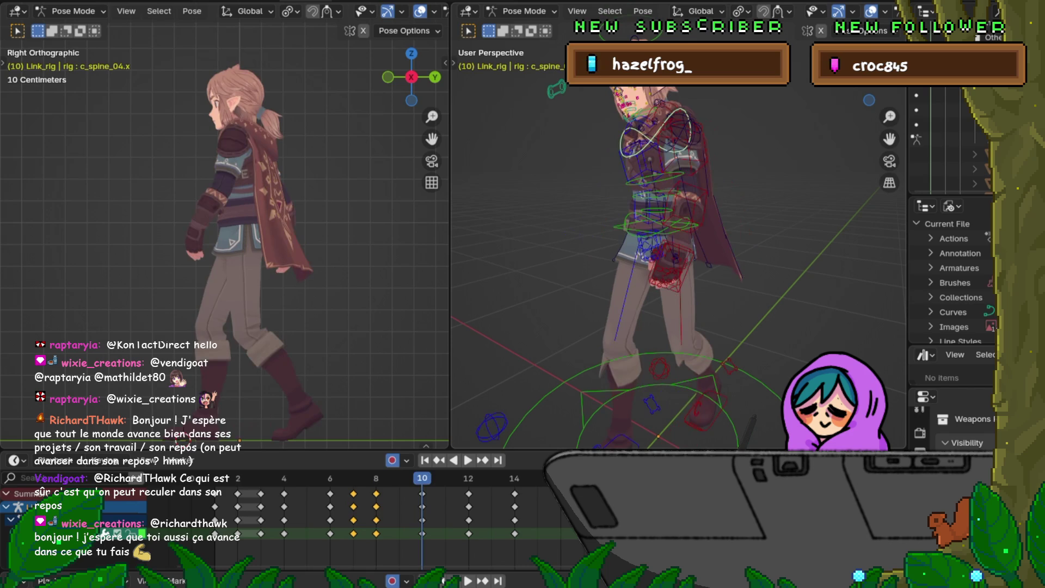
key(Up)
key(Down)
key(Down)
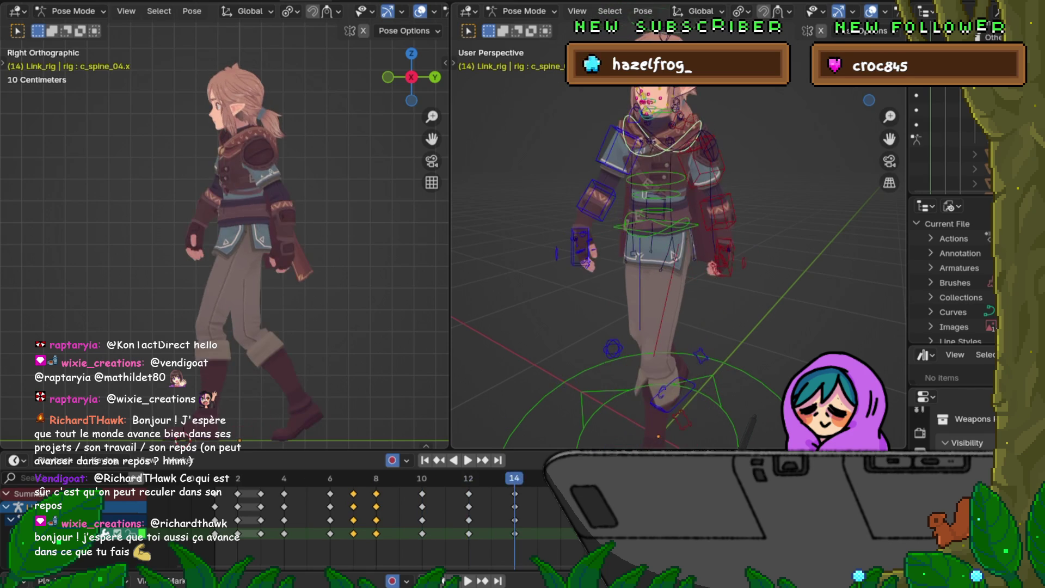
key(Left)
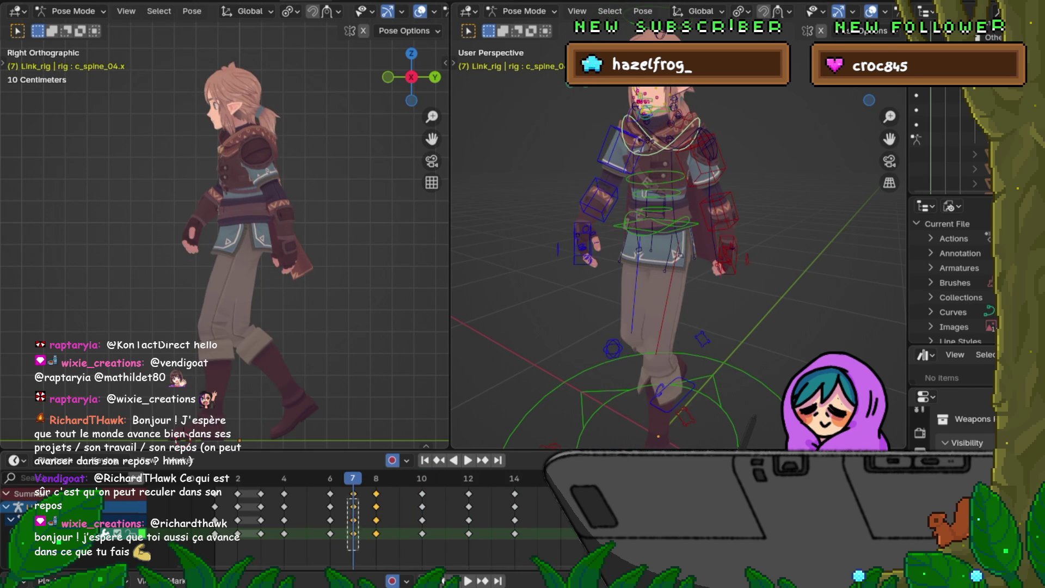
Copy the frame 7 pose keys and Paste Flipped onto frame 11.
right_click(316, 405)
click(294, 414)
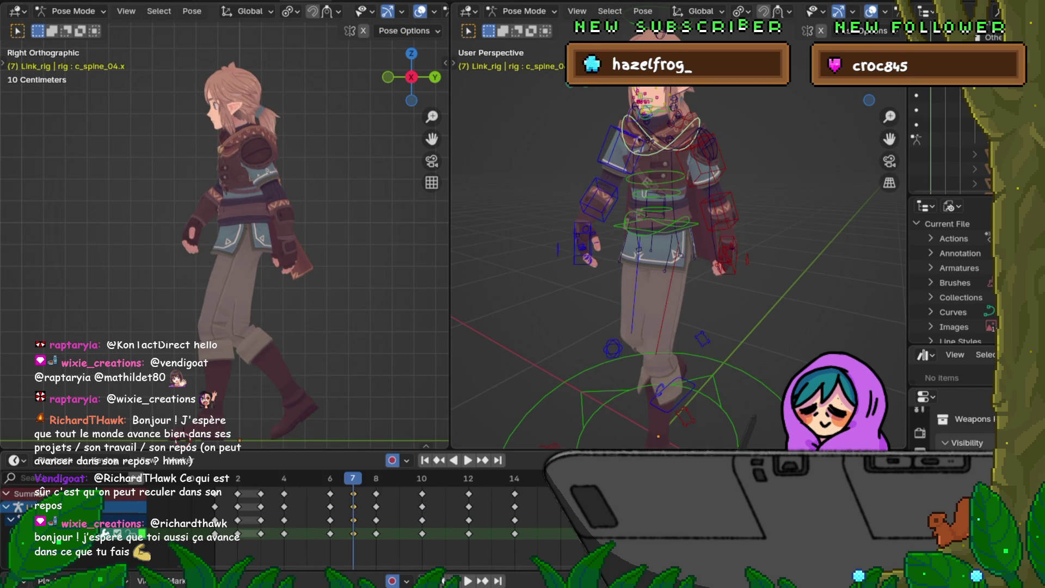
key(Up)
key(Up)
key(Up)
key(Left)
right_click(403, 491)
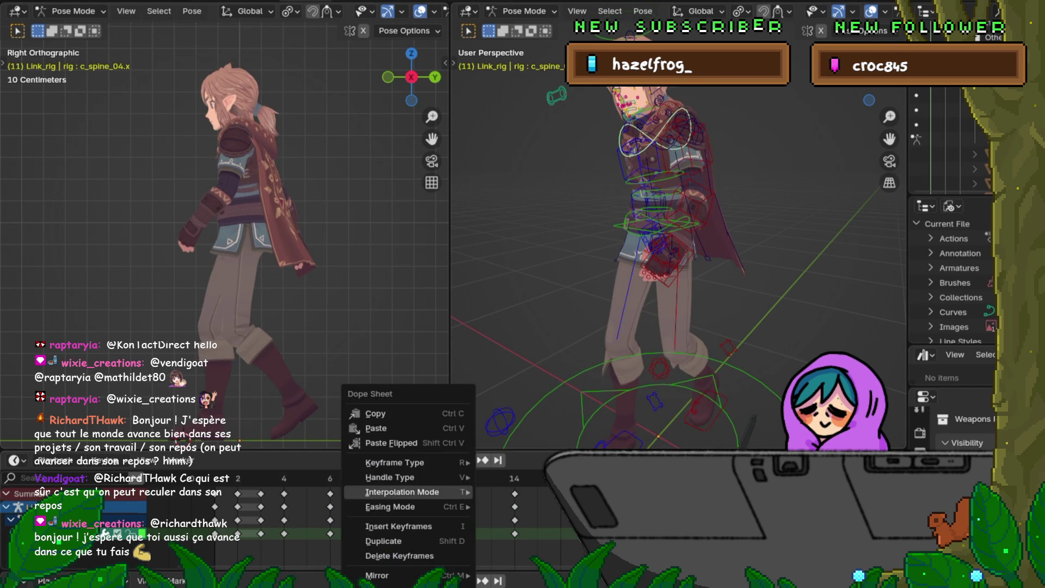
click(391, 442)
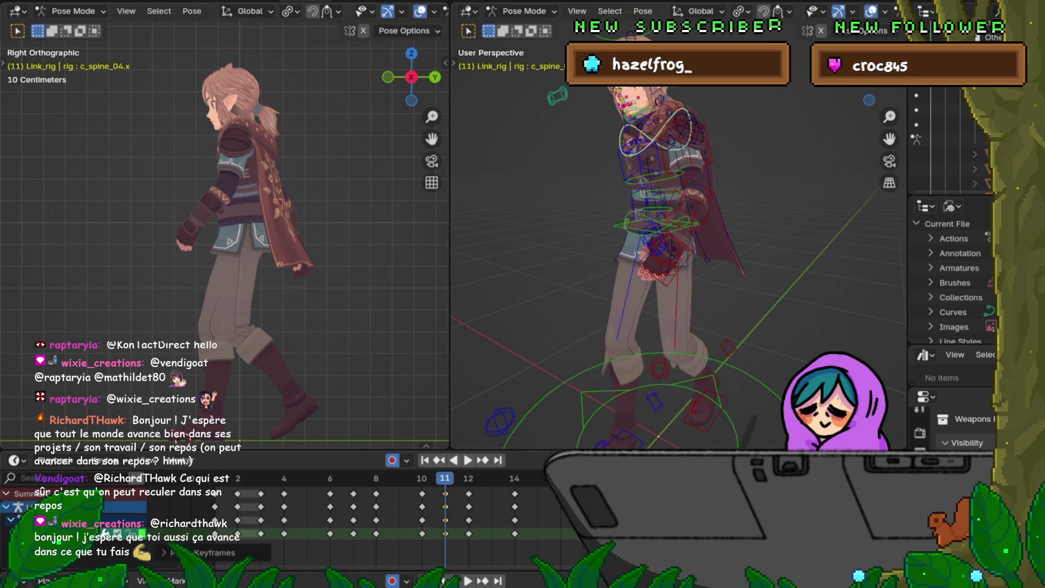
Go to frame 9 and start blending an in-between pose with the Breakdowner.
key(Left)
key(Left)
key(Left)
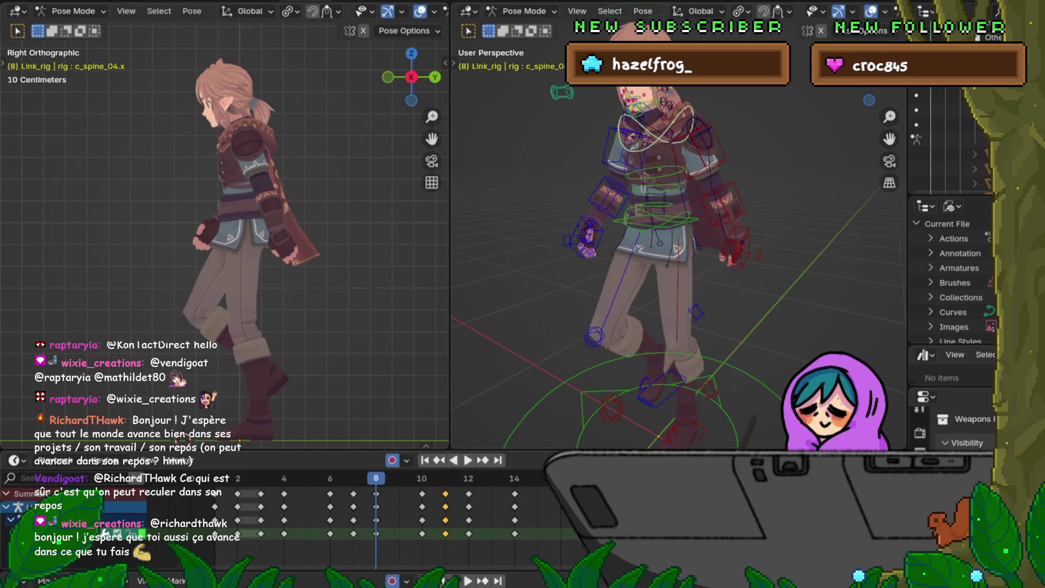
key(Right)
key(Right)
key(Left)
key(Left)
key(Right)
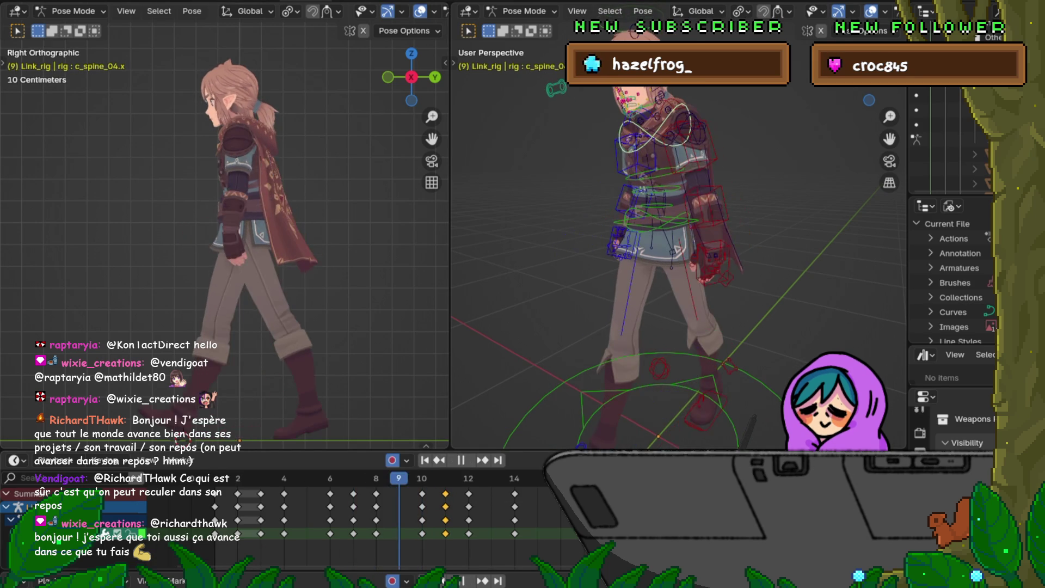
key(shift+e)
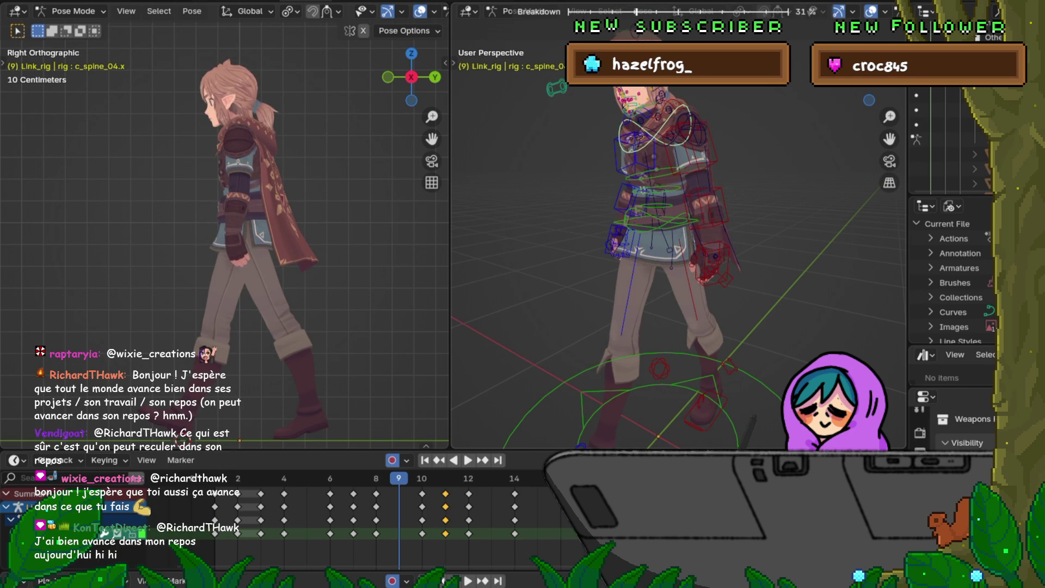
Key the blended breakdown pose on frame 9 and compare it against frames 8 and 10.
key(Return)
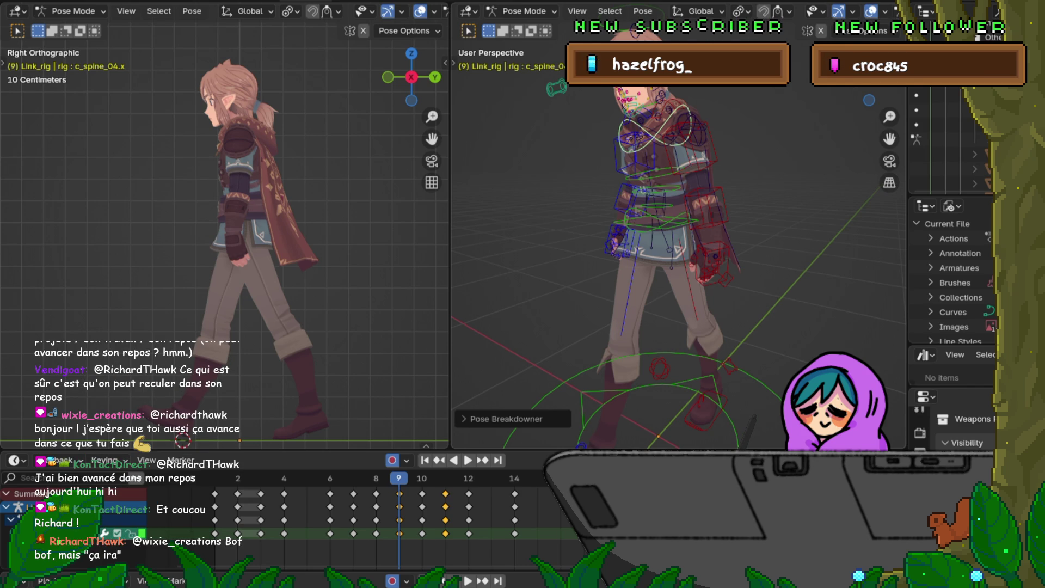
key(Right)
key(Left)
key(Right)
key(Left)
key(Right)
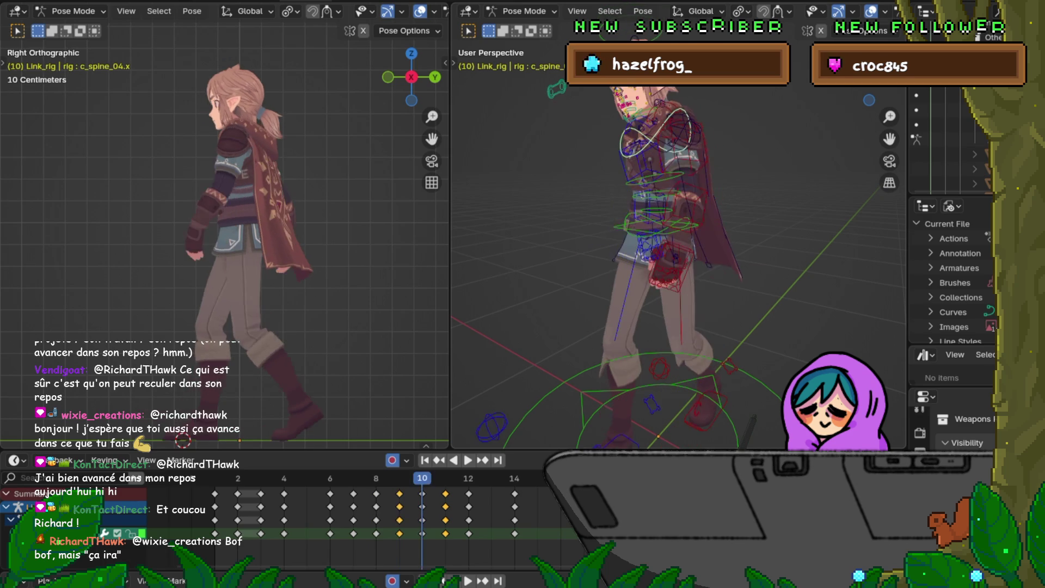
key(Left)
key(Left)
key(Right)
key(Left)
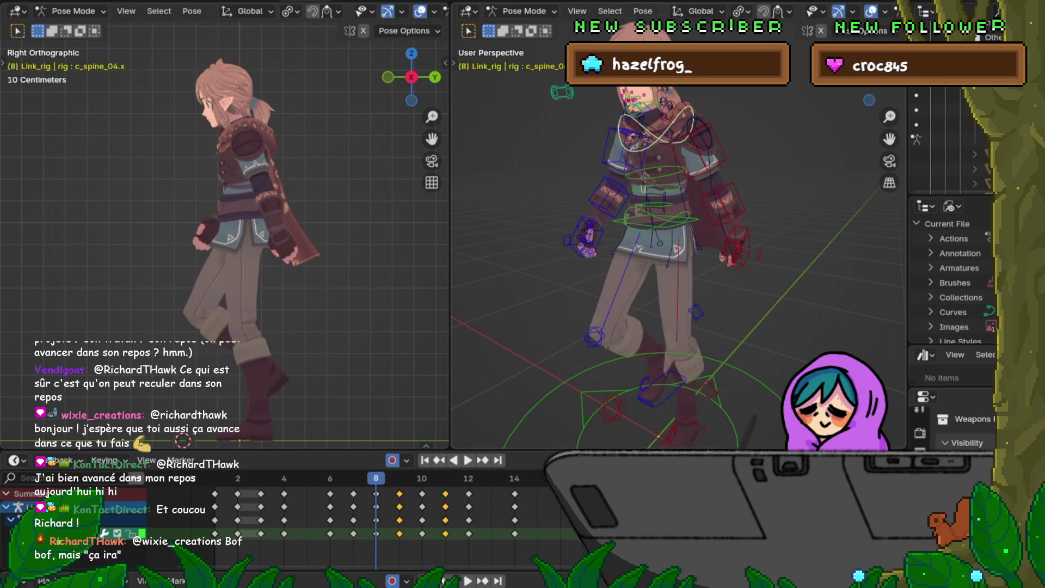
key(Right)
Flip between frames 9 and 10, then step on through frames 11 and 12.
key(Right)
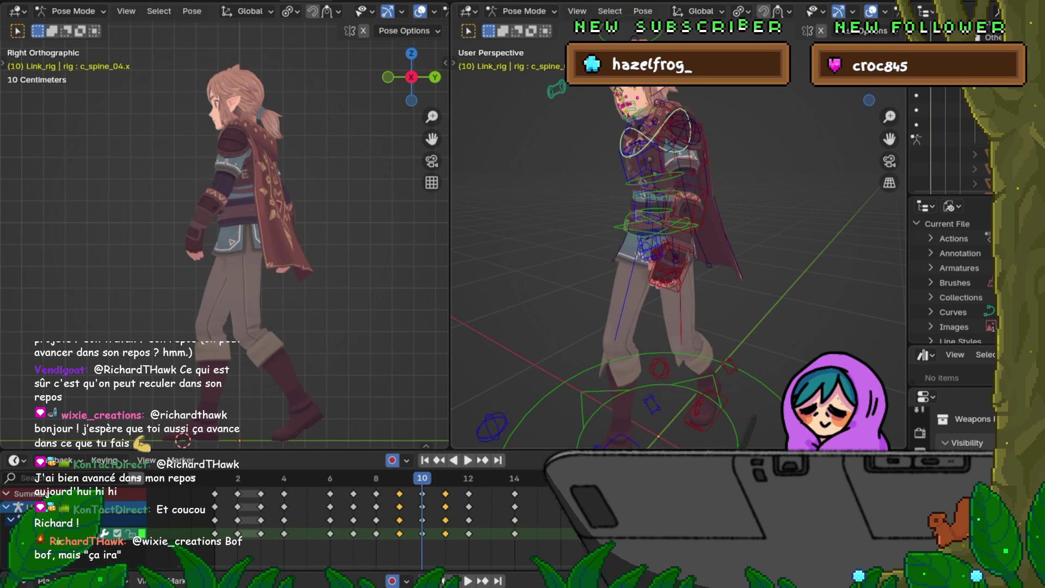
key(Left)
key(Right)
key(Left)
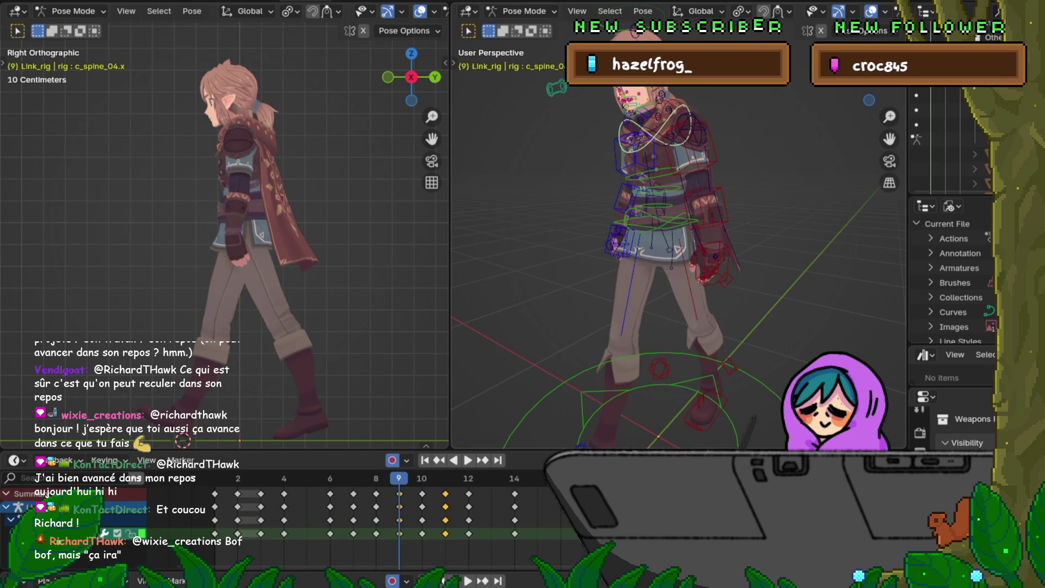
key(Right)
key(Left)
key(Right)
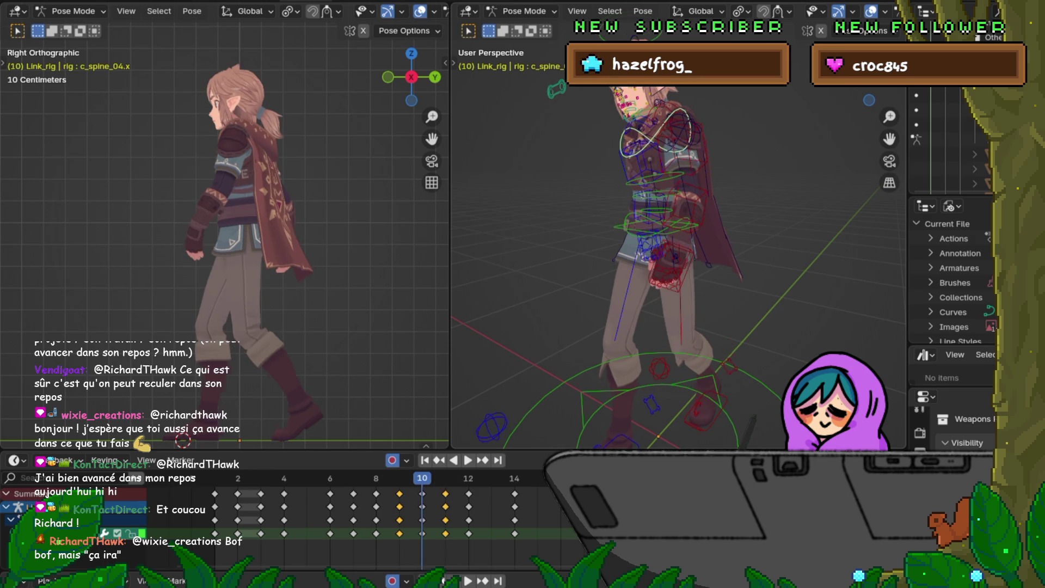
key(Right)
key(Right)
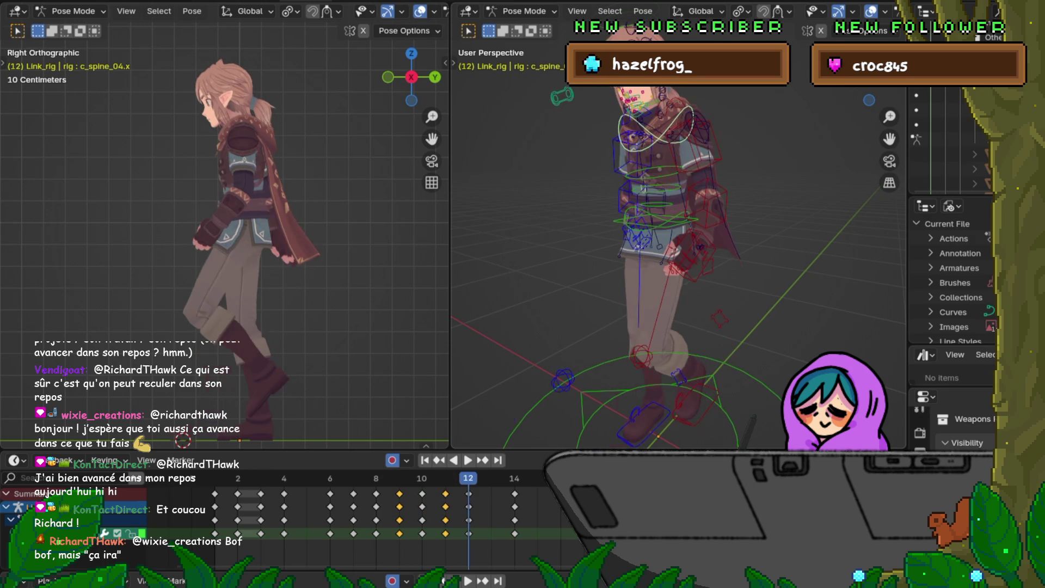
key(Left)
key(Right)
key(Left)
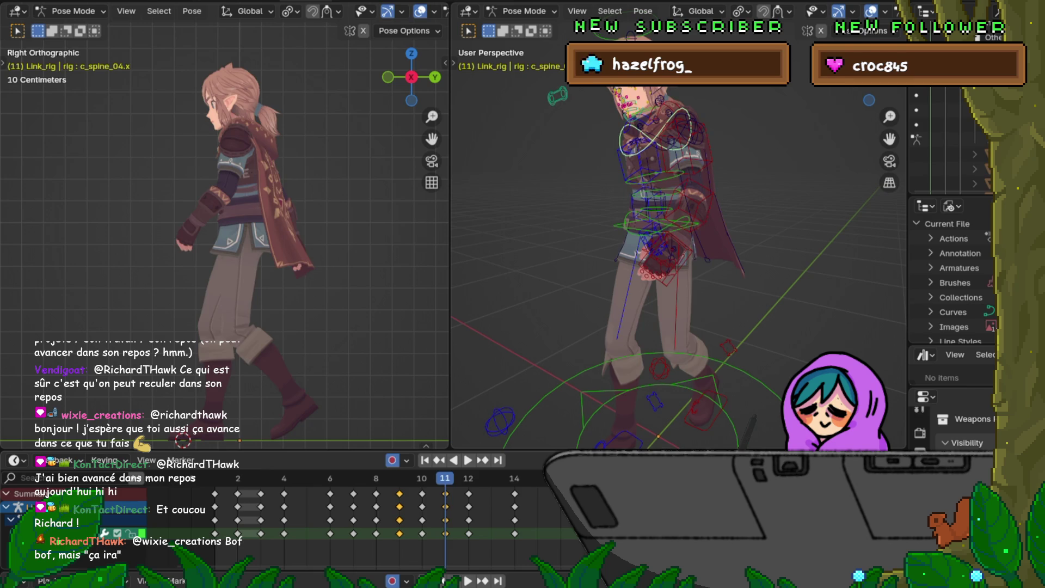
Review the stride from frame 8 through 12 and 14, ending on frame 10.
key(Left)
key(Left)
key(Right)
key(Left)
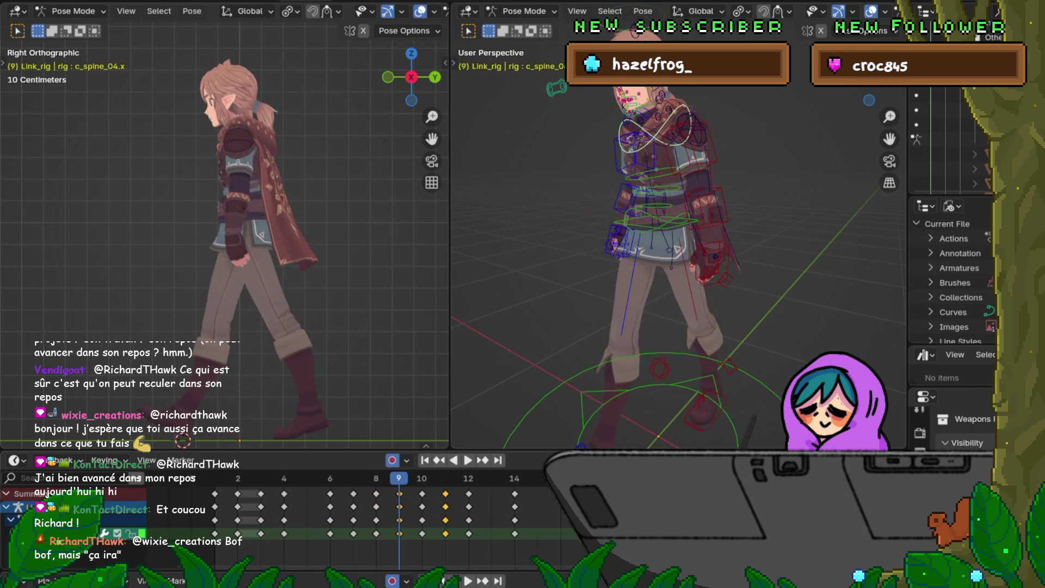
key(Left)
key(Right)
key(Left)
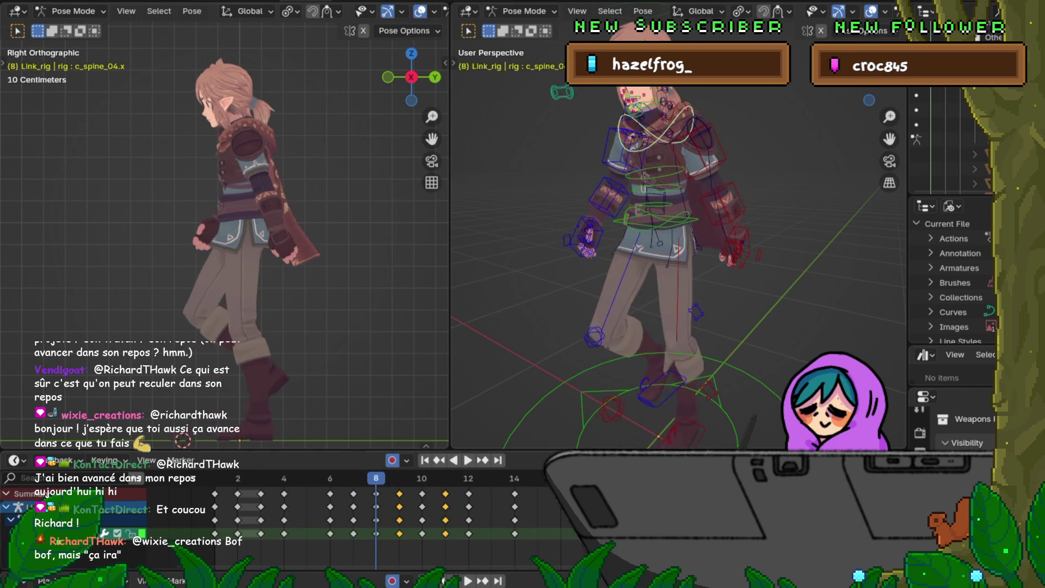
key(Right)
key(Right)
key(Right)
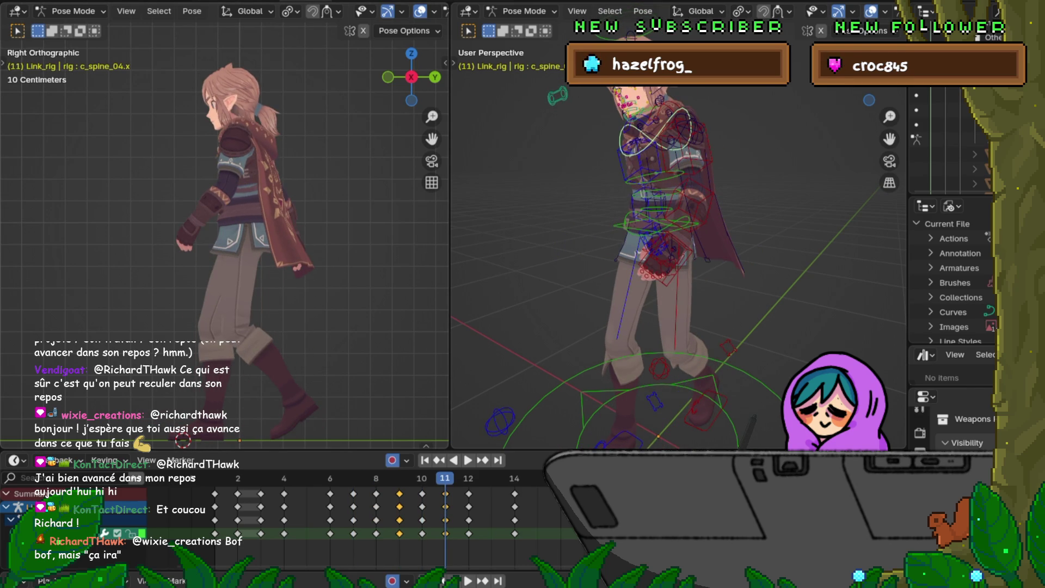
key(Left)
key(Right)
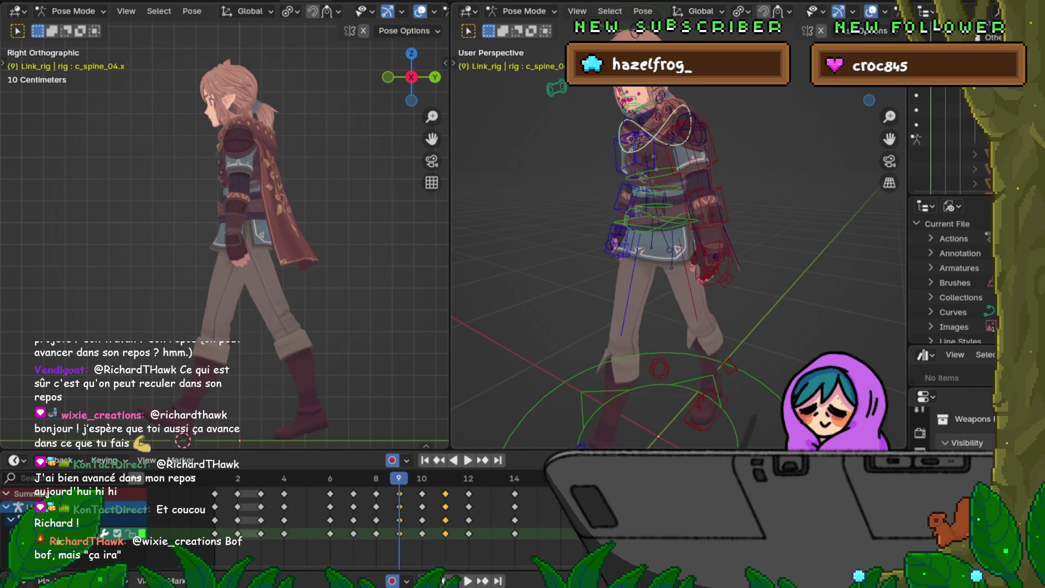
key(Right)
key(Left)
key(Right)
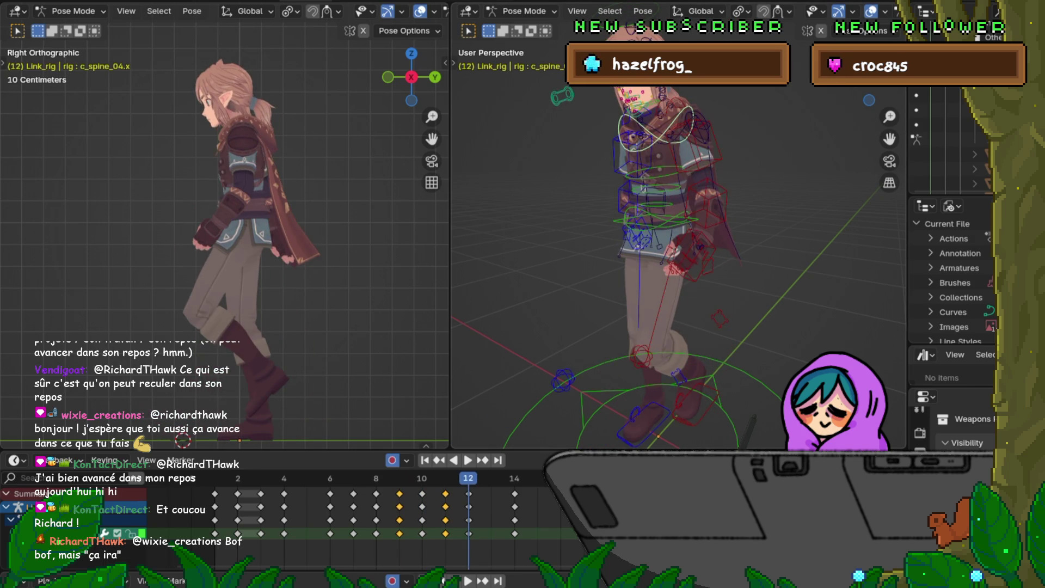
key(Right)
key(Right)
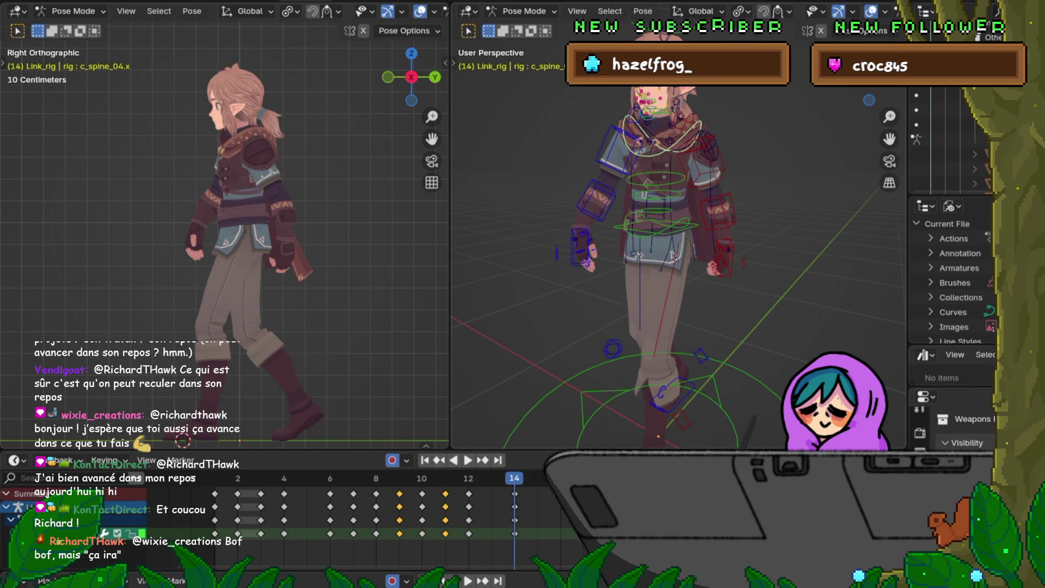
key(Left)
key(Left)
key(Left)
key(Left)
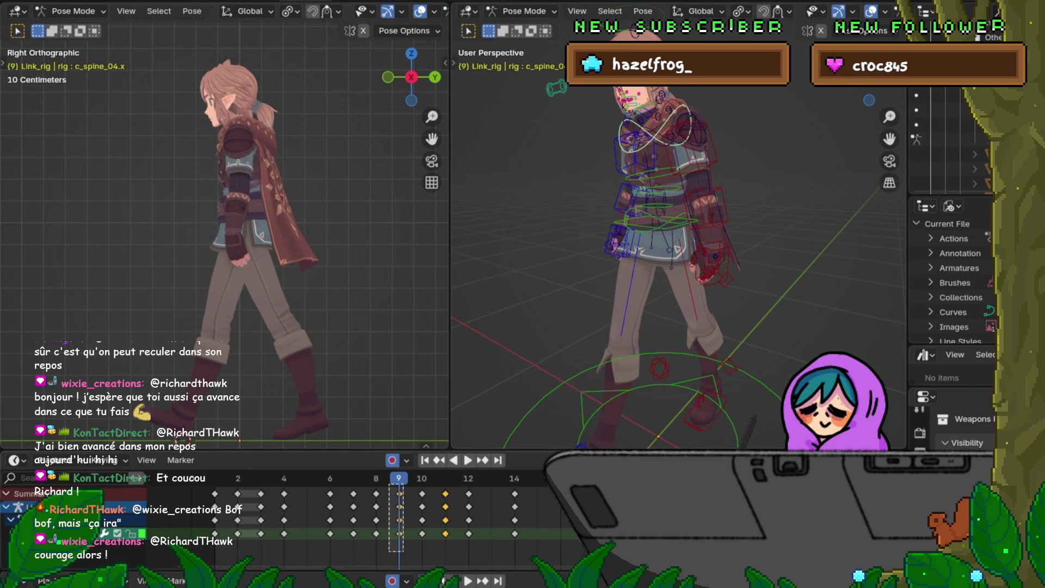
Copy the frame 9 keys and paste them mirrored onto frame 13.
click(399, 494)
right_click(381, 492)
click(327, 413)
key(Right)
key(Right)
key(Right)
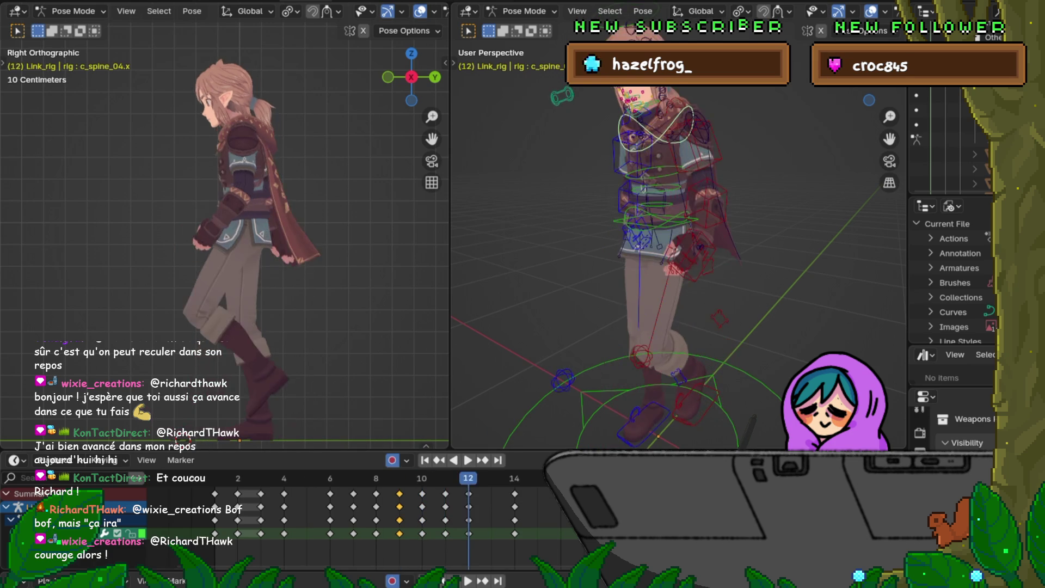
right_click(430, 443)
click(430, 442)
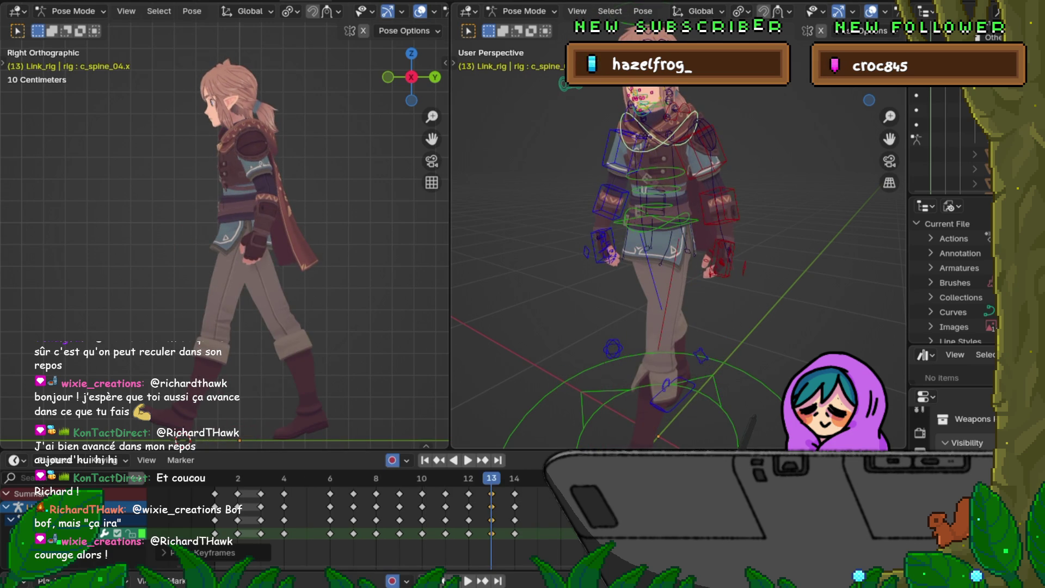
key(ctrl+z)
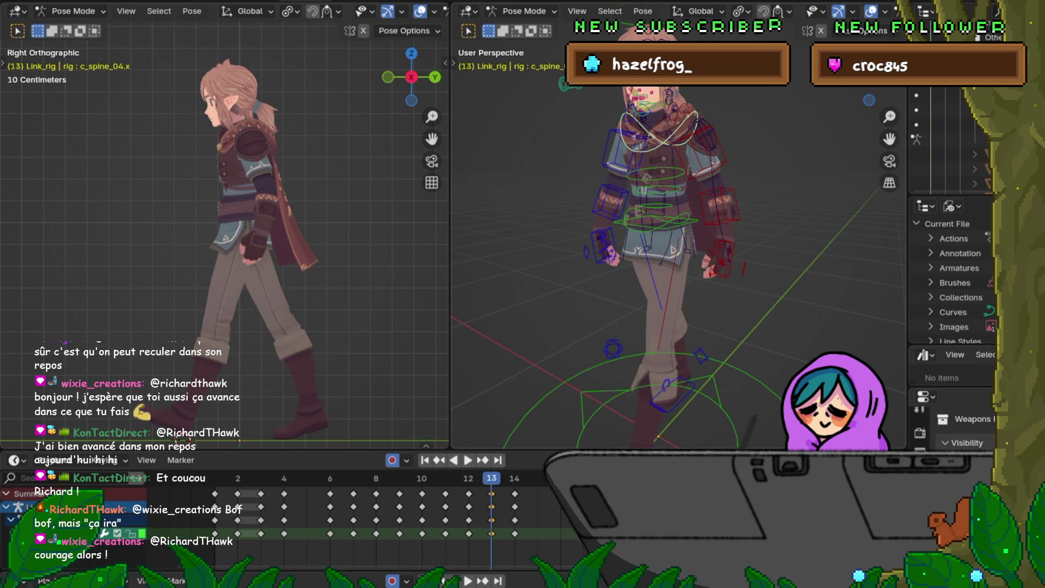
Switch the left viewport to the front view with Numpad 1.
key(KP_1)
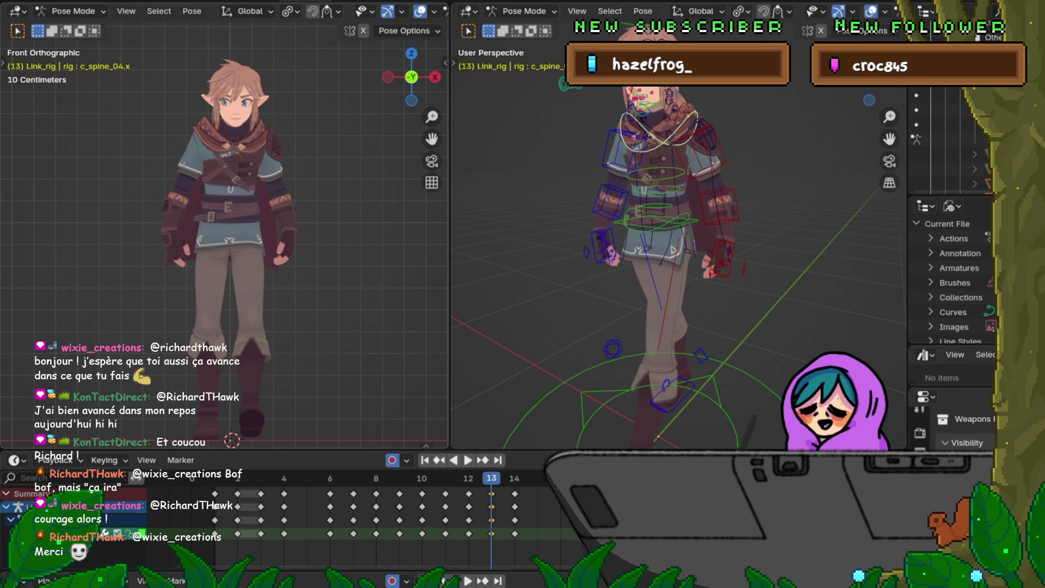
scroll(223, 217, up, 3)
scroll(223, 218, down, 1)
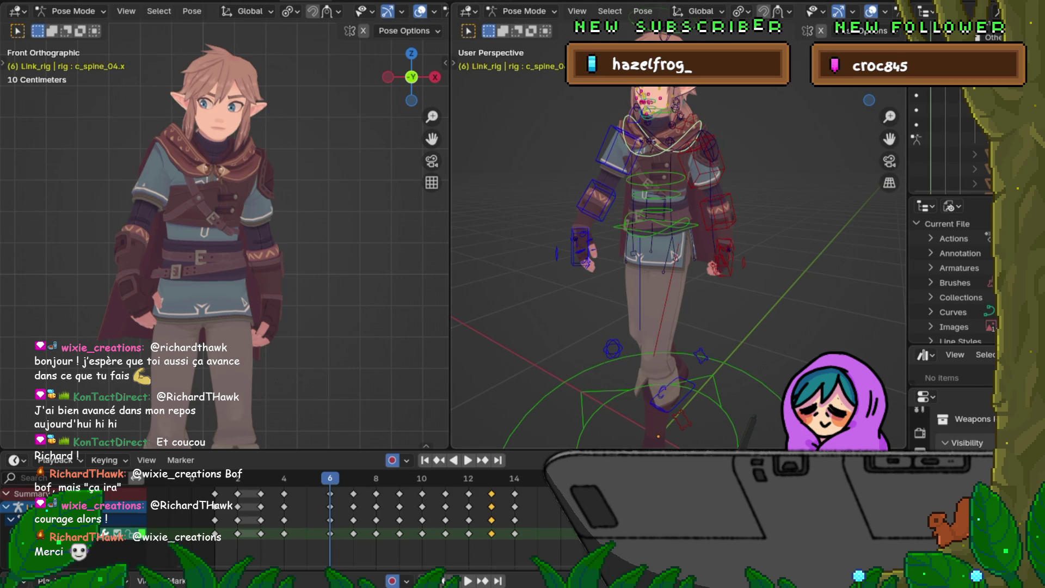
Preview the walk, stopping at frame 7, then move to frame 8.
key(space)
key(space)
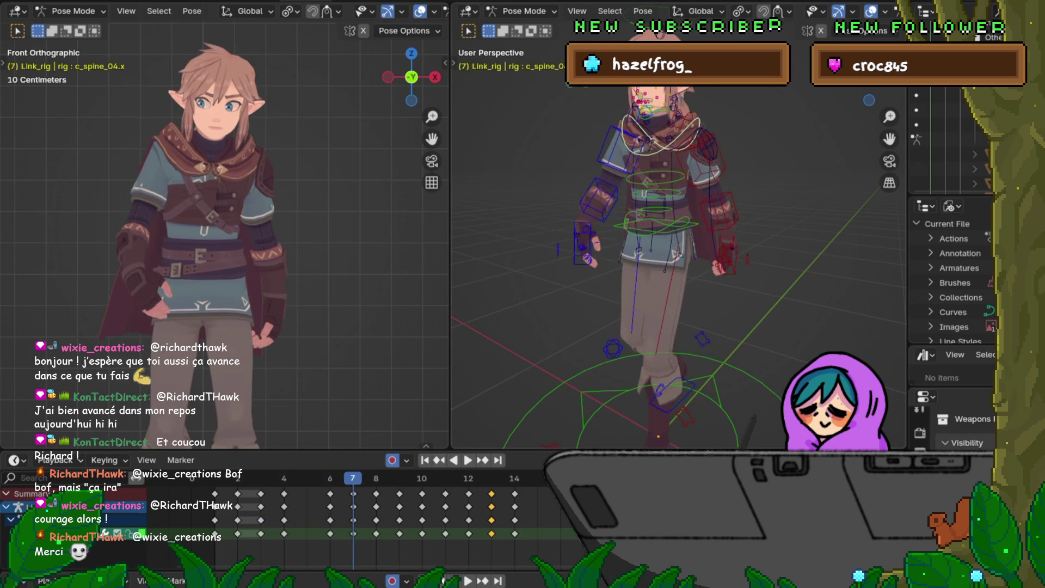
key(Right)
key(Left)
key(Right)
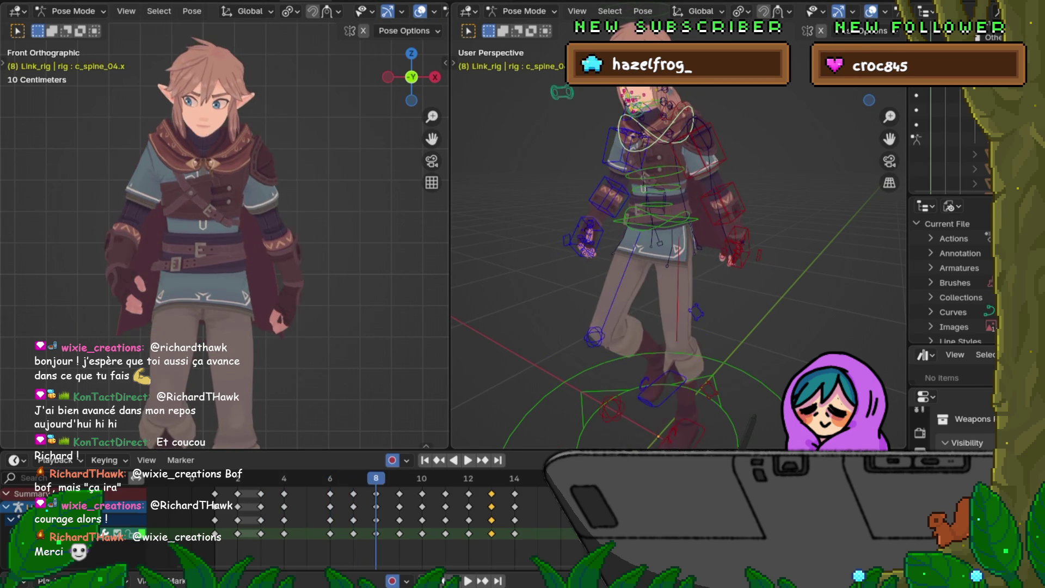
Select the c_root.x bone and rotate it slightly on frame 8.
scroll(225, 239, up, 2)
click(657, 217)
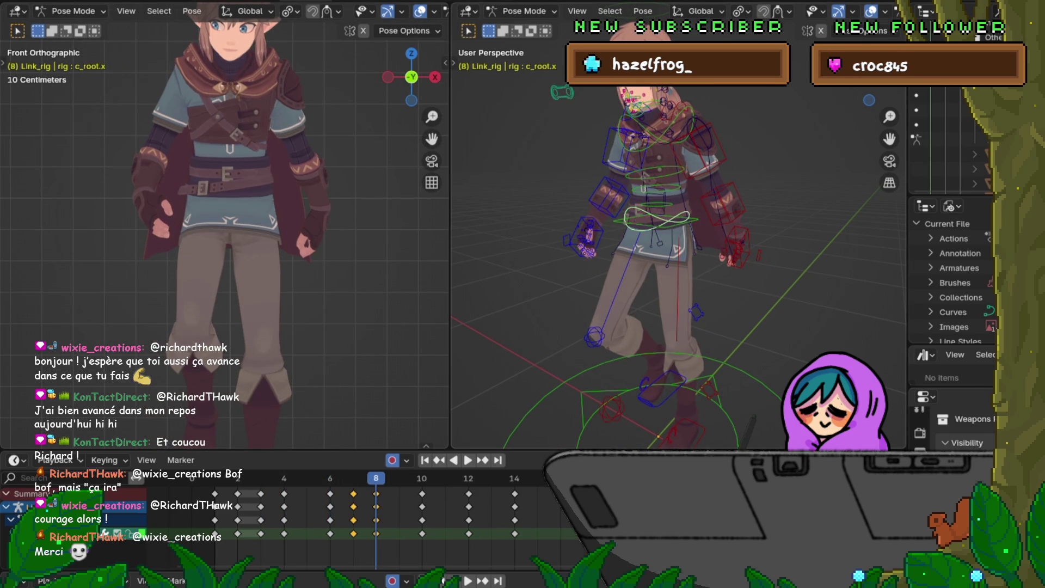
key(r)
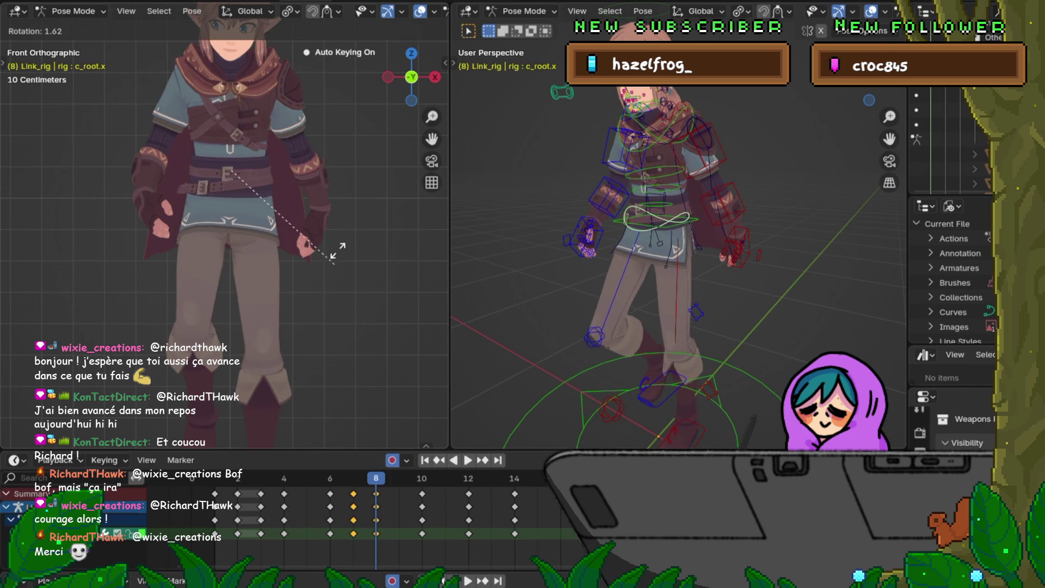
click(334, 253)
Compare frames 6 to 8, then blend and key an in-between root pose on frame 9.
key(Left)
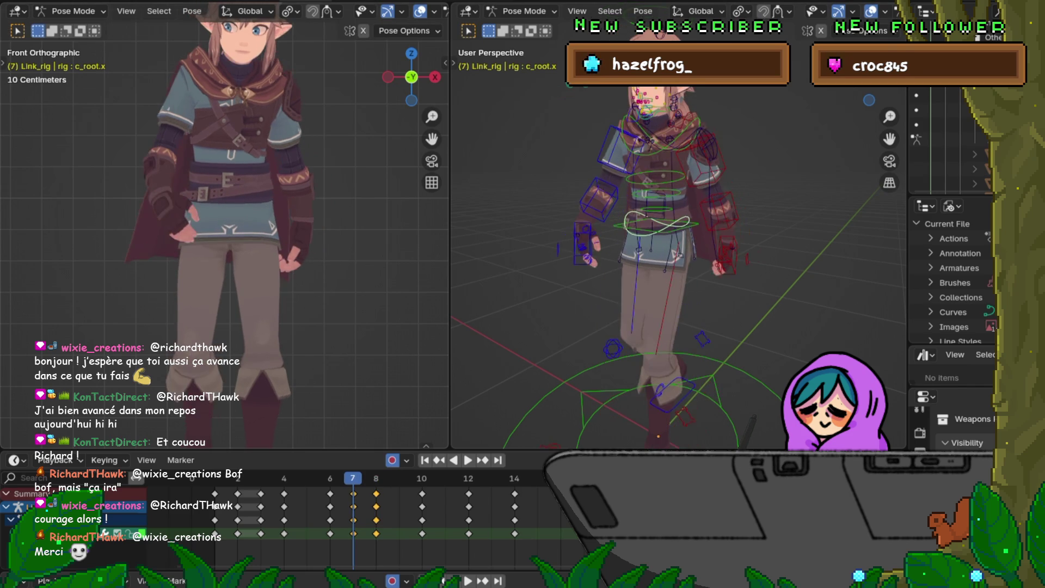
key(Left)
key(Left)
key(Right)
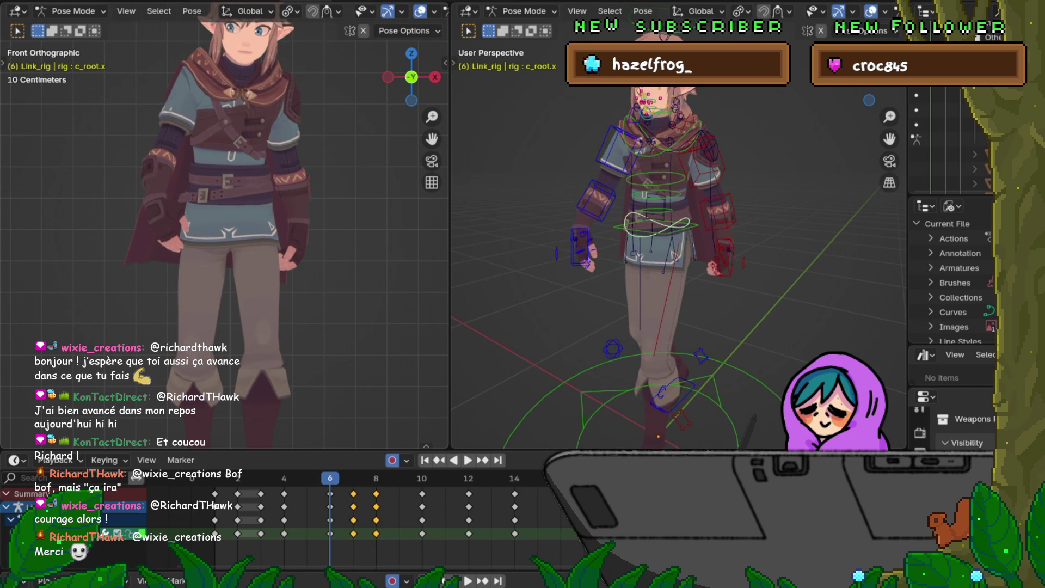
key(Right)
key(Right)
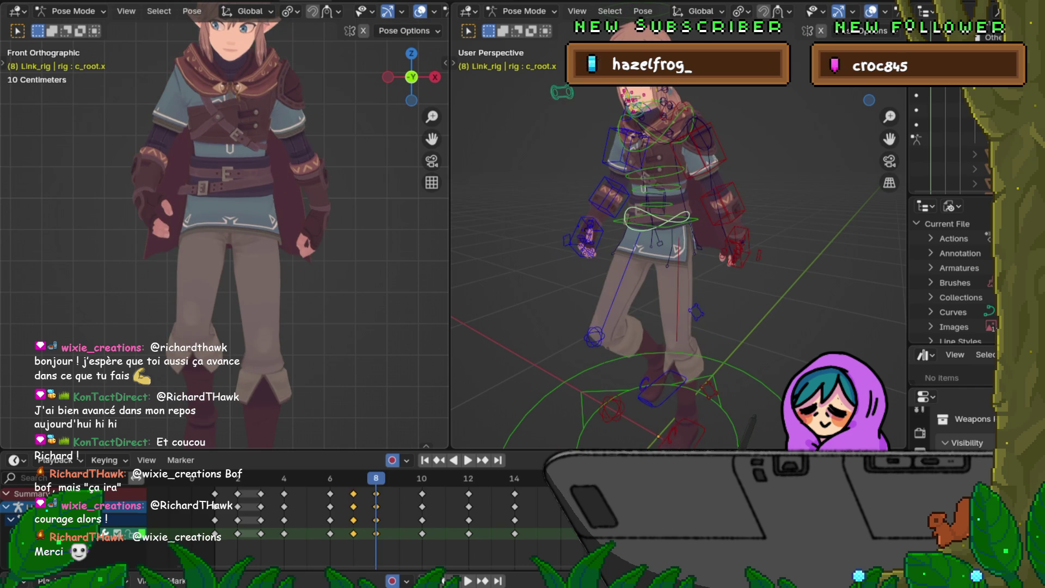
key(Right)
key(Right)
key(Left)
key(Left)
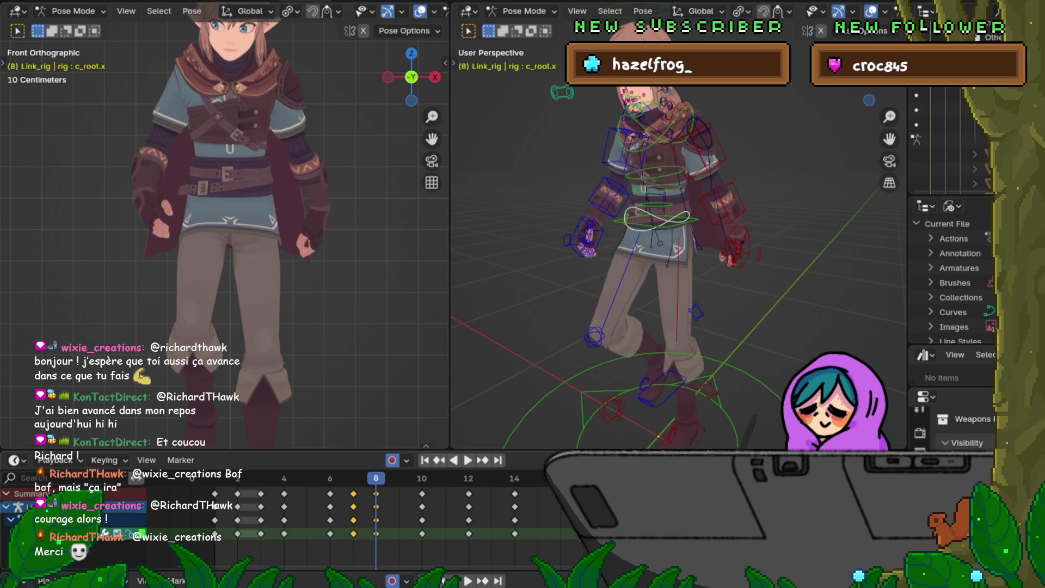
key(Right)
key(shift+e)
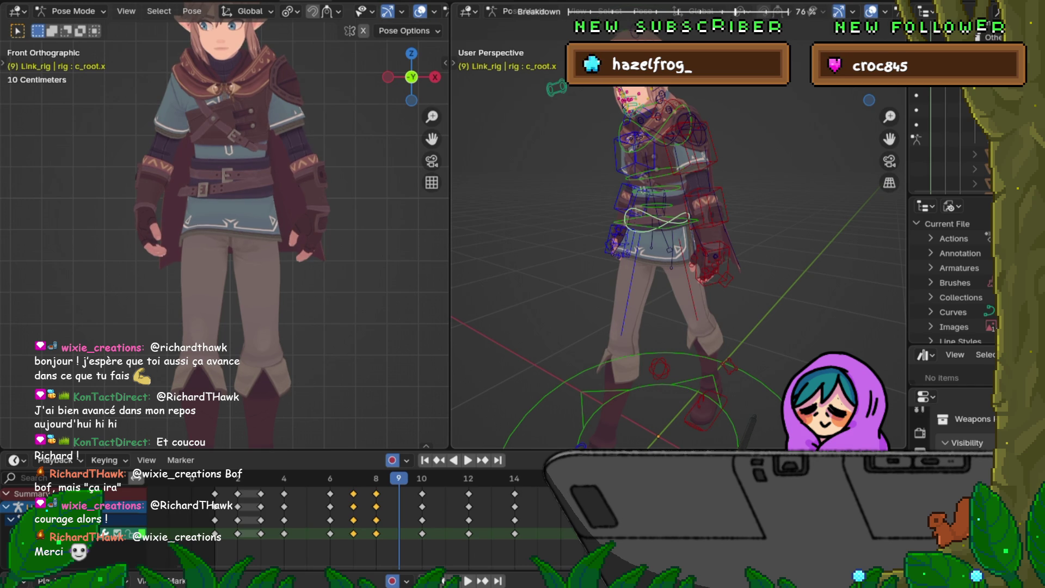
key(Return)
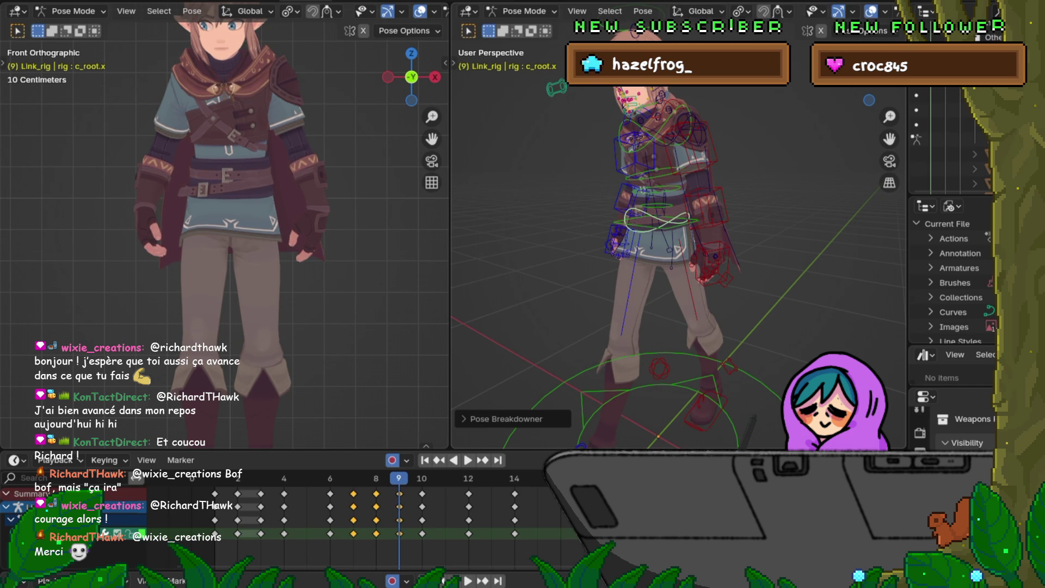
Review the new breakdown by toggling between frames 8, 9 and 10, ending on frame 7.
mouse_move(399, 462)
mouse_down()
mouse_move(374, 462)
mouse_move(399, 463)
mouse_up()
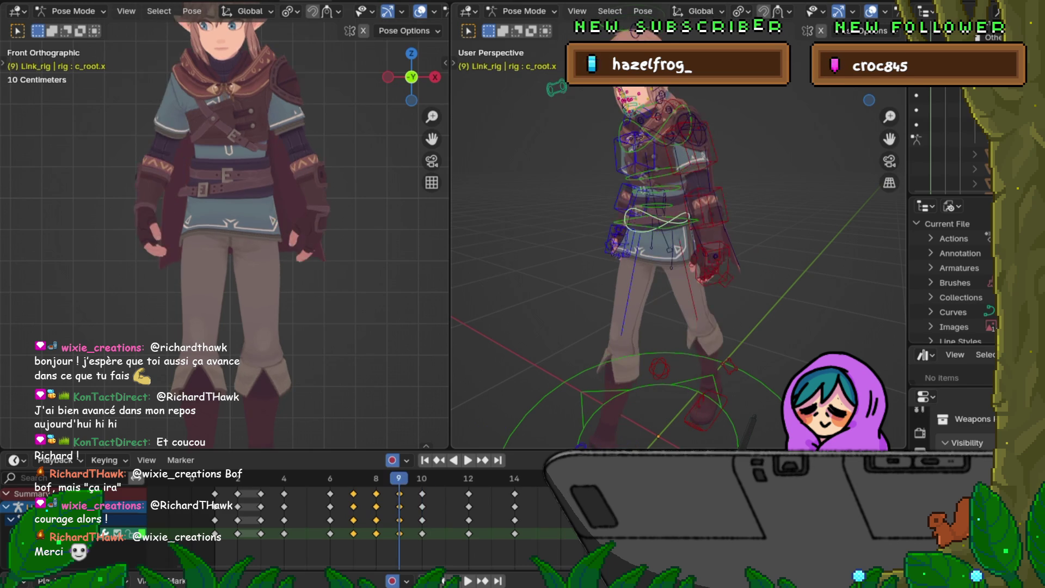
key(Right)
key(Left)
key(Right)
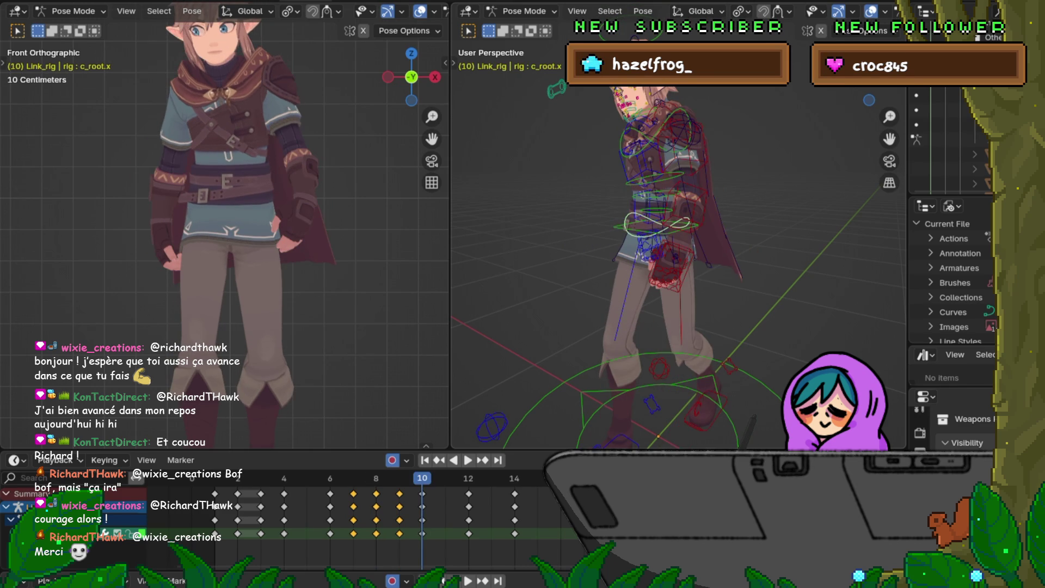
key(Left)
key(Left)
key(Left)
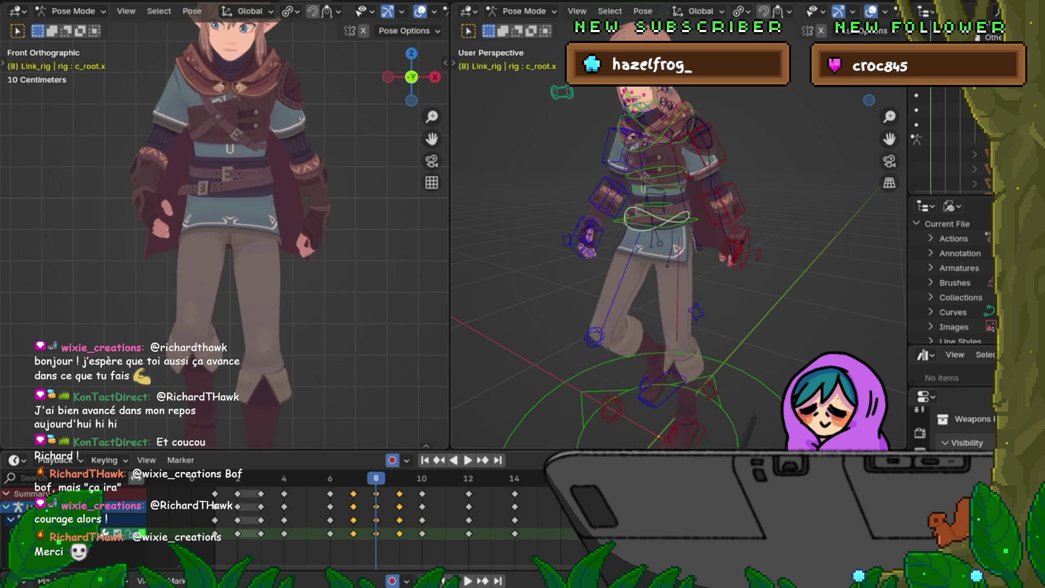
Copy the selected root bone keys and paste them at frame 11.
right_click(310, 507)
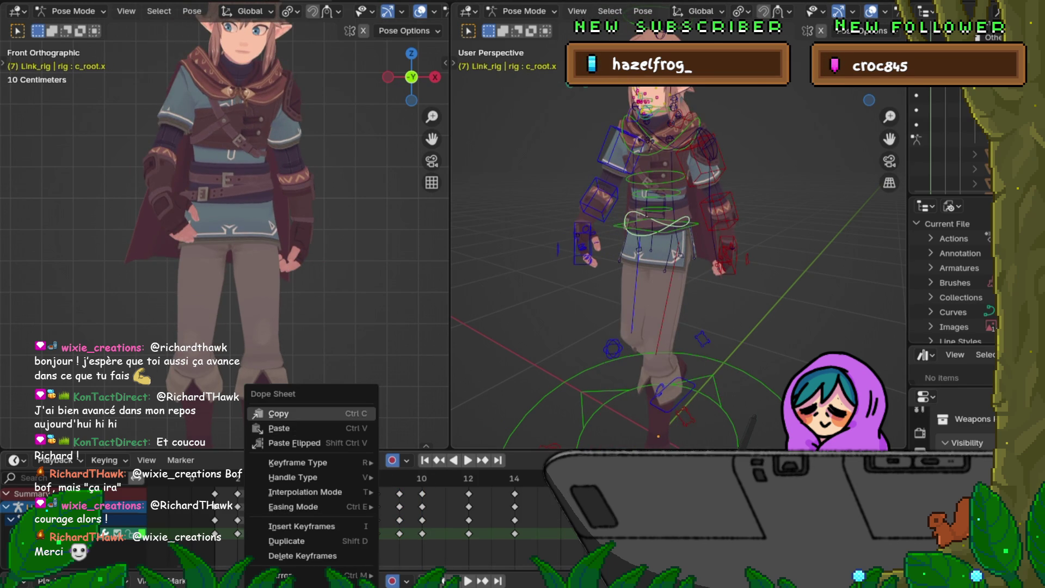
click(304, 413)
key(Right)
key(Right)
key(Right)
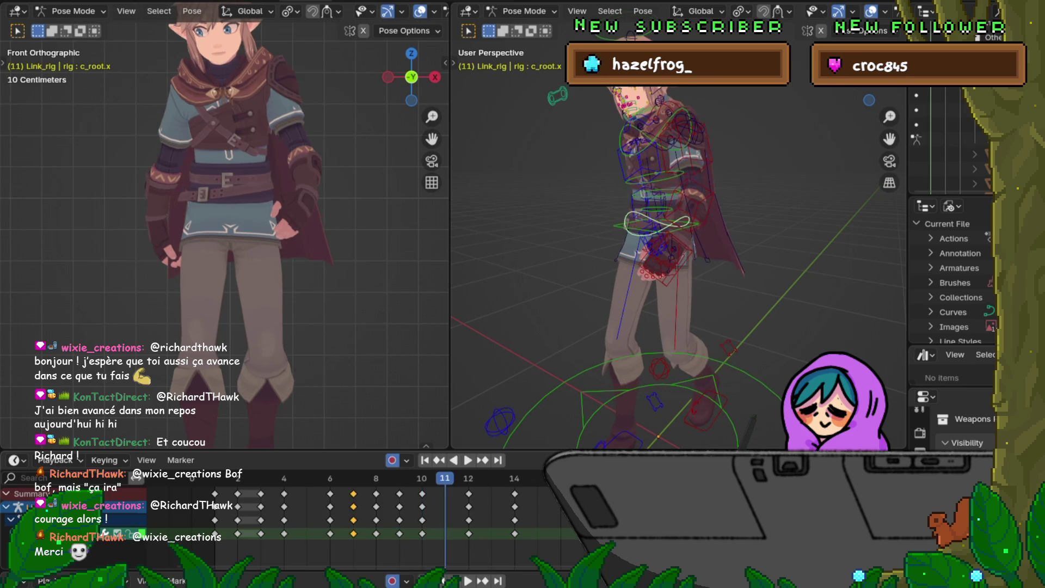
right_click(381, 443)
click(381, 443)
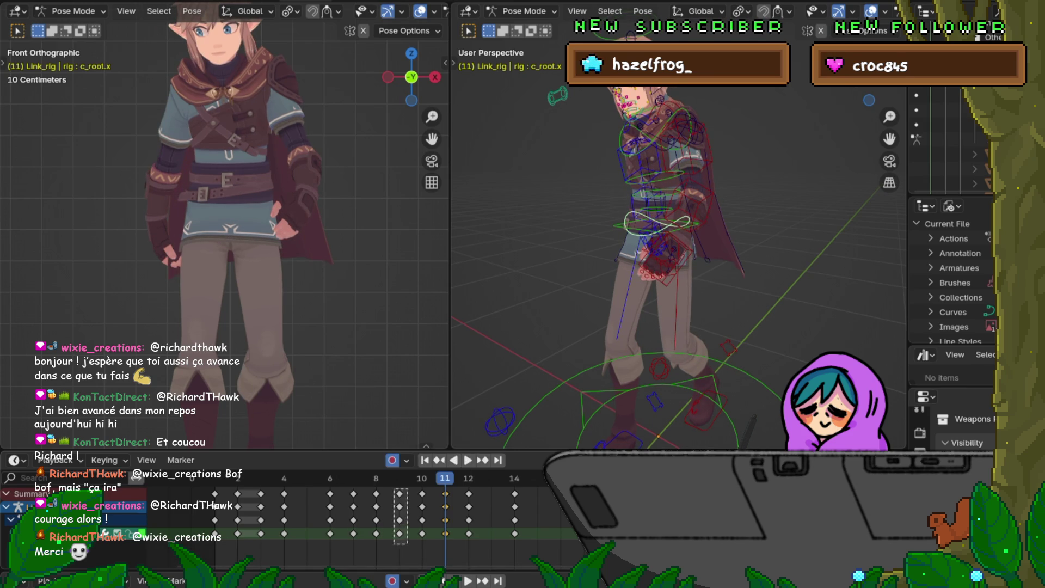
right_click(336, 442)
click(326, 428)
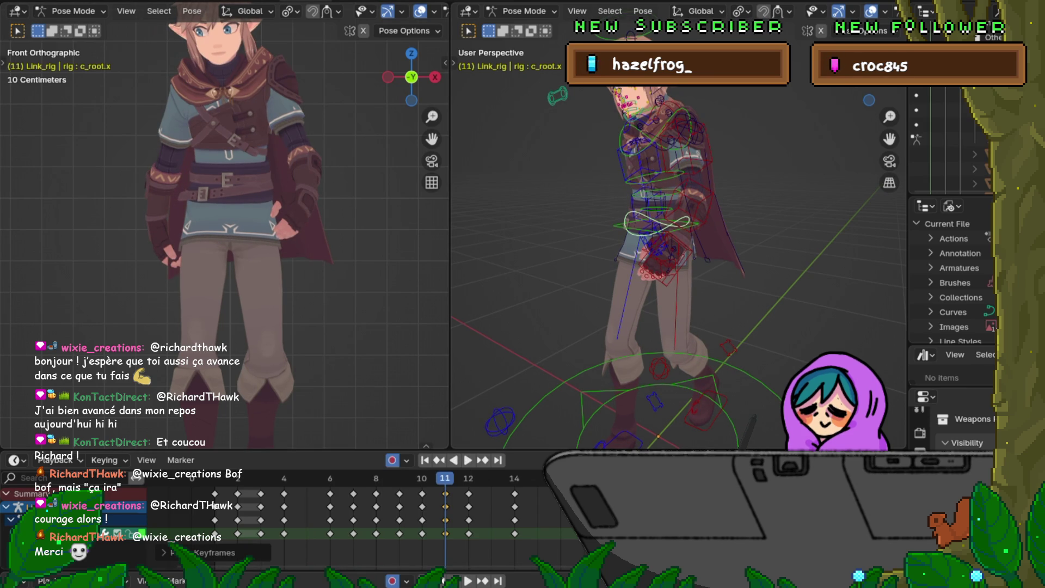
Copy the frame 9 keys and paste them at frame 13.
click(399, 493)
right_click(399, 493)
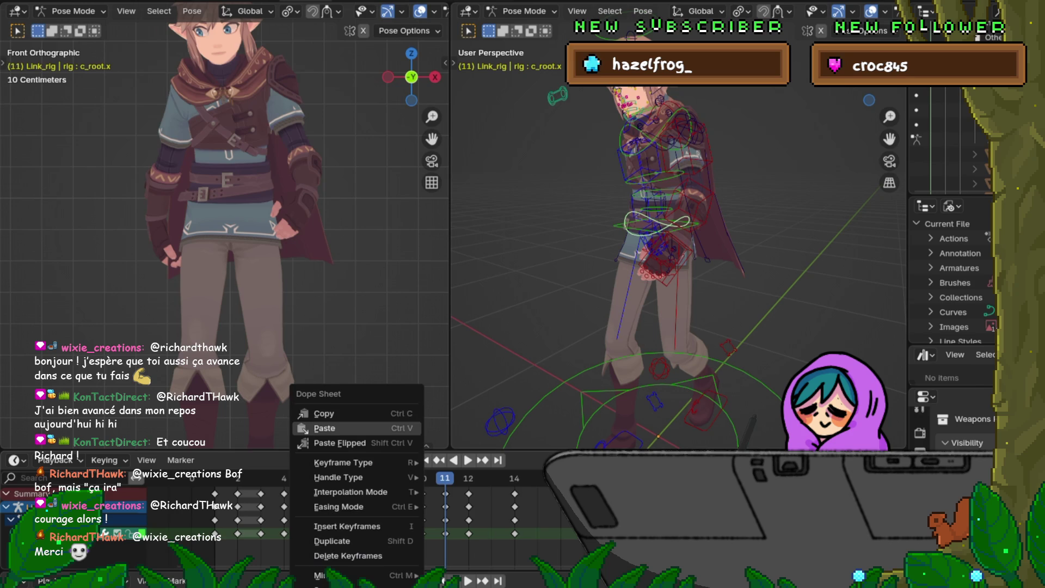
click(348, 414)
key(Right)
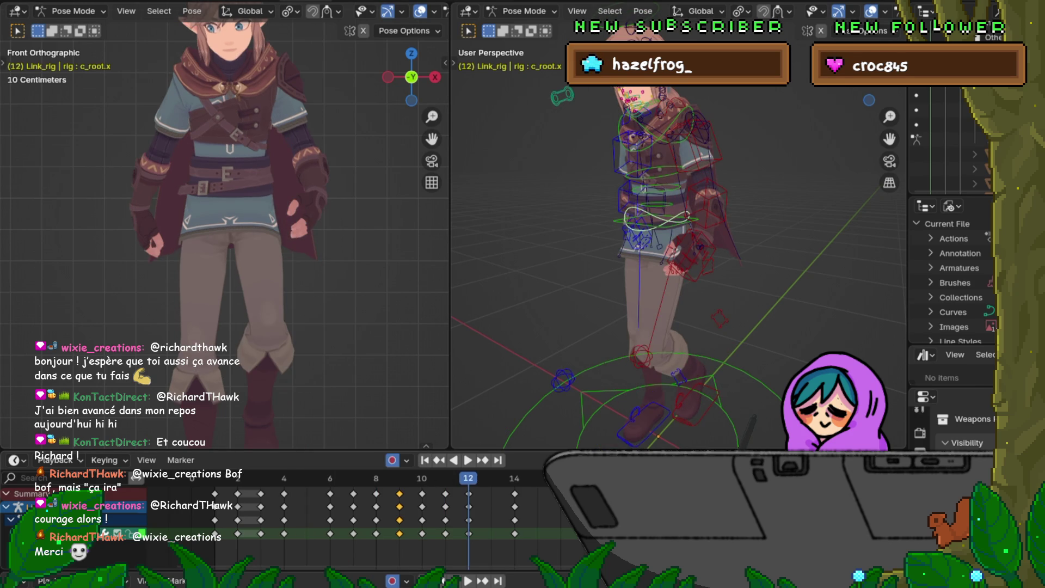
key(Right)
right_click(452, 493)
click(414, 441)
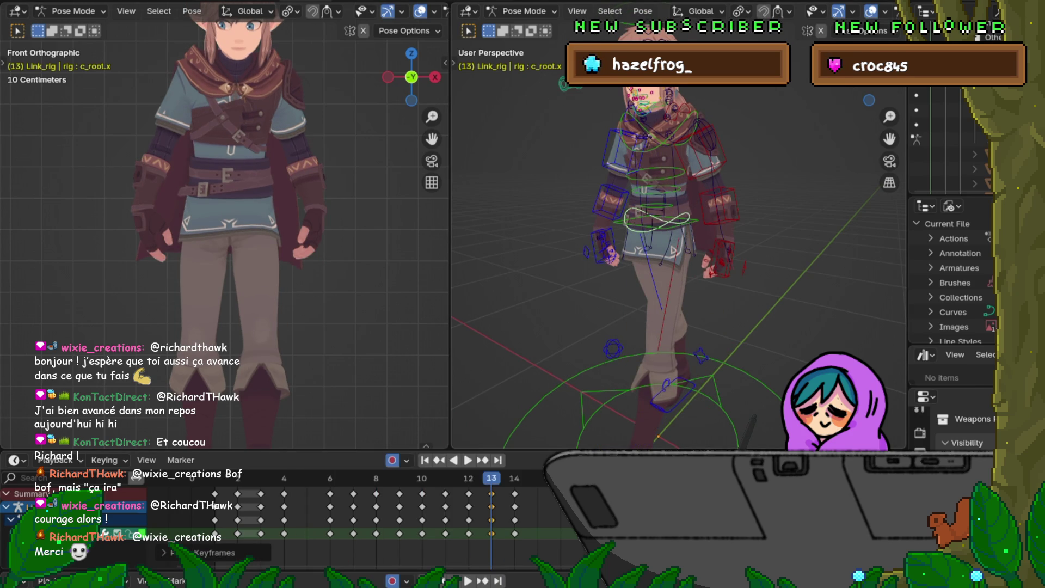
key(Left)
key(Left)
key(Left)
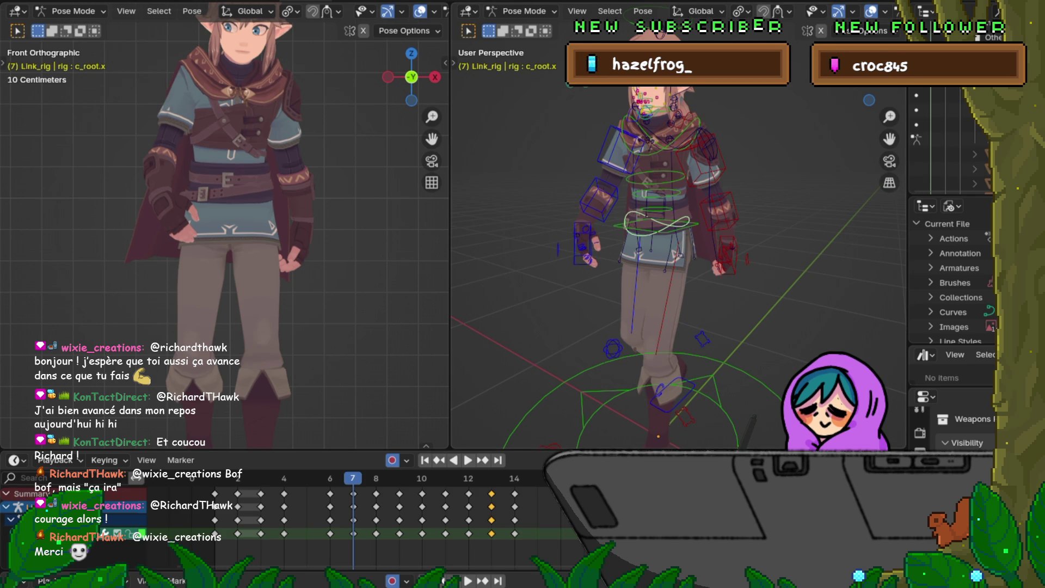
Scrub between frames 6 and 8 and view the character from the right side (numpad 3).
key(Right)
key(Left)
key(Right)
key(Left)
key(Right)
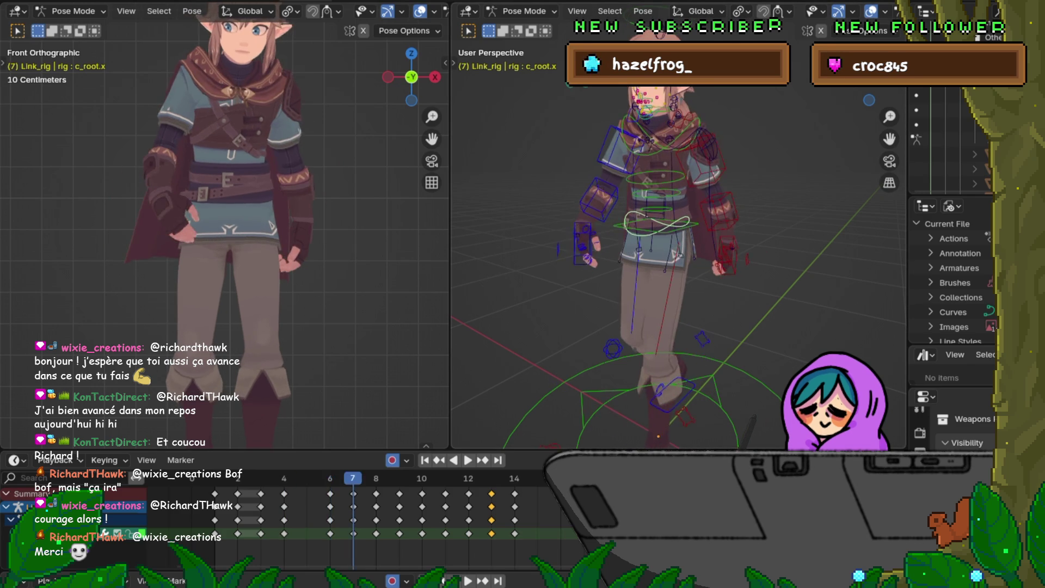
key(Left)
key(Left)
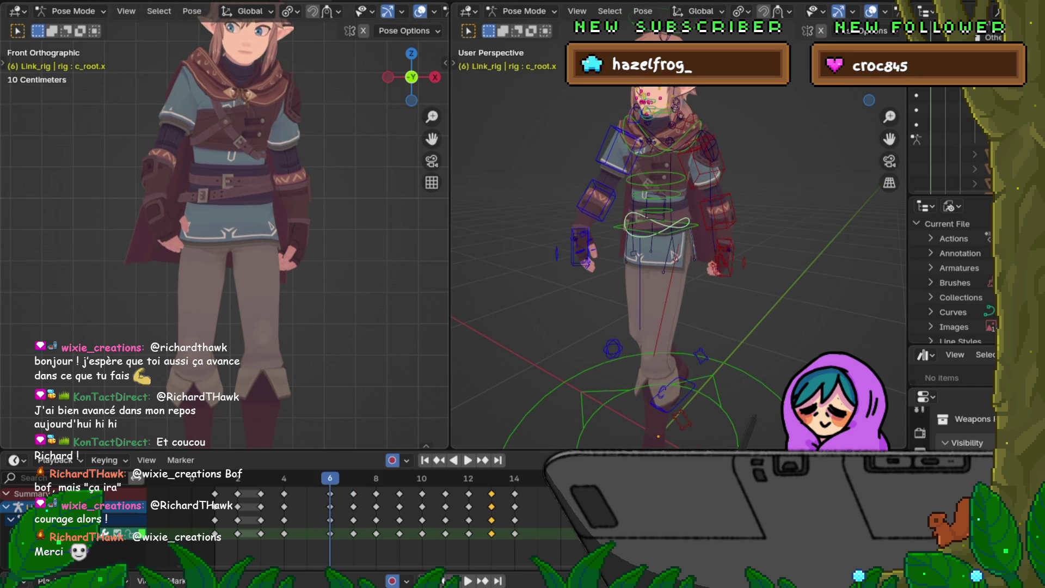
key(KP_3)
key(Right)
key(Left)
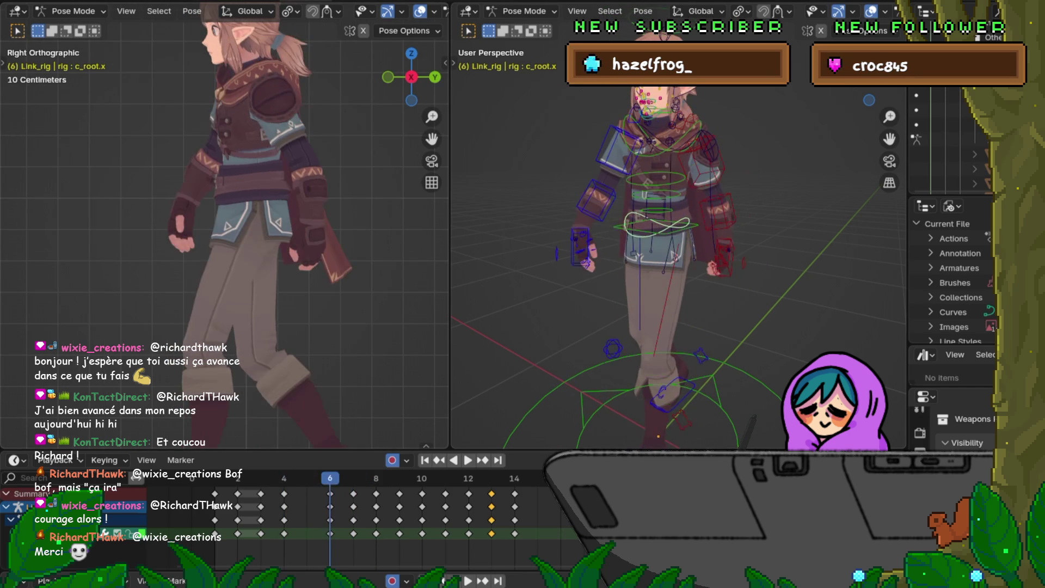
key(Right)
key(Left)
key(Right)
key(Left)
key(Right)
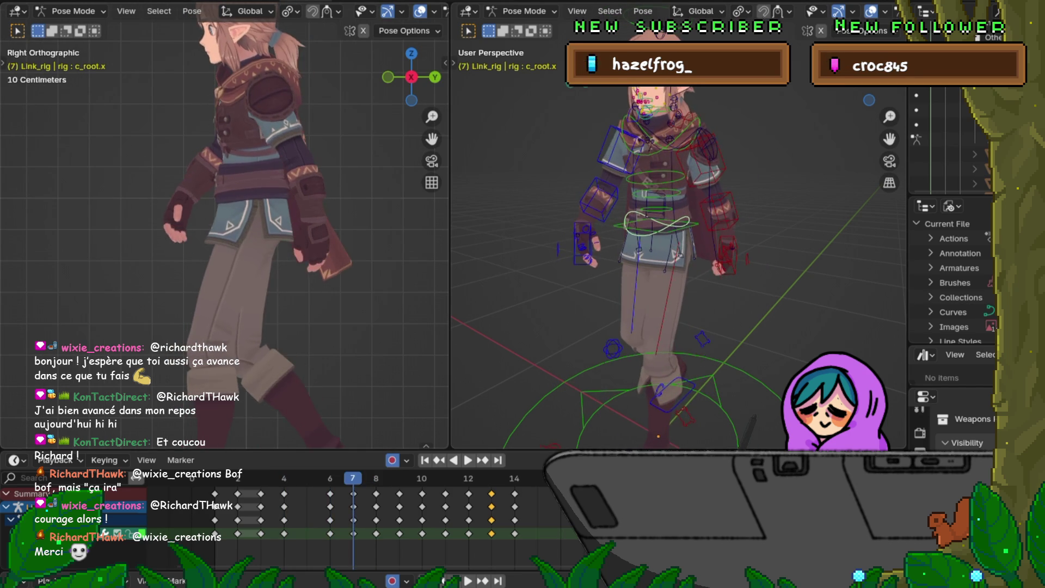
Flip between frames 6, 7 and 8 to compare the stride poses.
key(Right)
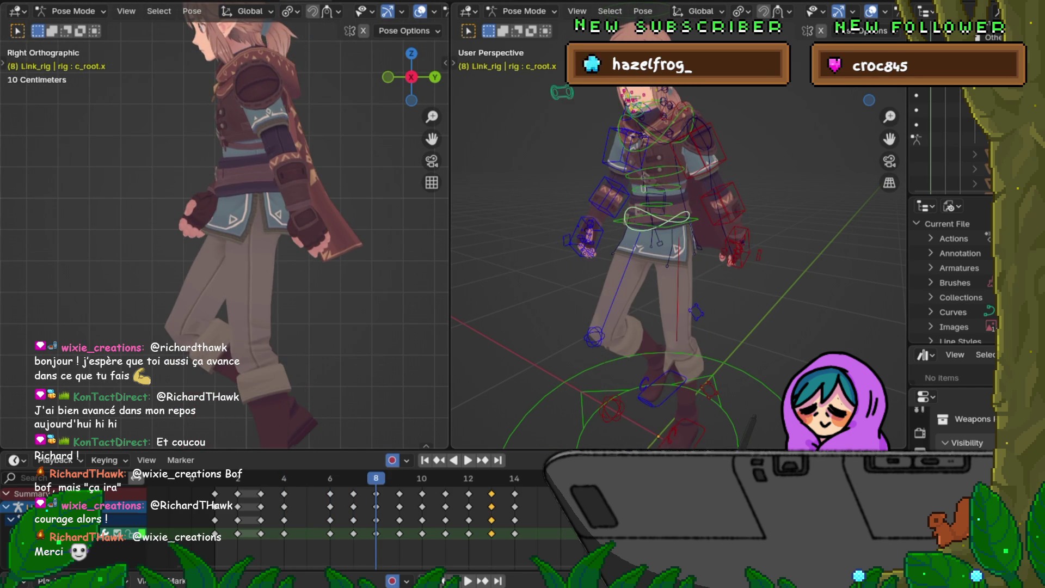
key(Left)
key(Right)
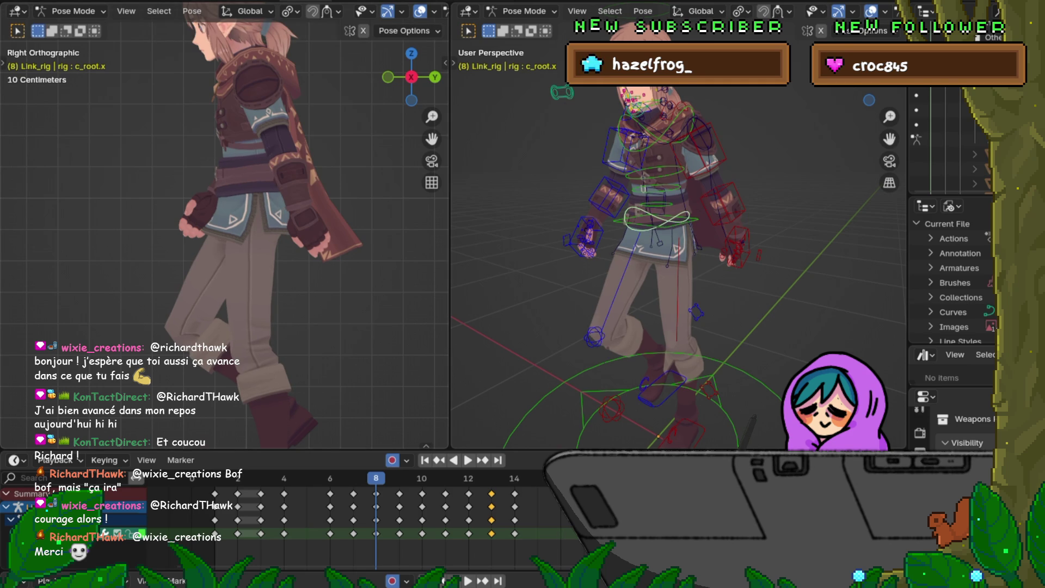
key(Left)
key(Left)
key(Right)
key(Right)
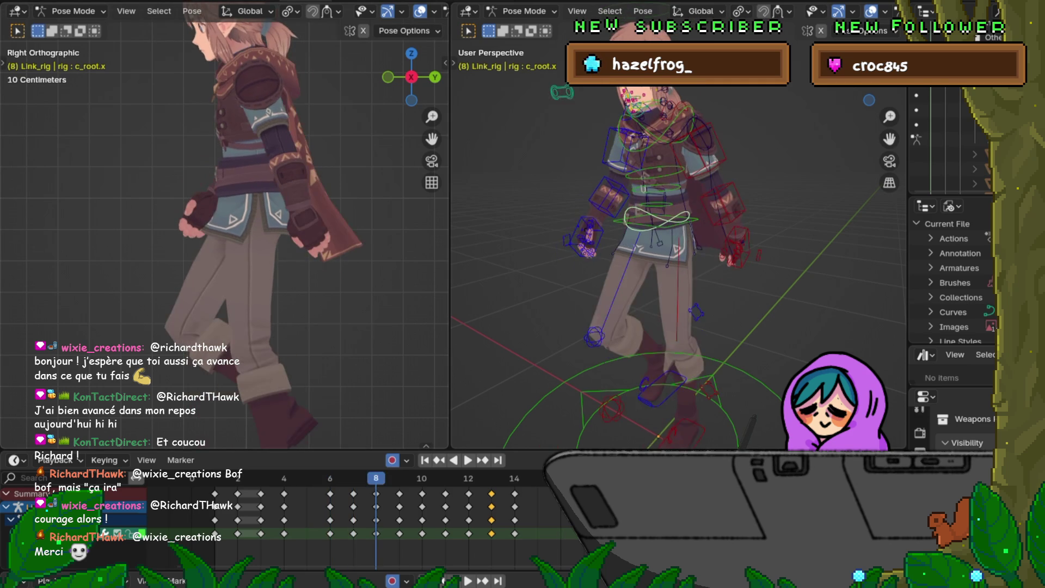
Re-tilt the root bone on frame 8, then check neighbouring frames.
key(r)
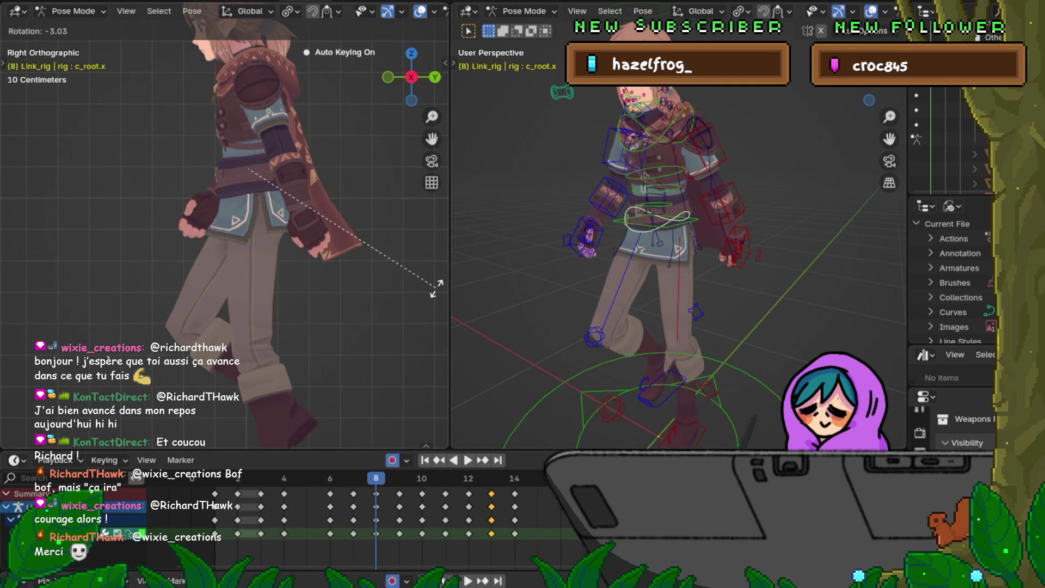
click(437, 288)
key(Left)
key(Left)
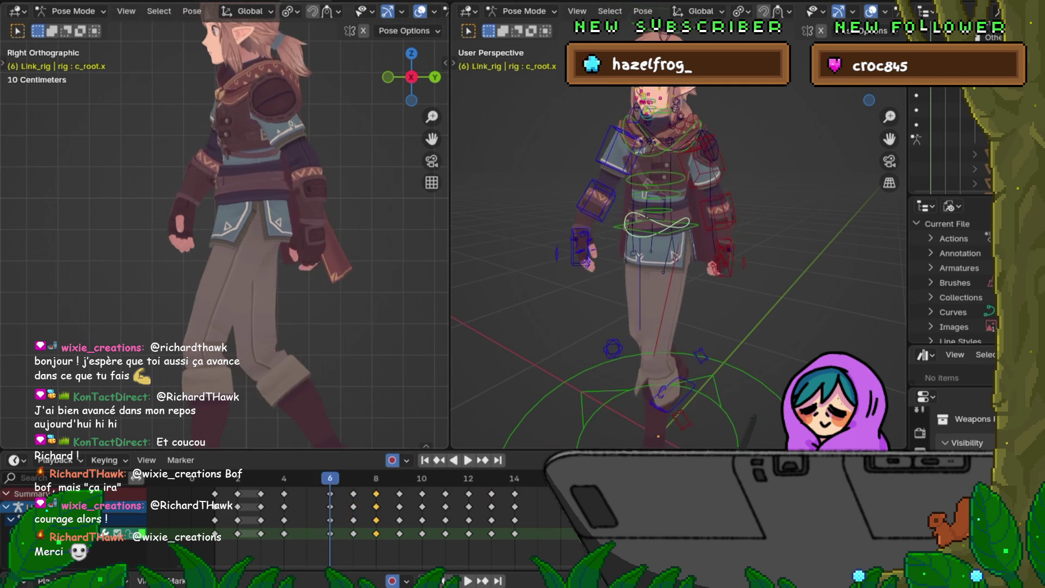
key(Right)
key(Right)
key(Right)
key(Right)
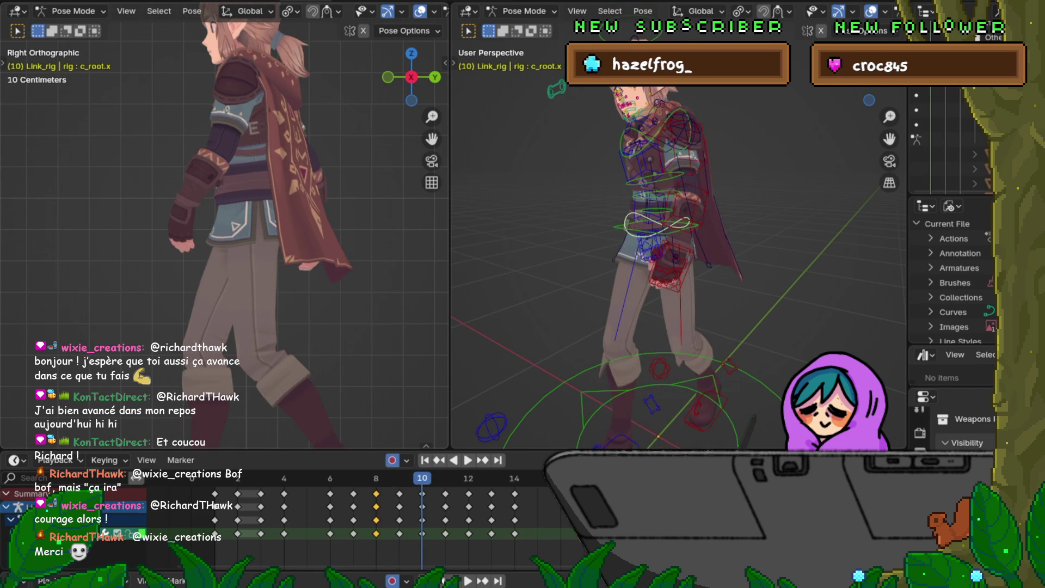
key(Right)
key(Right)
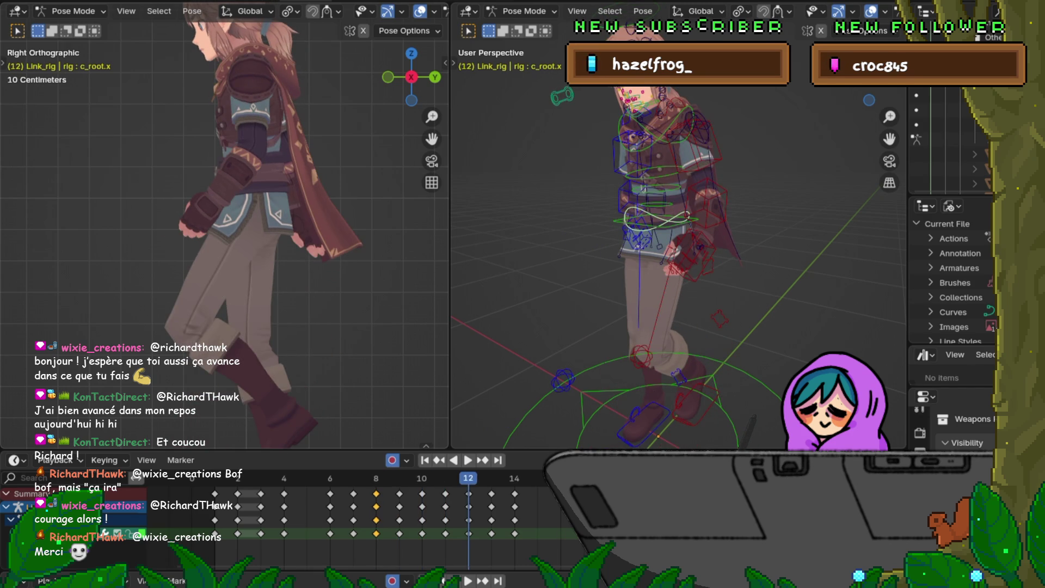
key(Left)
key(Left)
key(Left)
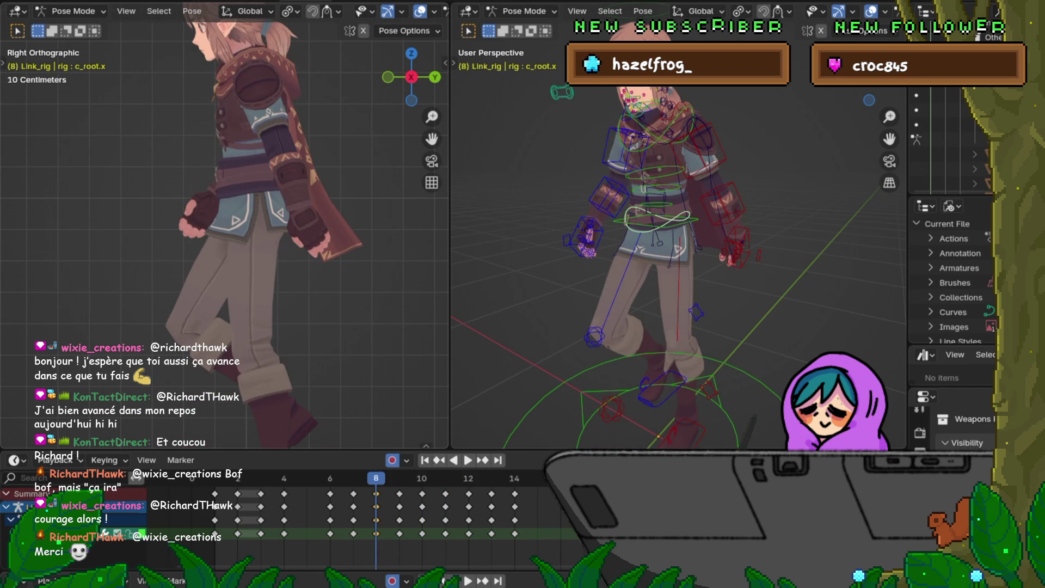
Copy the frame-8 pose keys in the Dope Sheet and paste them onto frame 12.
right_click(374, 506)
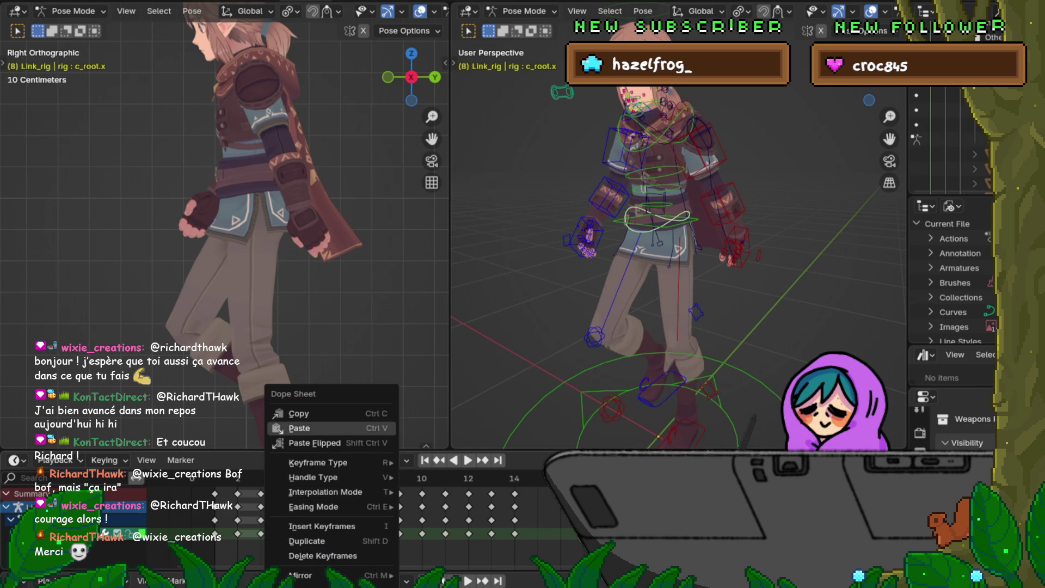
click(305, 428)
key(Right)
key(Right)
key(Right)
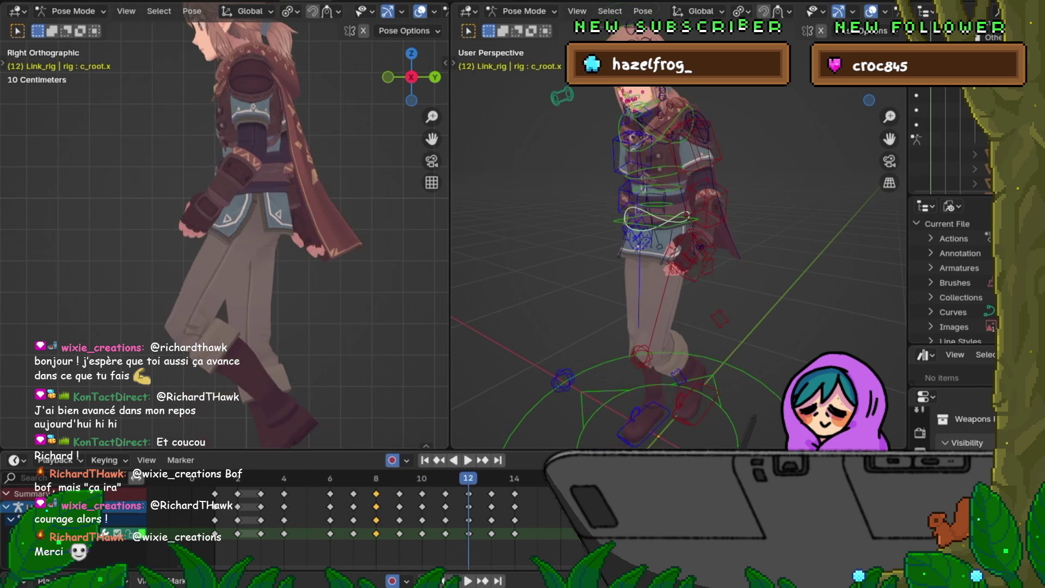
right_click(413, 462)
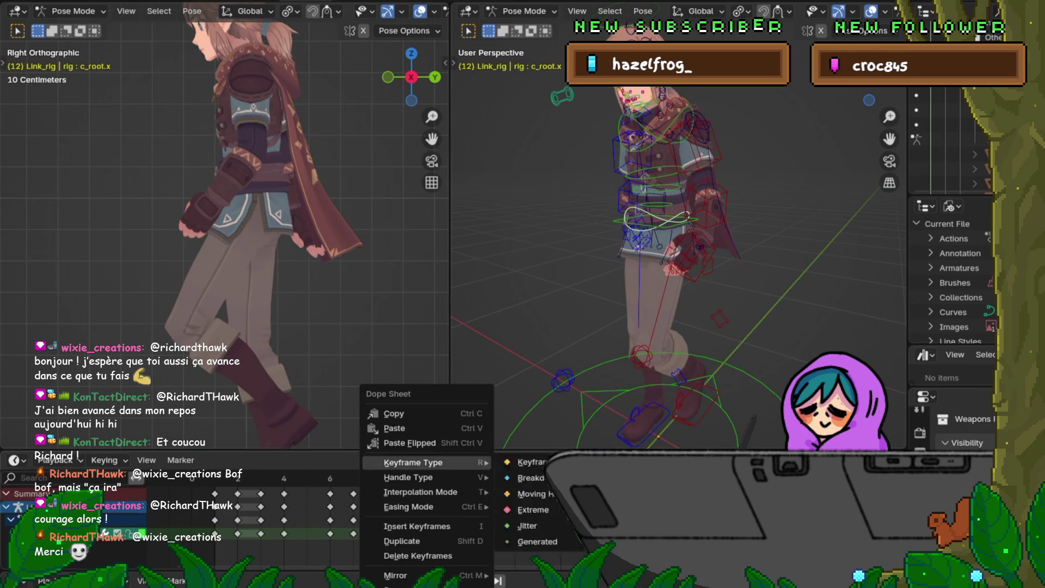
click(394, 428)
Step through frames 6–11 to check the walk, orbiting the left view into perspective.
key(Left)
key(Left)
key(Left)
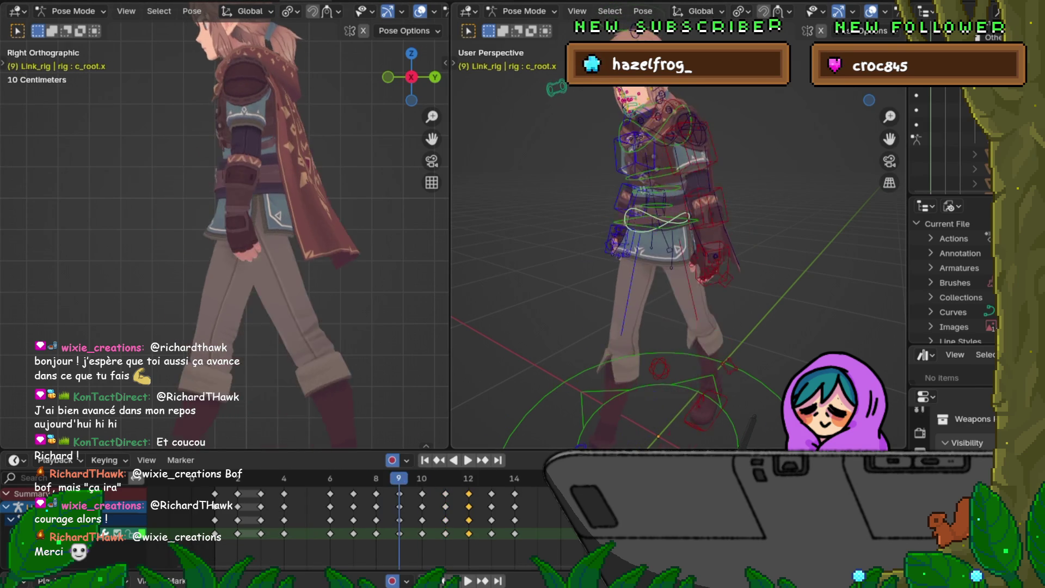
key(Right)
key(Right)
key(Right)
key(Right)
key(Right)
key(Right)
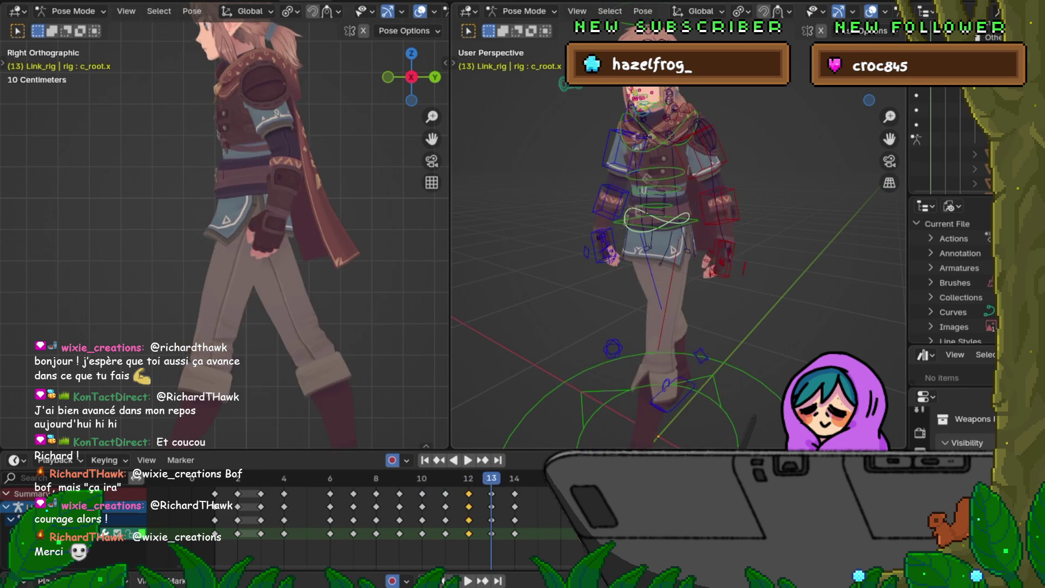
key(Left)
key(Left)
key(Left)
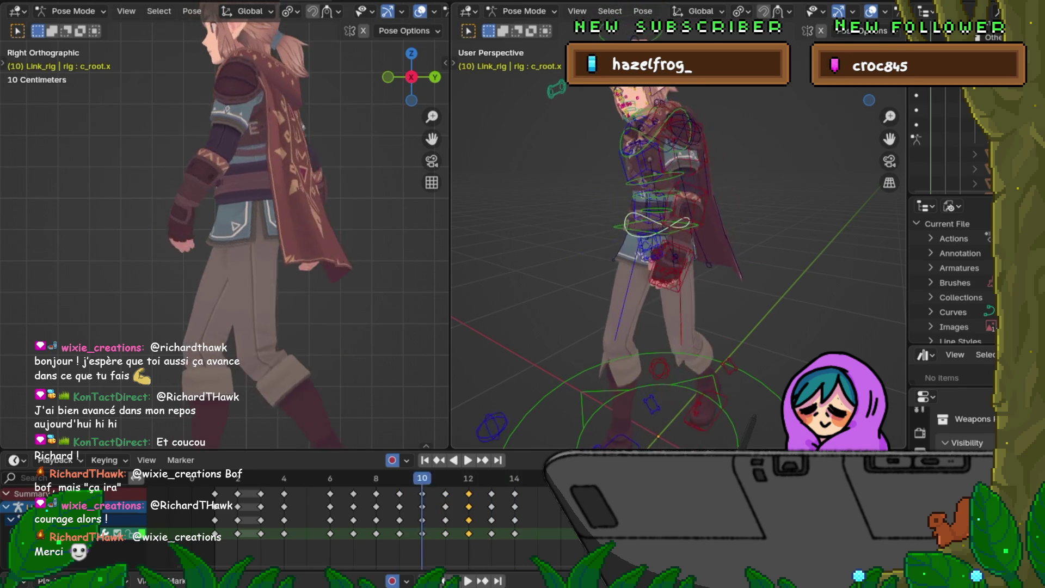
key(Right)
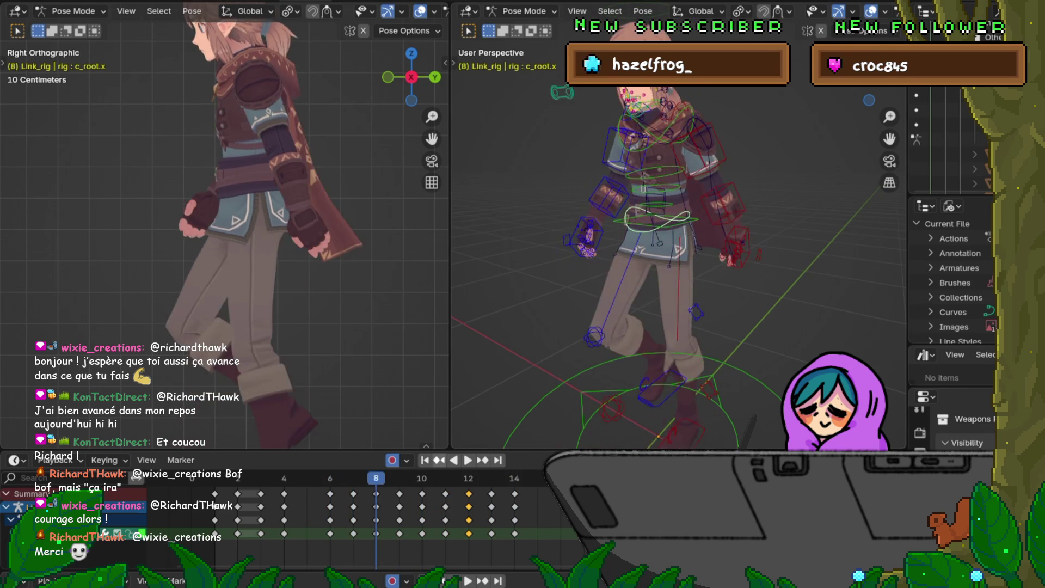
key(Right)
middle_drag(228, 245, 158, 228)
key(Left)
key(Left)
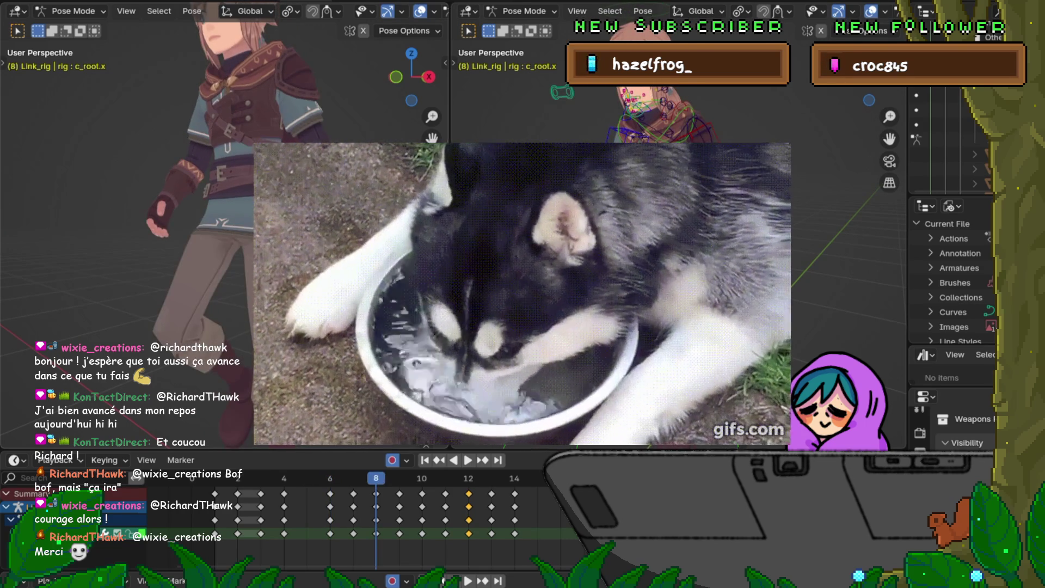
Advance to frame 7 and set the left viewport back to Right Orthographic.
key(Right)
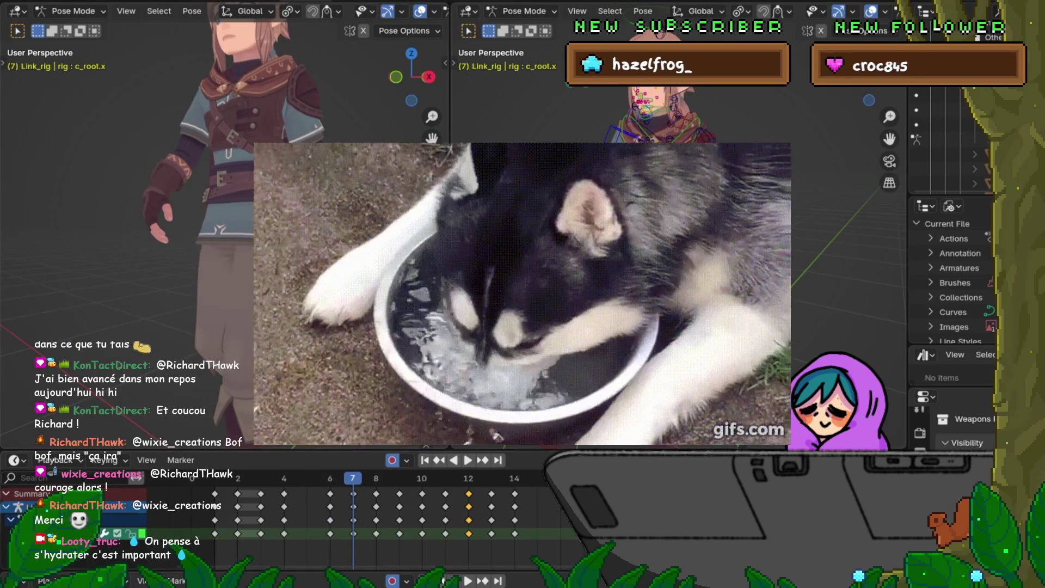
key(KP_3)
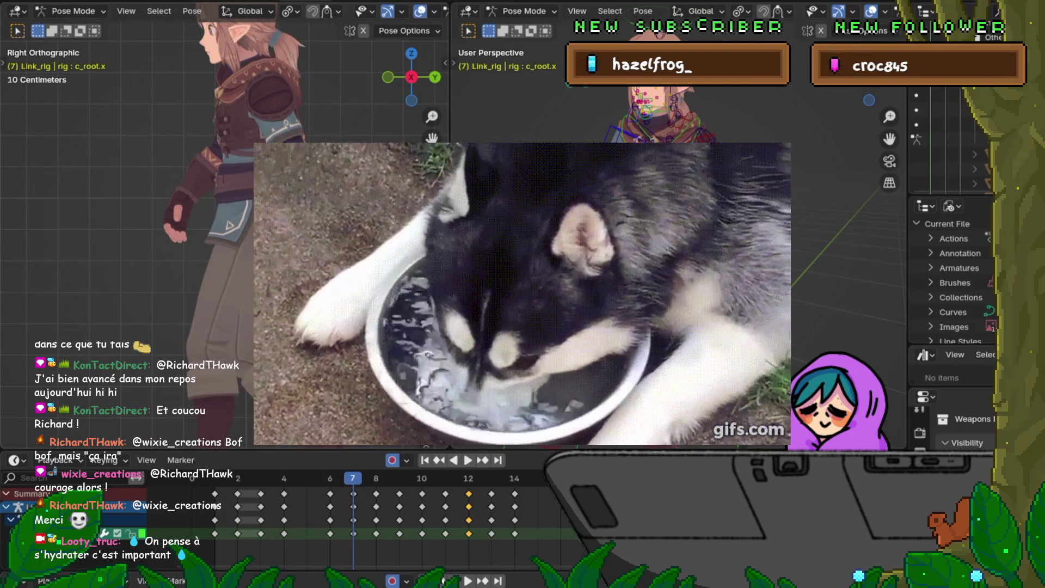
Save the walk-cycle file, then play and step through frames 6–8 to review.
key(F4)
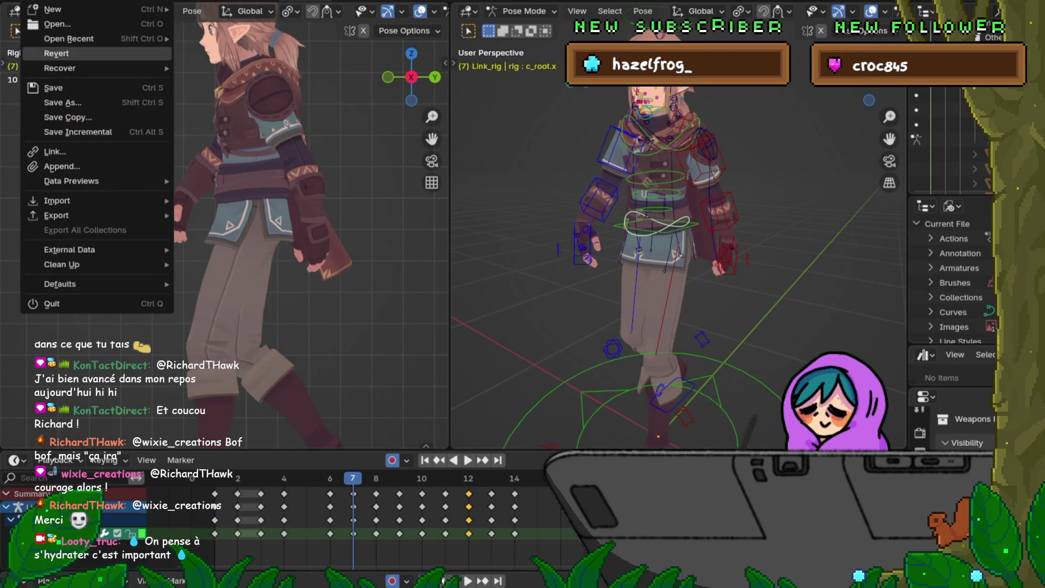
click(55, 87)
key(space)
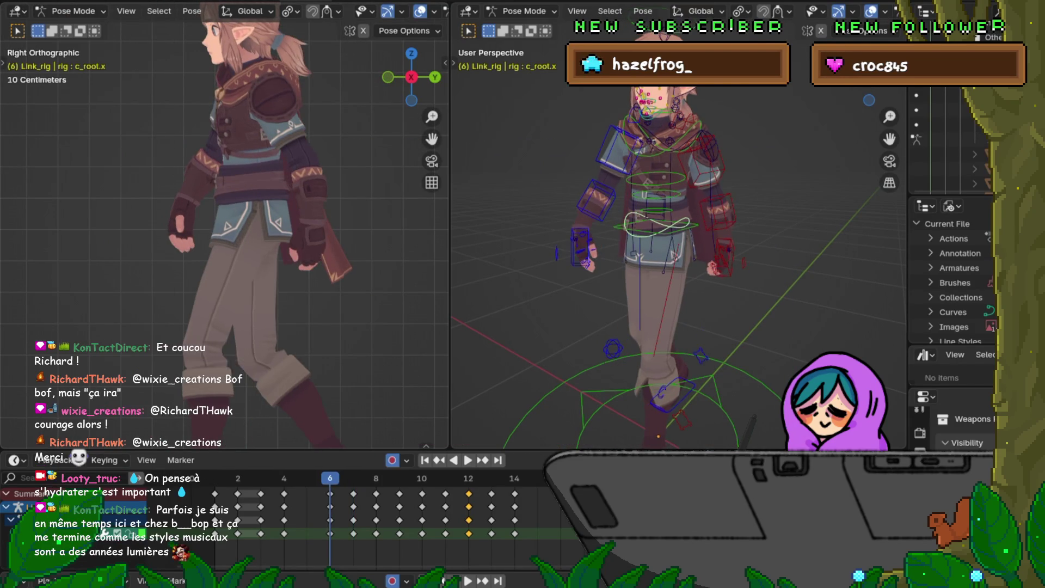
key(Escape)
key(Left)
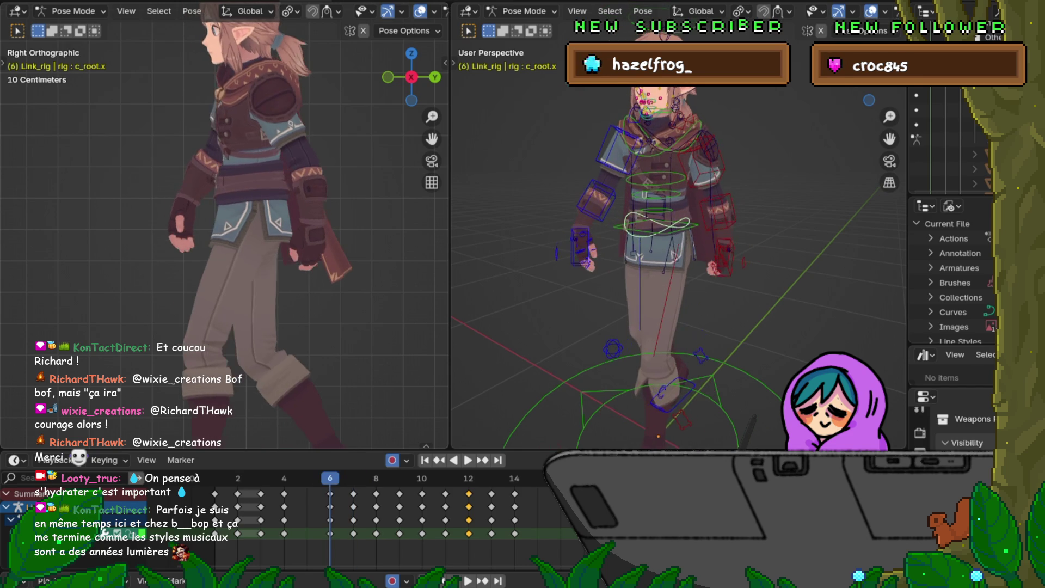
key(Right)
key(Right)
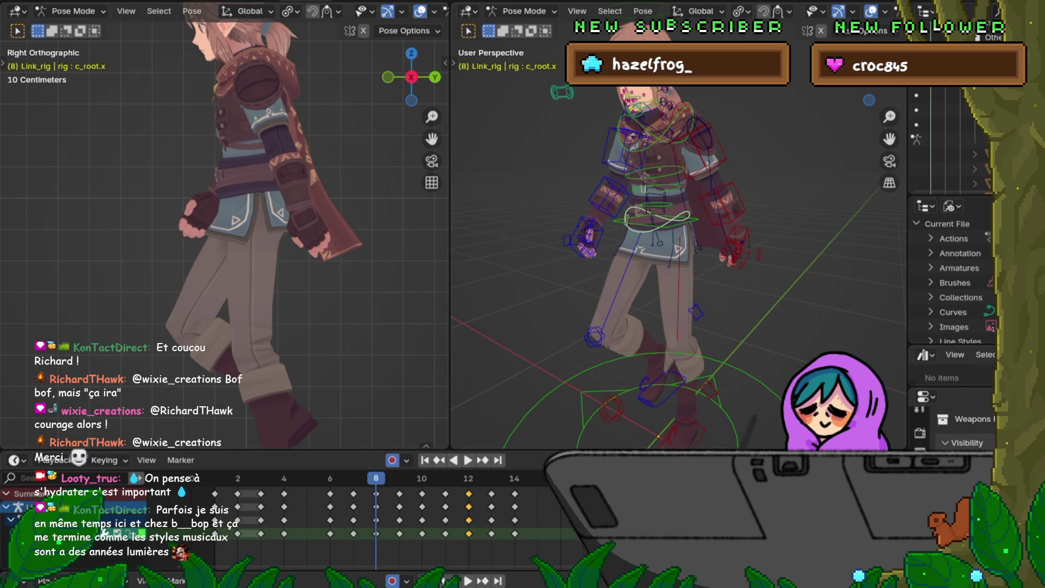
key(Left)
key(Left)
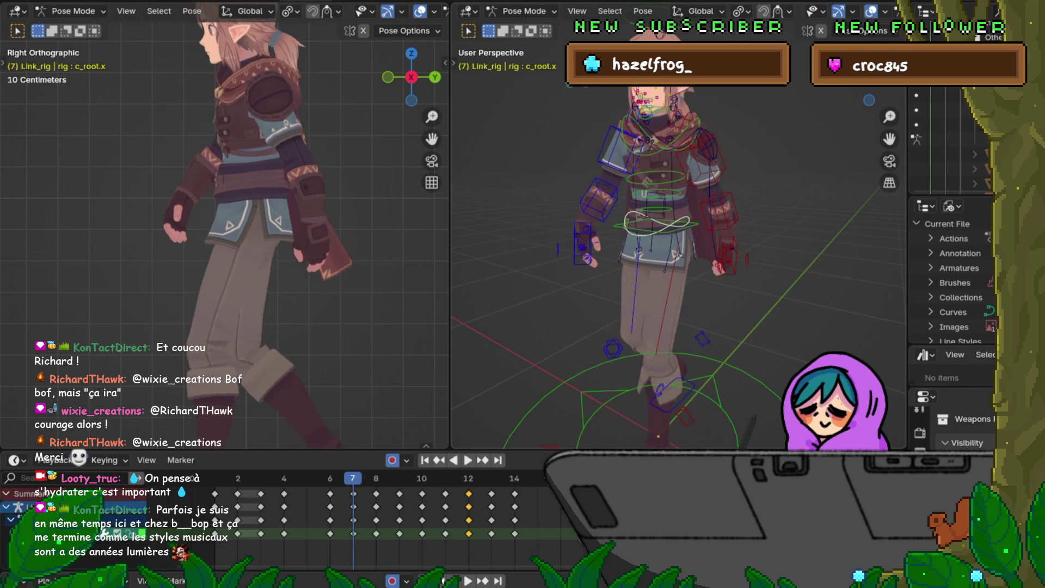
key(Right)
key(Right)
key(Left)
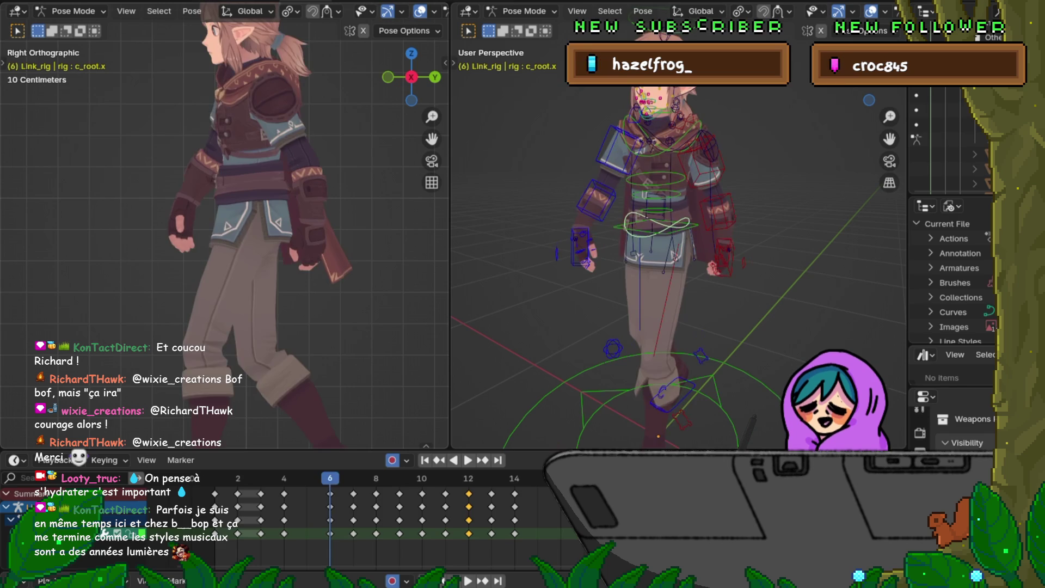
key(Right)
key(Right)
key(Left)
key(Left)
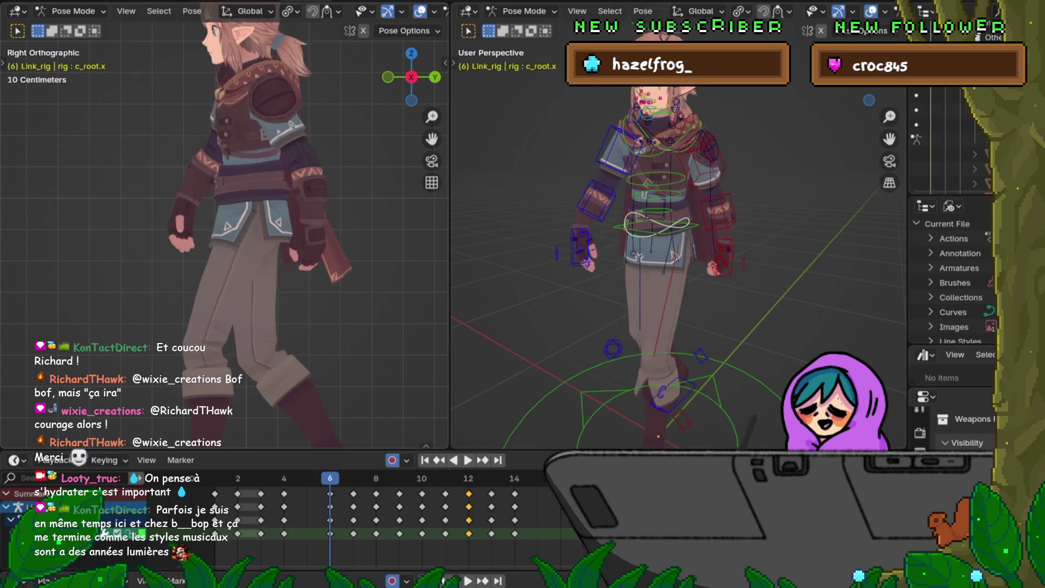
key(Right)
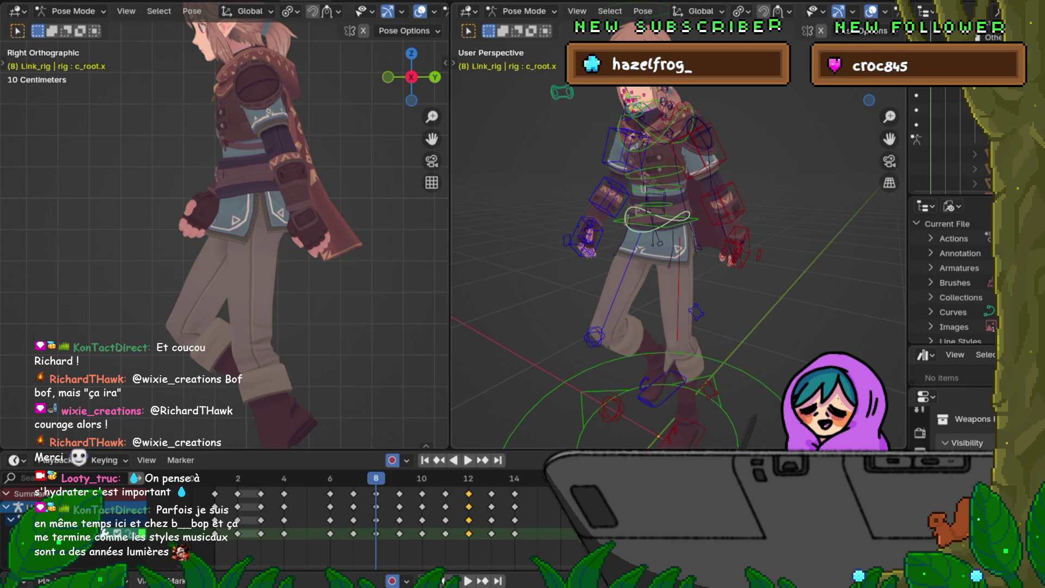
key(Left)
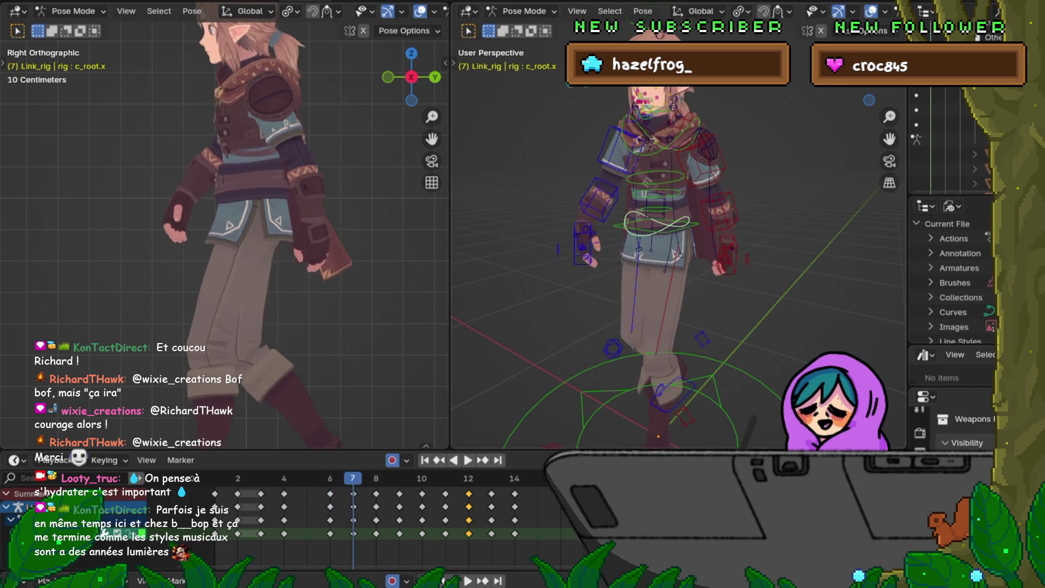
key(Left)
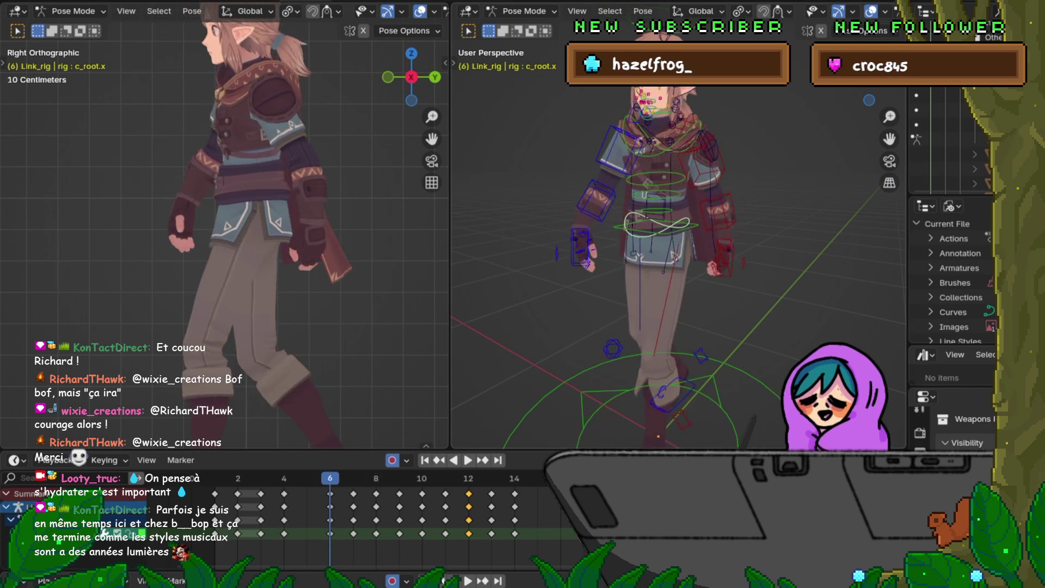
key(Right)
key(Right)
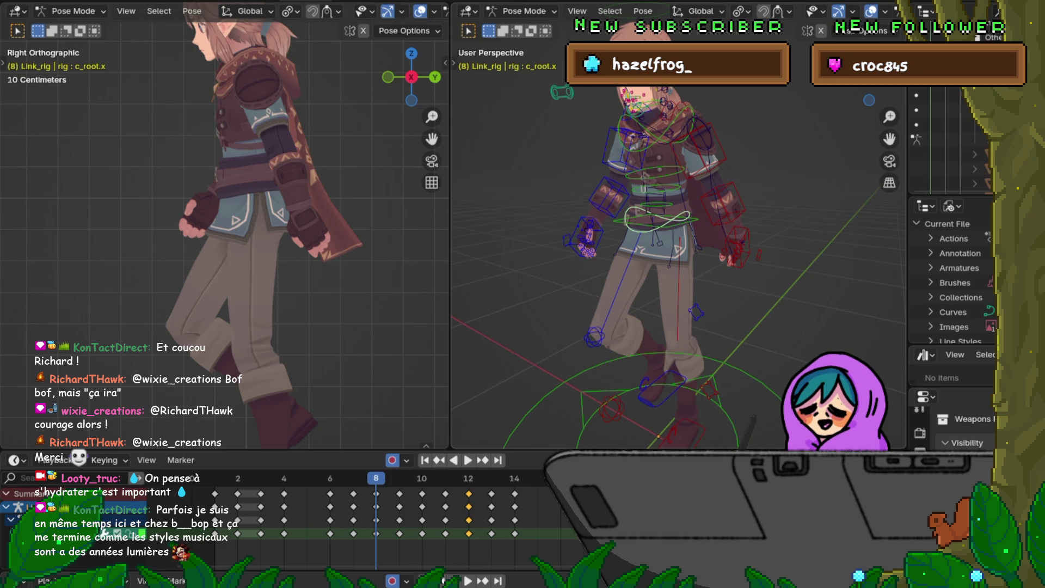
key(Right)
key(Right)
key(Left)
key(Left)
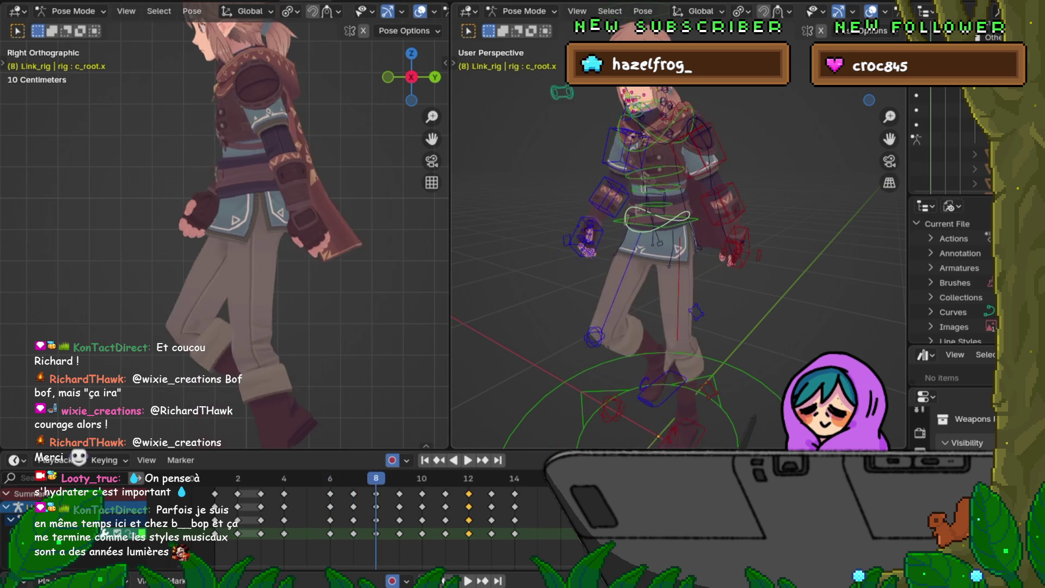
key(Left)
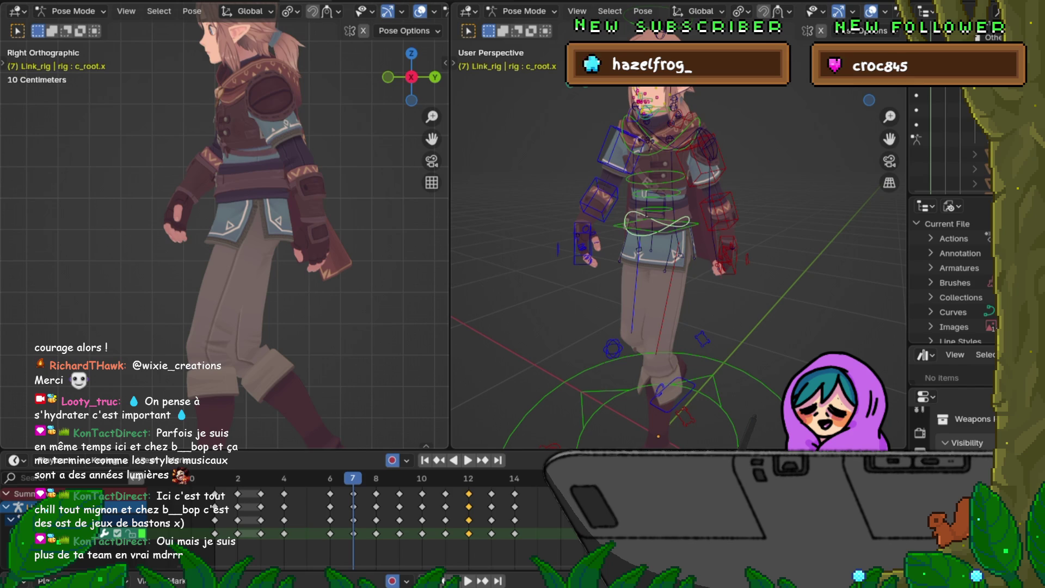
Save the file and flip between frames 6 and 8 to compare poses.
click(28, 1)
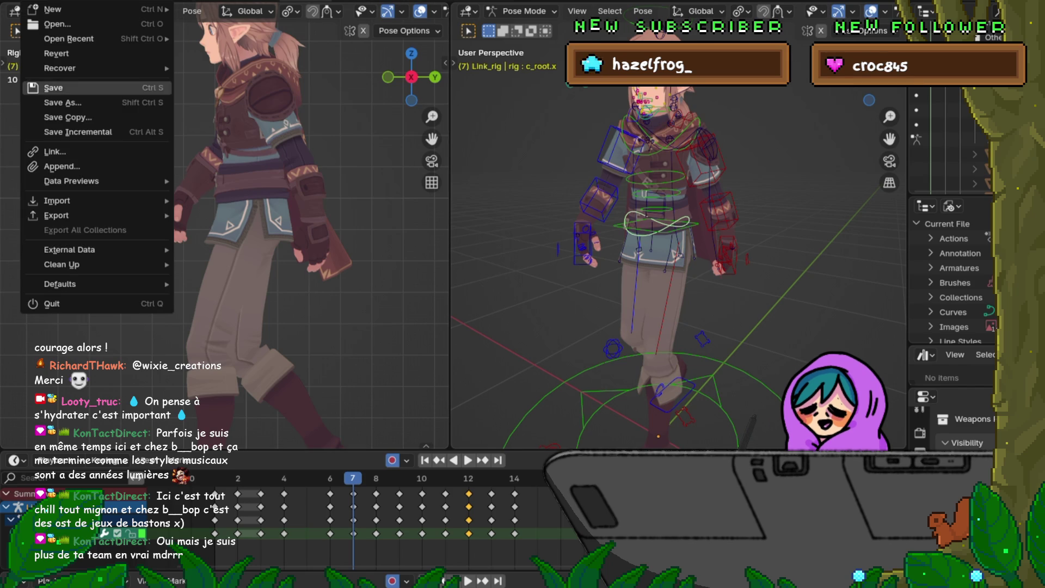
click(53, 87)
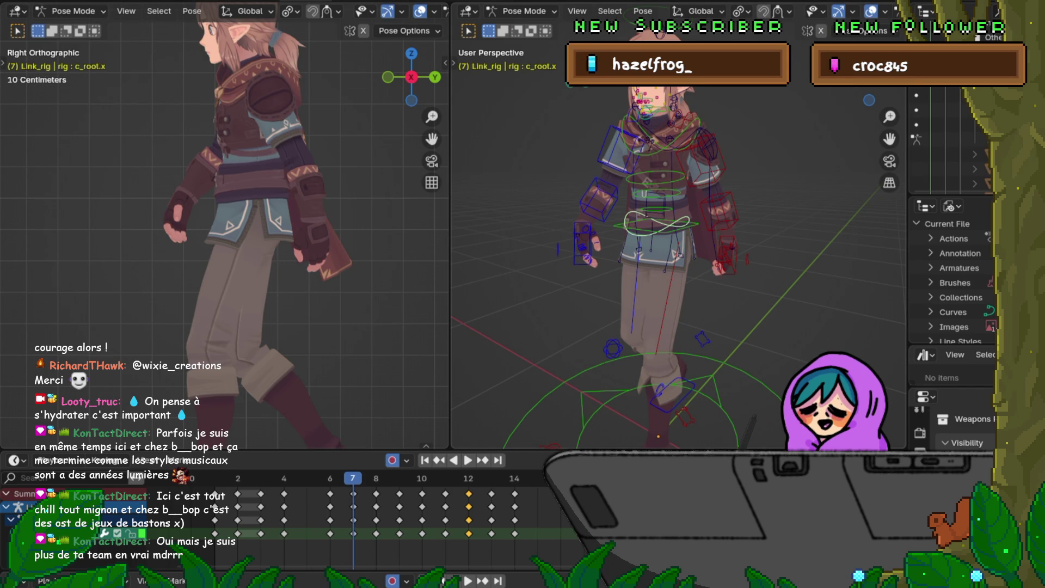
key(Right)
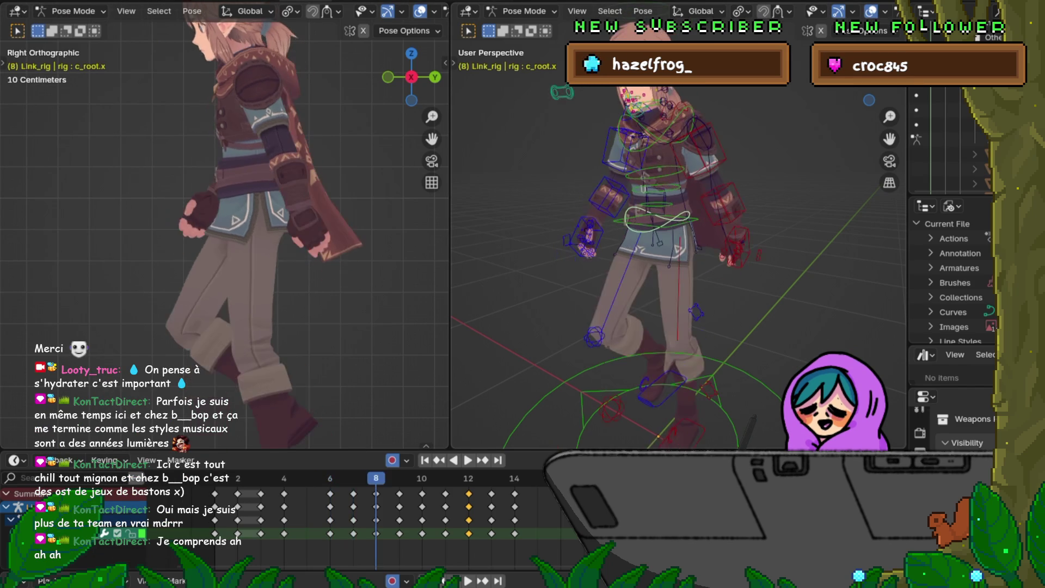
key(Left)
key(Left)
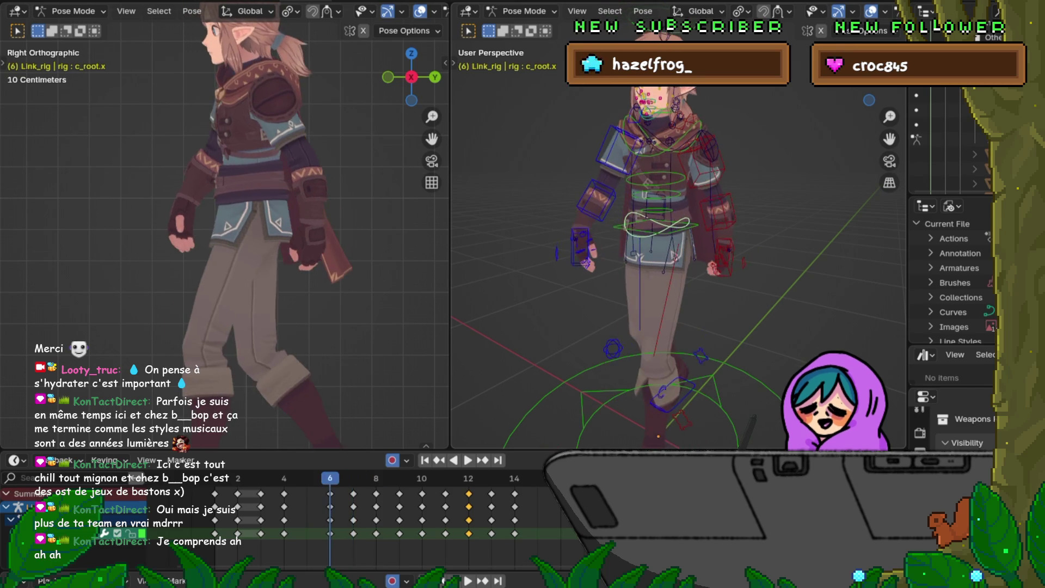
key(Right)
key(Right)
key(Left)
Advance to frame 9 and frame the hip and hand controls in Right Orthographic.
key(Right)
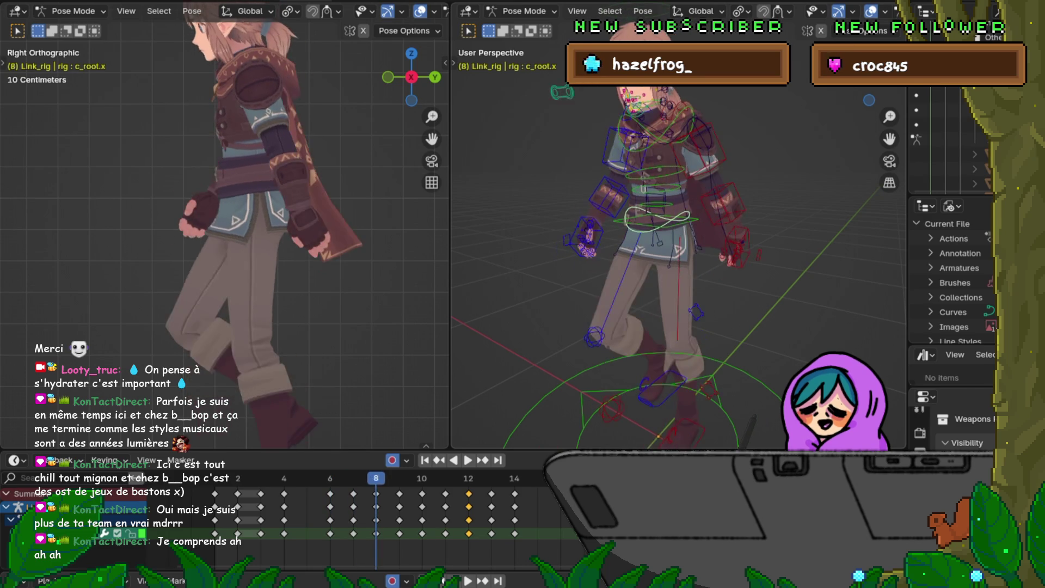
key(Left)
key(Right)
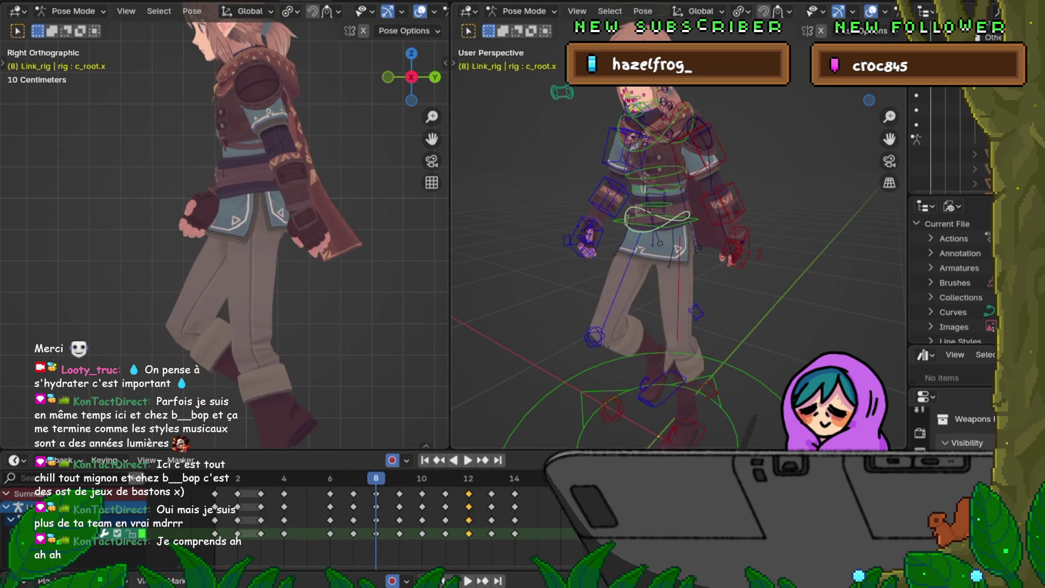
key(Right)
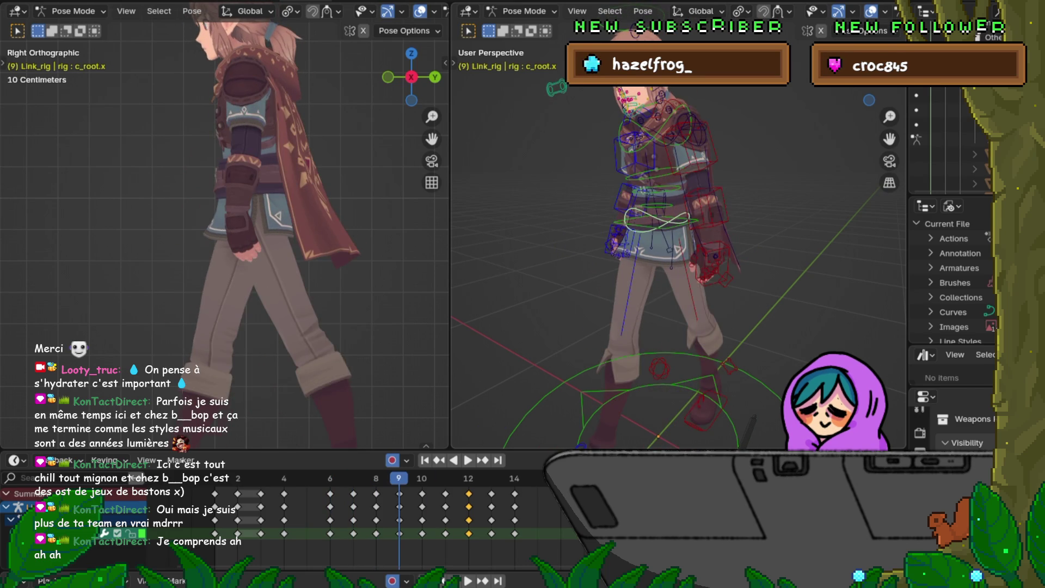
key(Left)
key(Right)
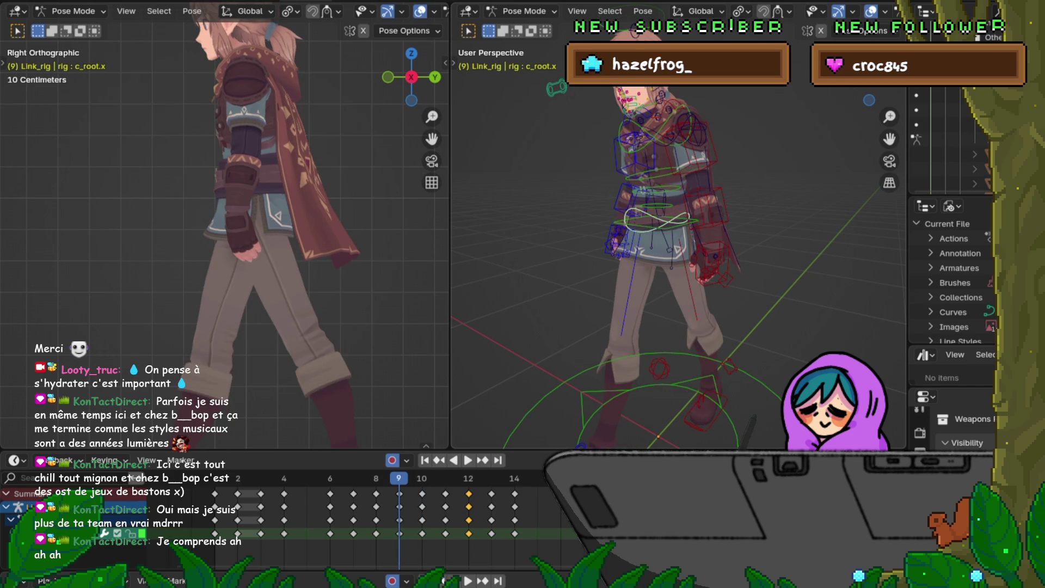
key(KP_3)
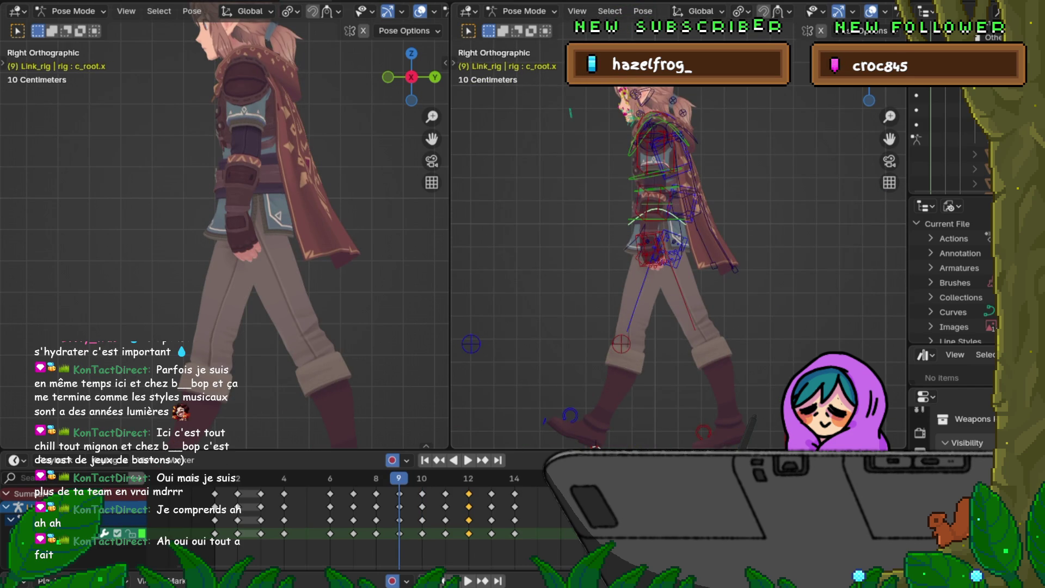
key(KP_Decimal)
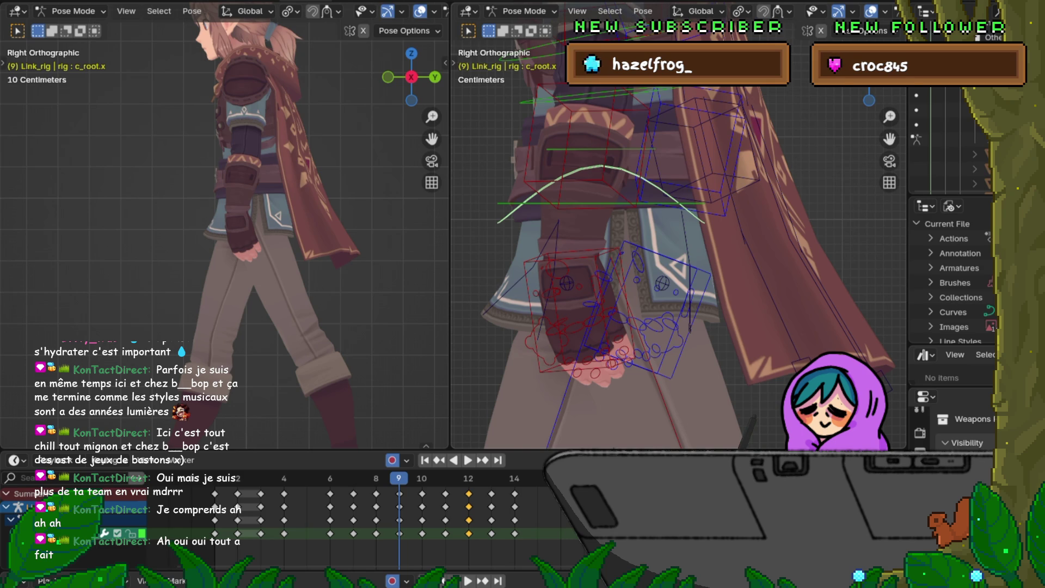
On frame 8, view from the front and slightly rotate the Bip001_tunicBotFrt1_L tunic flap.
key(Left)
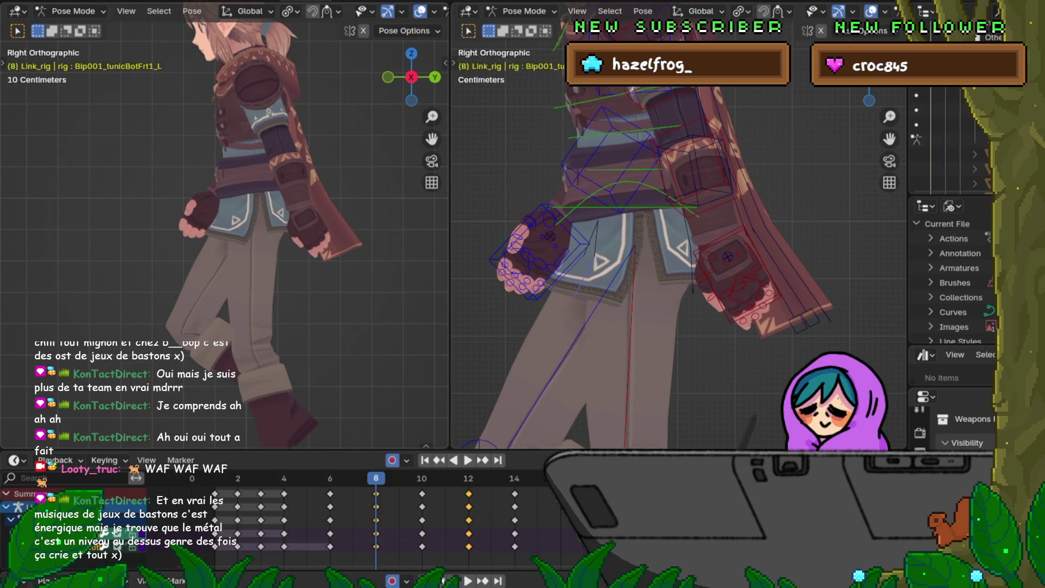
key(KP_1)
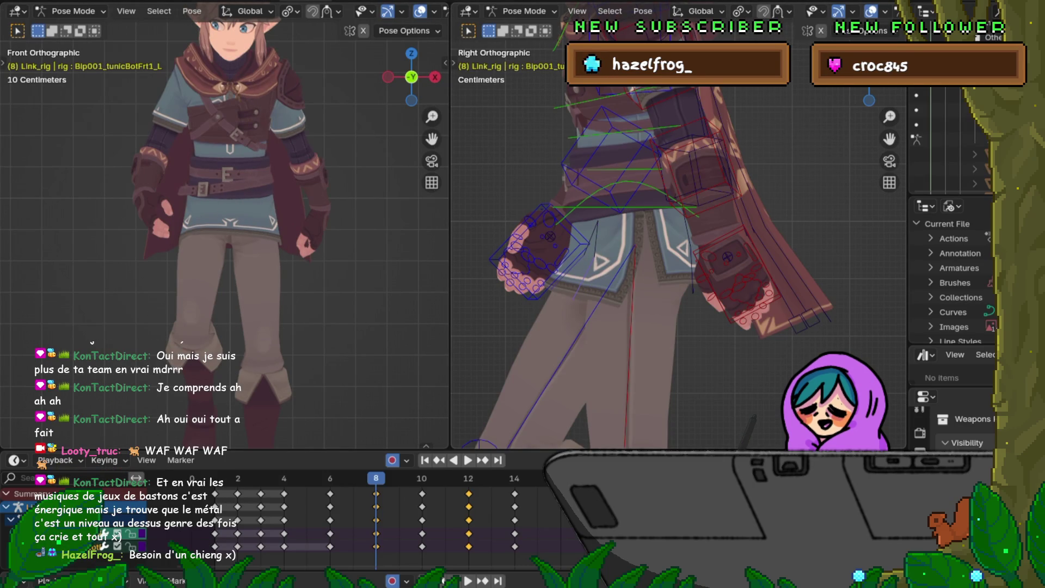
key(r)
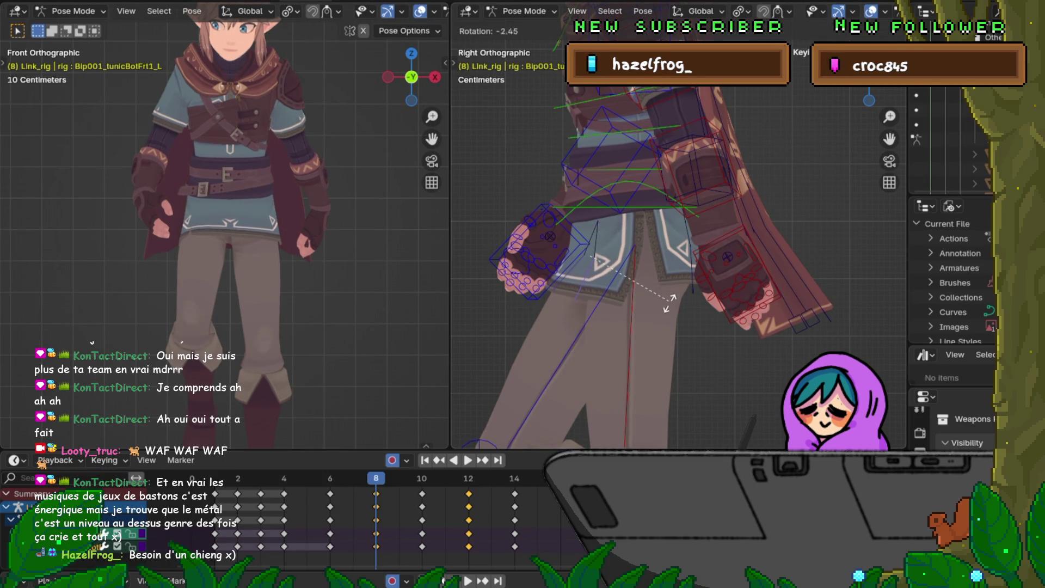
click(669, 306)
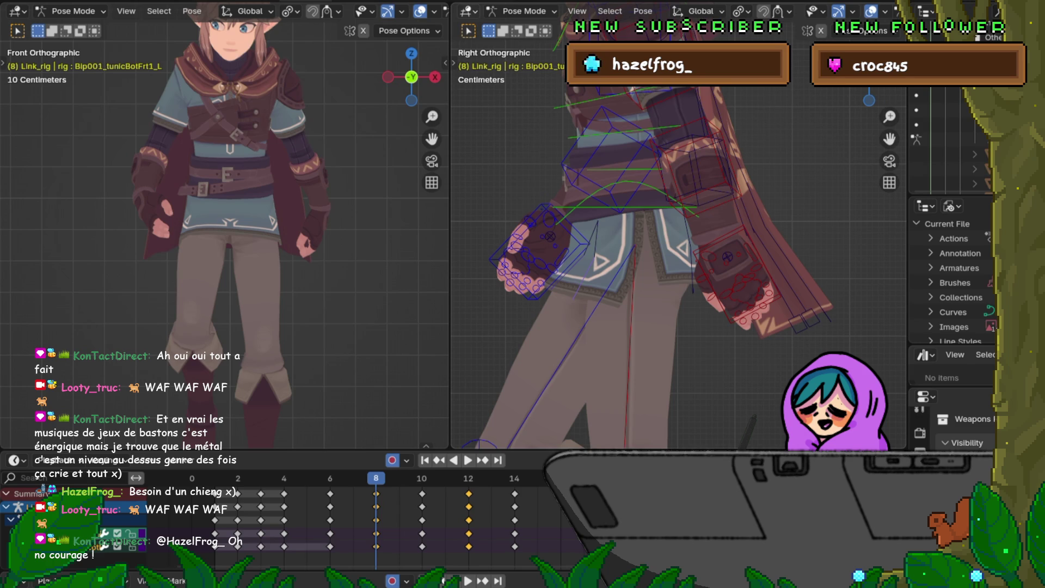
Choose a File menu entry, zoom out the right view, and flip through frames around 8.
click(27, 2)
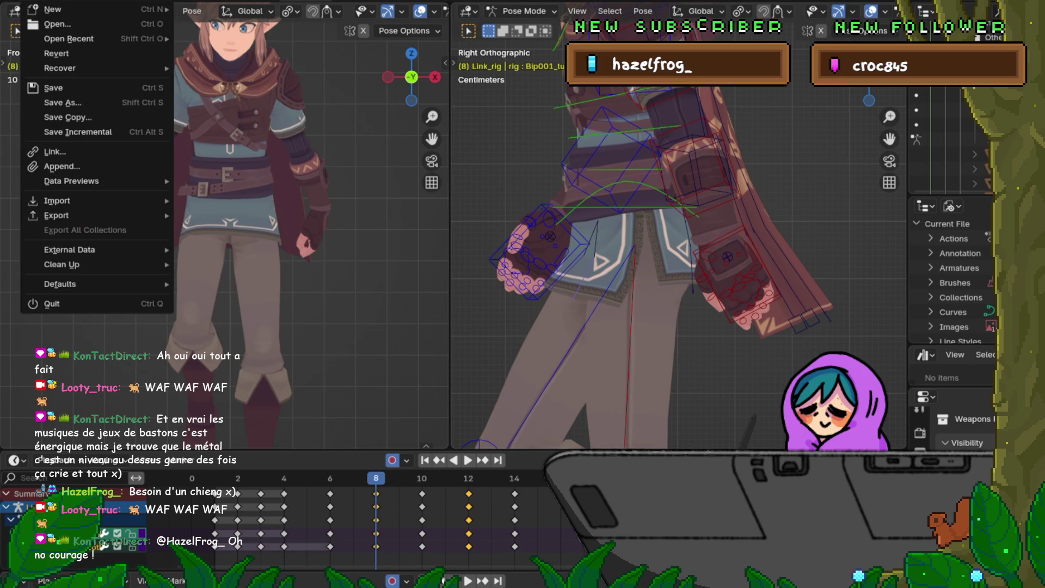
click(82, 68)
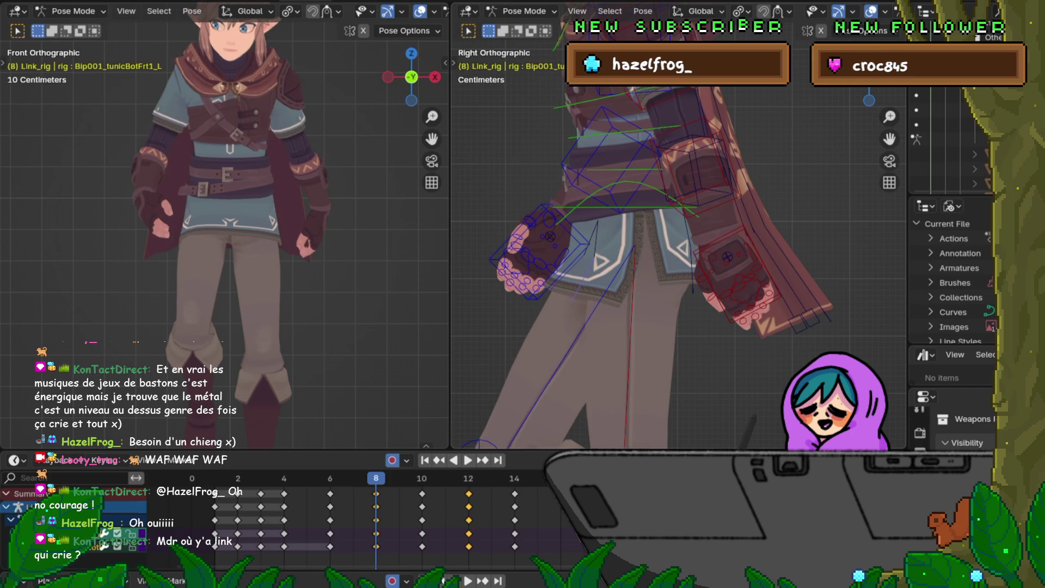
scroll(613, 96, down, 4)
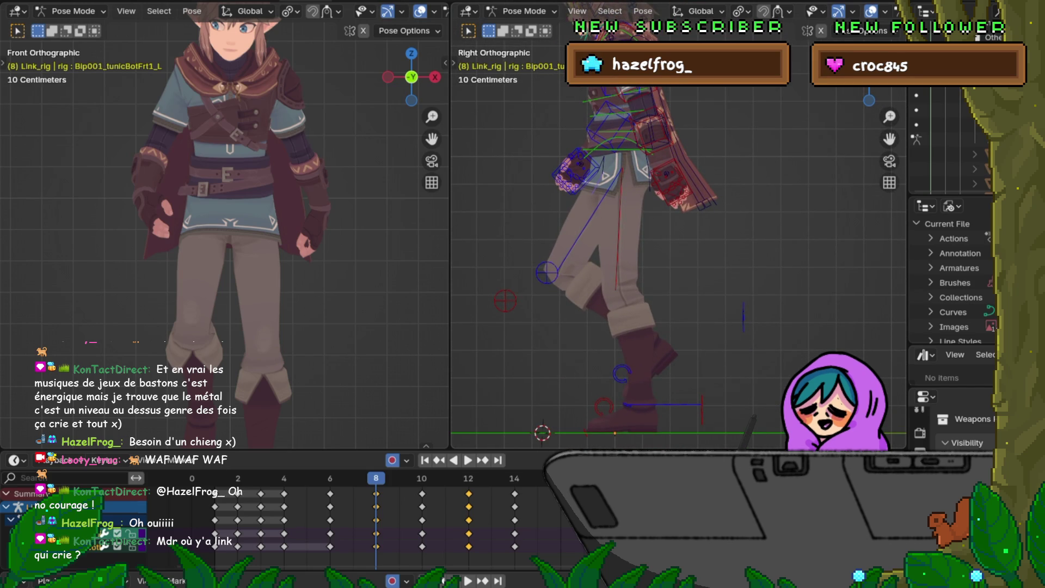
key(Left)
key(Left)
key(Right)
key(Right)
key(Left)
key(Right)
key(Left)
key(Right)
key(Up)
Step from frame 6 to 12, jump back to frame 6, and zoom onto the torso.
key(Left)
key(Left)
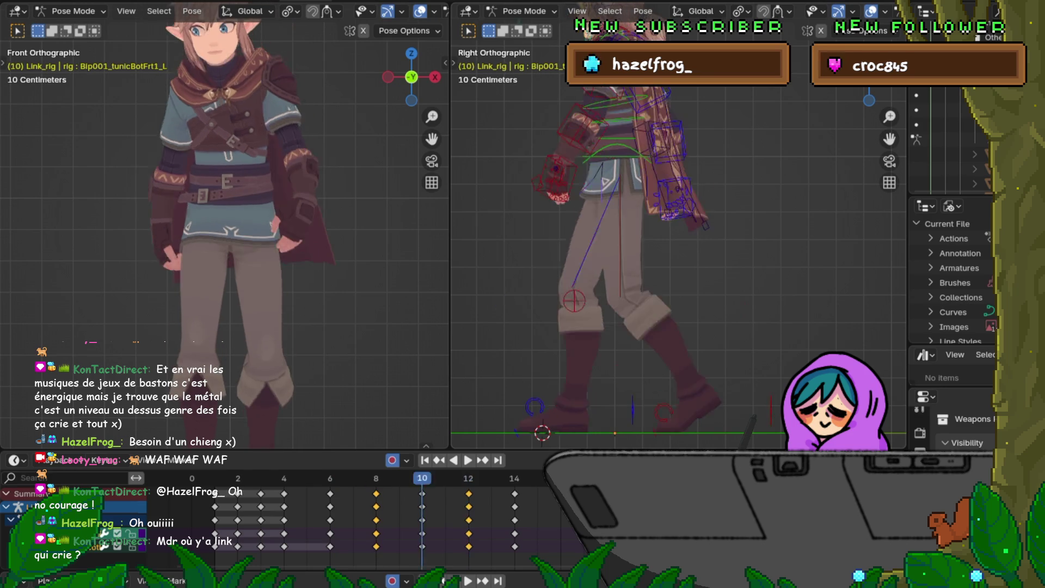
key(Left)
key(Left)
key(Right)
key(Right)
key(Right)
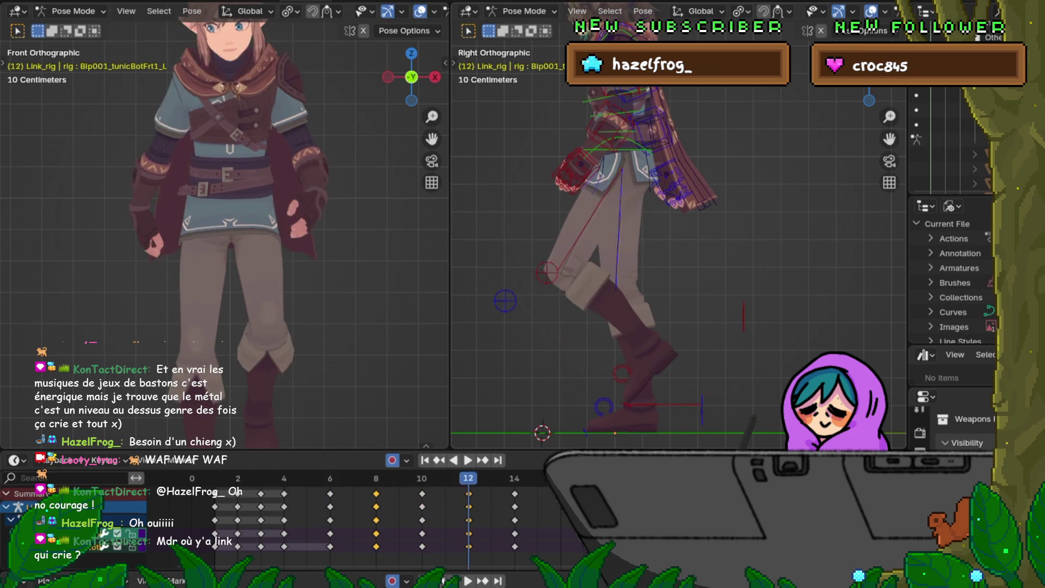
key(Right)
key(Right)
key(Right)
key(Down)
key(Down)
key(Down)
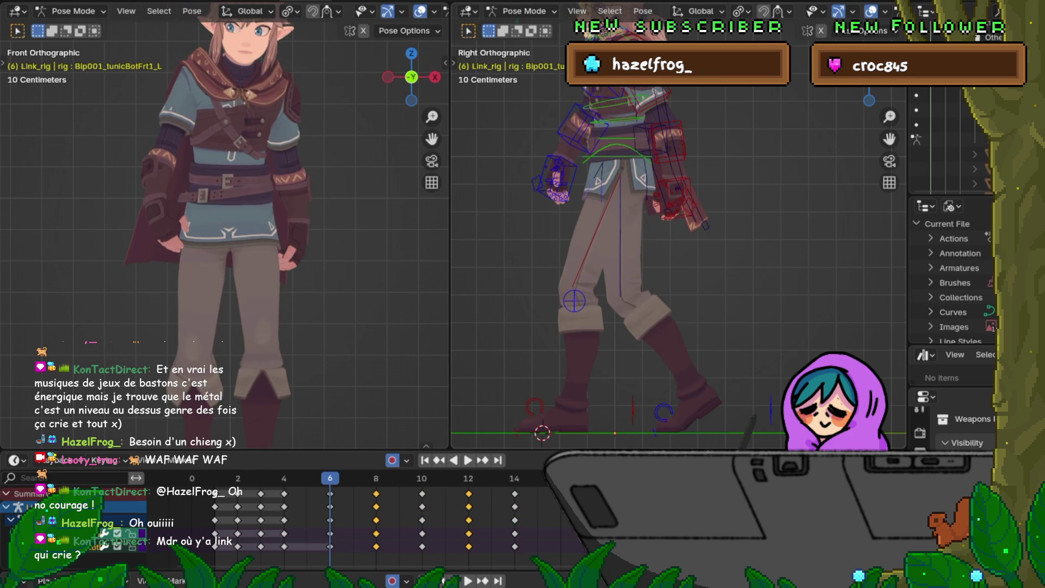
ctrl+scroll(677, 267, up, 5)
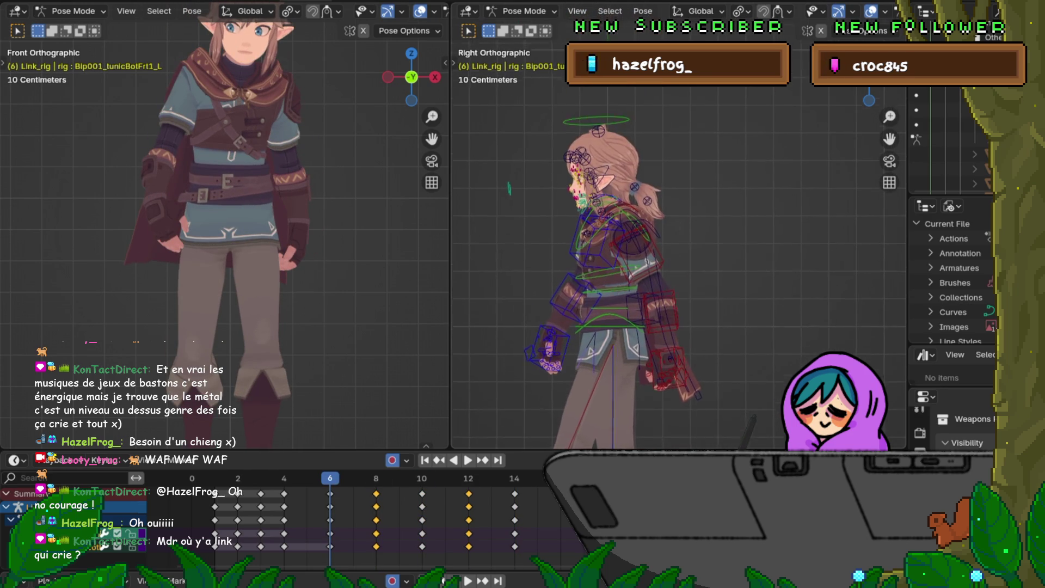
scroll(678, 267, up, 6)
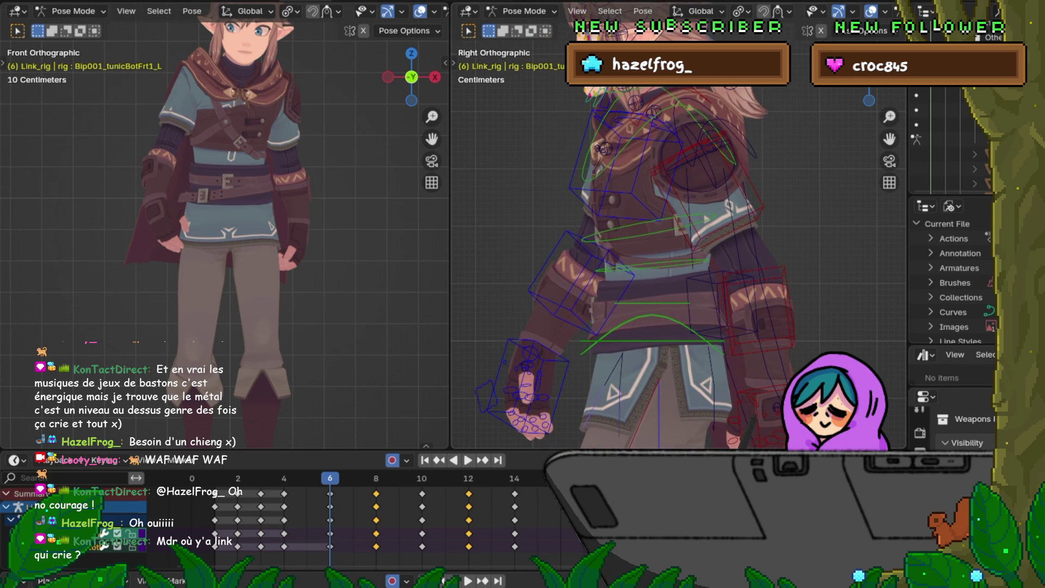
Select the c_spine_02.x and c_spine_03.x controls and rotate the upper spine at frame 7.
click(651, 264)
shift+click(647, 235)
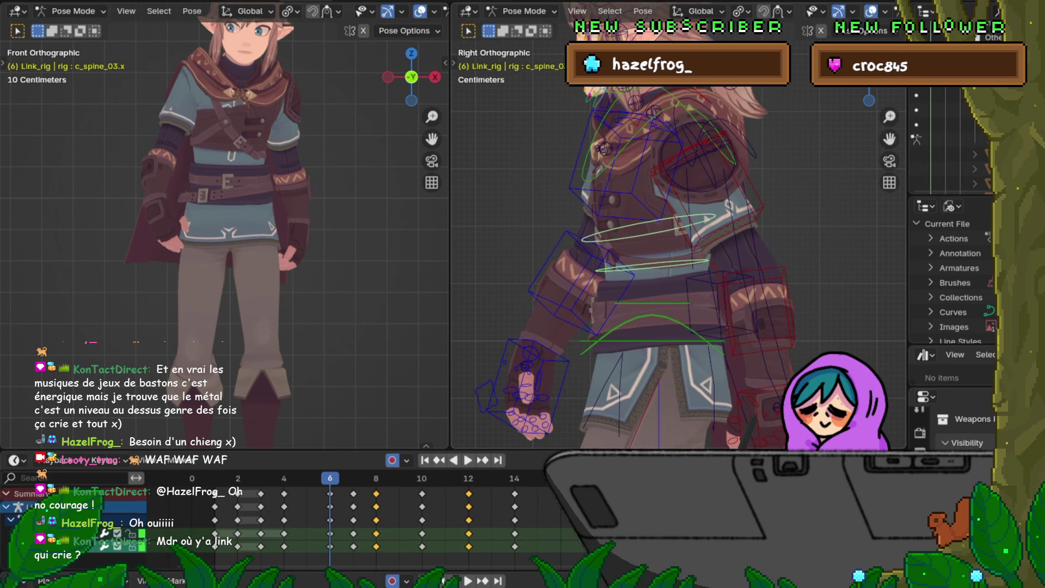
key(Right)
key(Left)
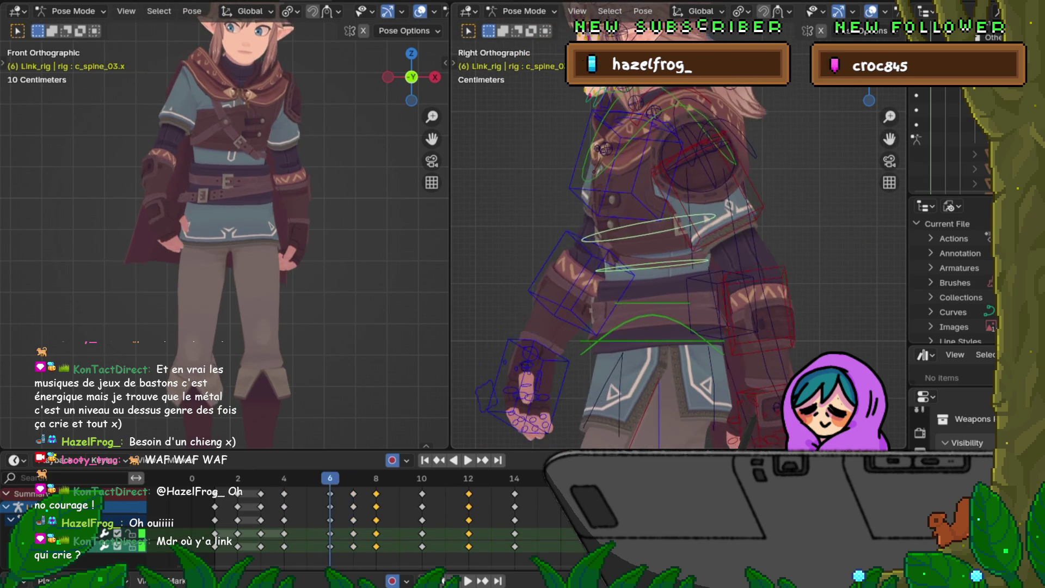
key(Right)
key(Left)
key(Right)
key(r)
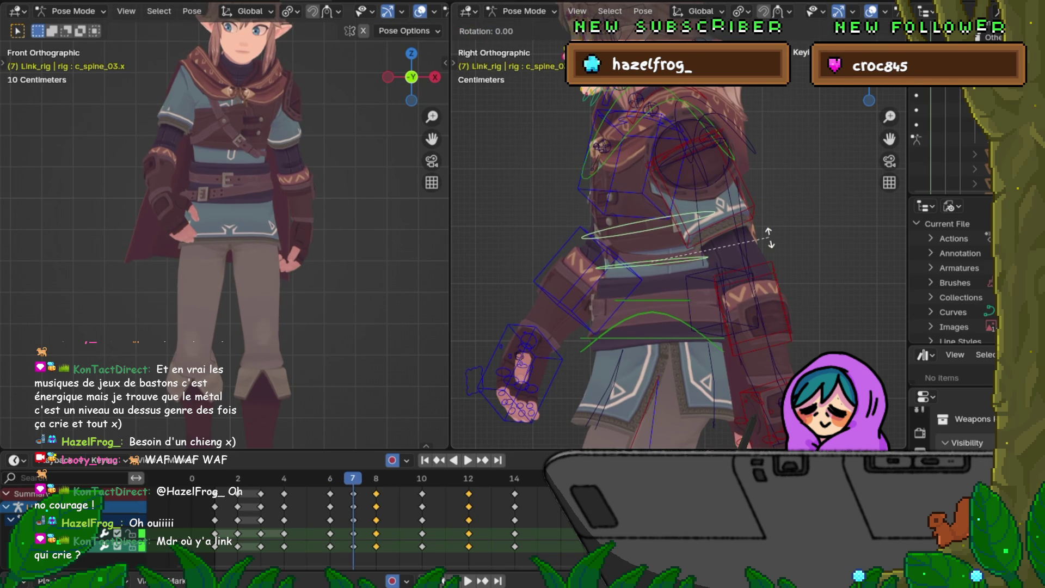
key(Return)
key(Right)
key(Left)
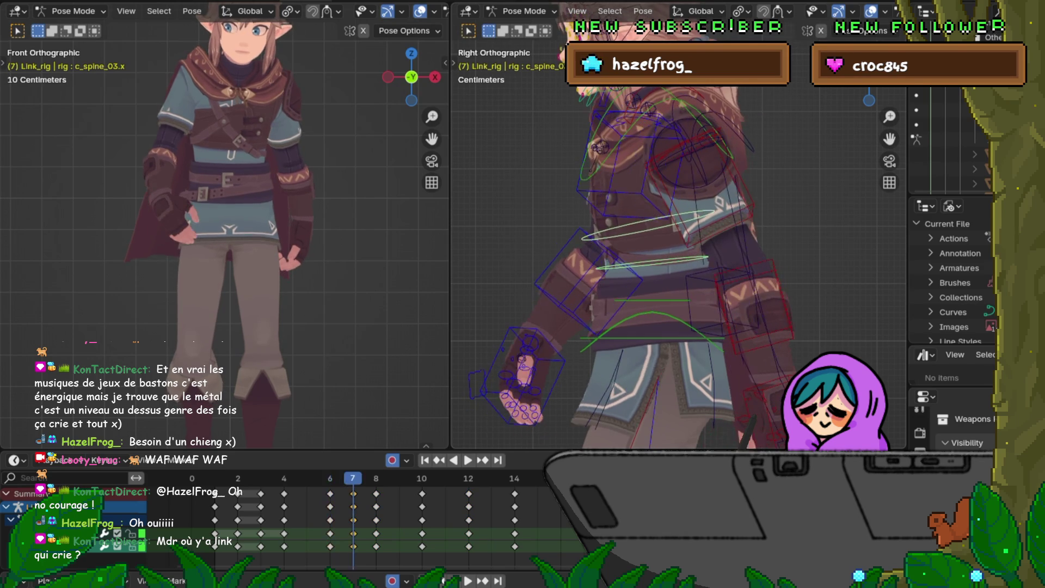
Rotate the upper spine at frame 10.
key(Right)
key(Right)
key(Right)
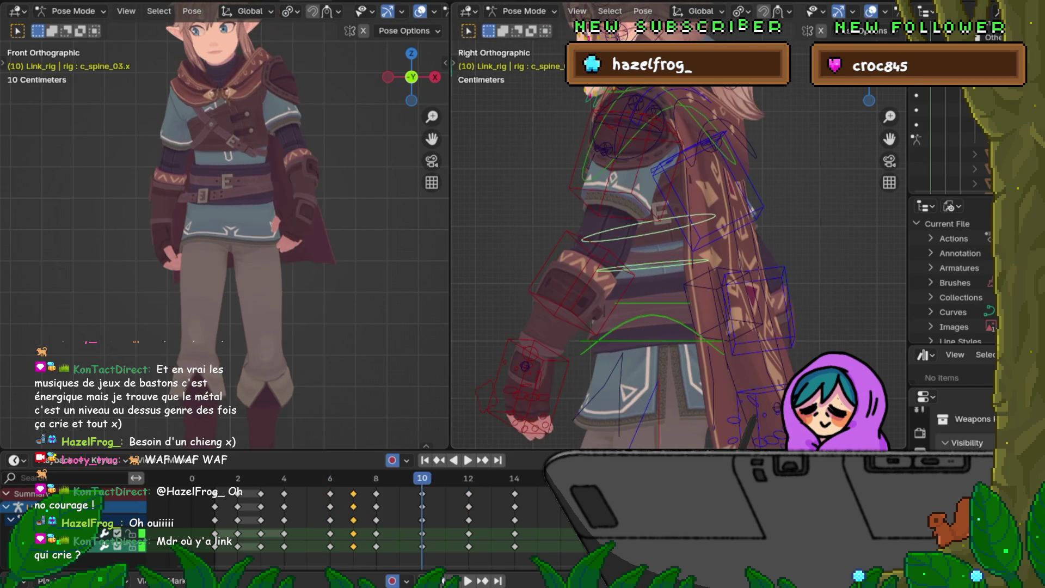
key(r)
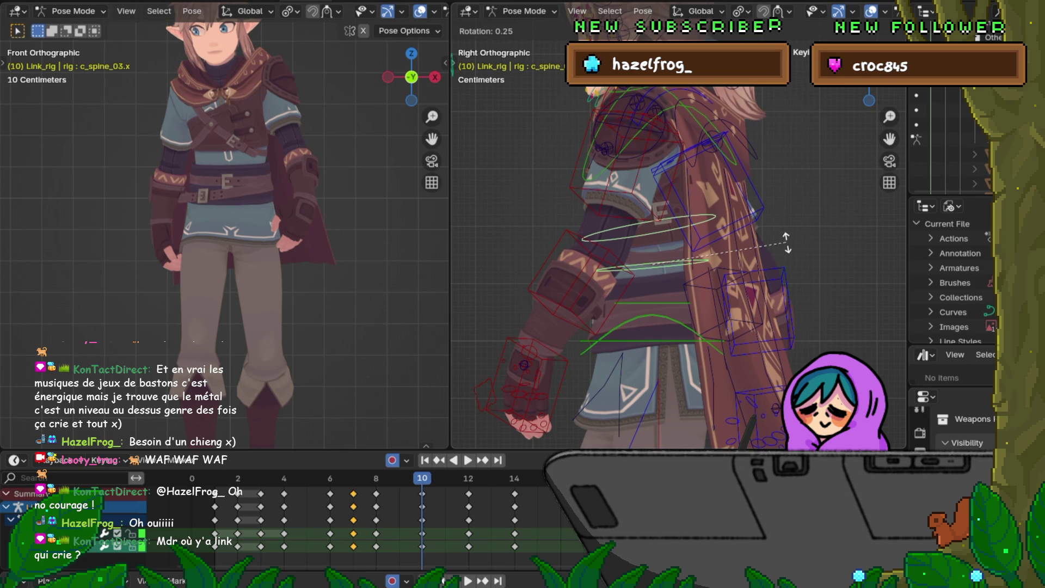
click(786, 243)
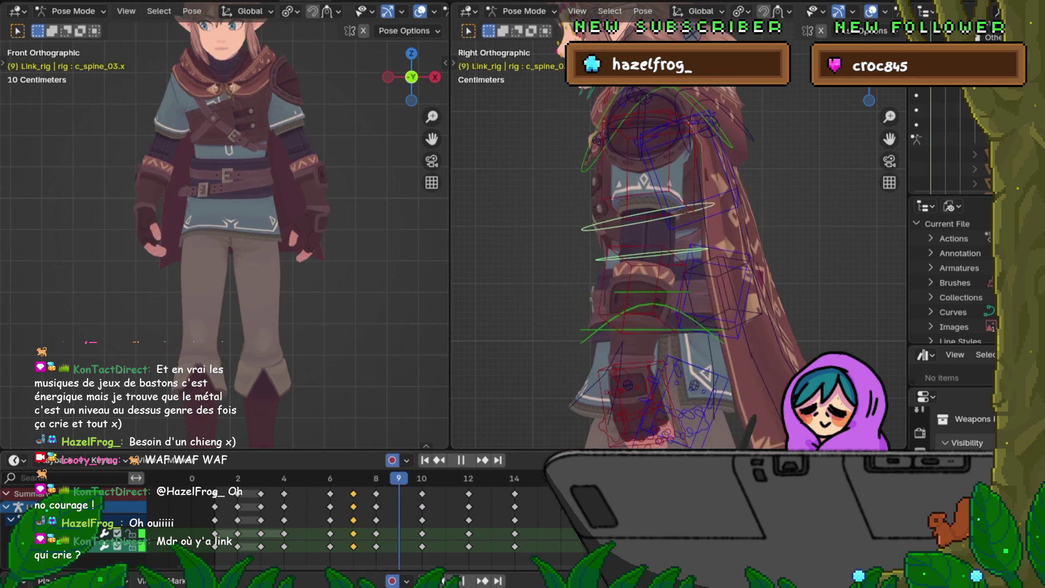
At frame 9, blend c_spine_01.x with the Breakdowner, undo it, and rotate the bone instead.
key(Left)
shift+click(653, 291)
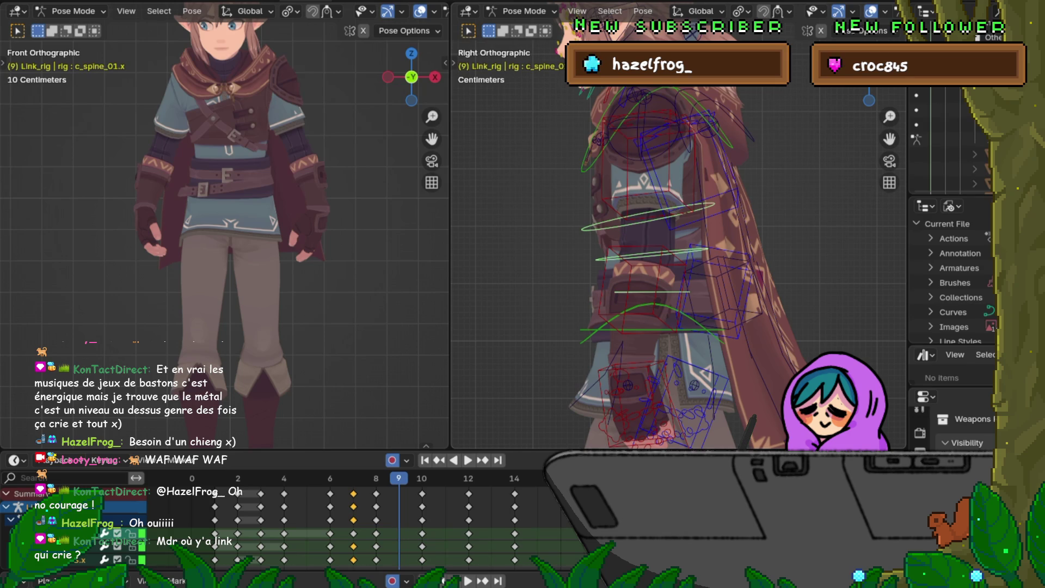
key(shift+e)
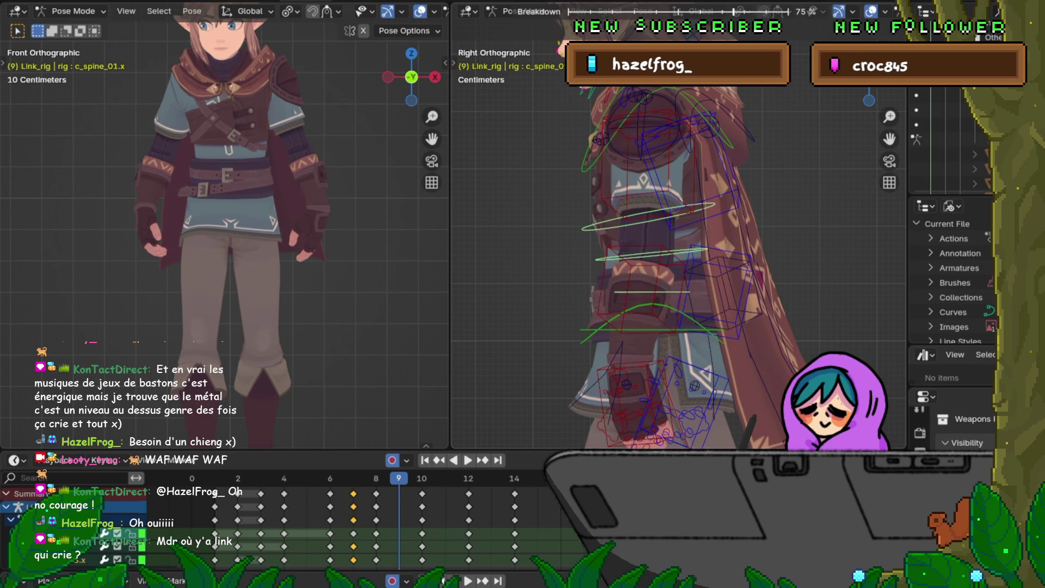
key(Return)
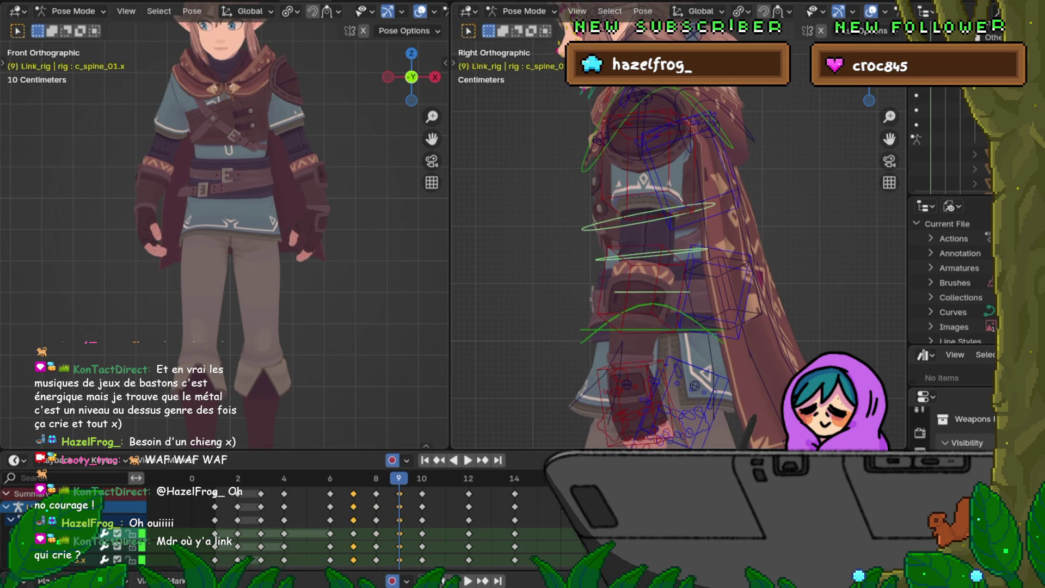
key(ctrl+z)
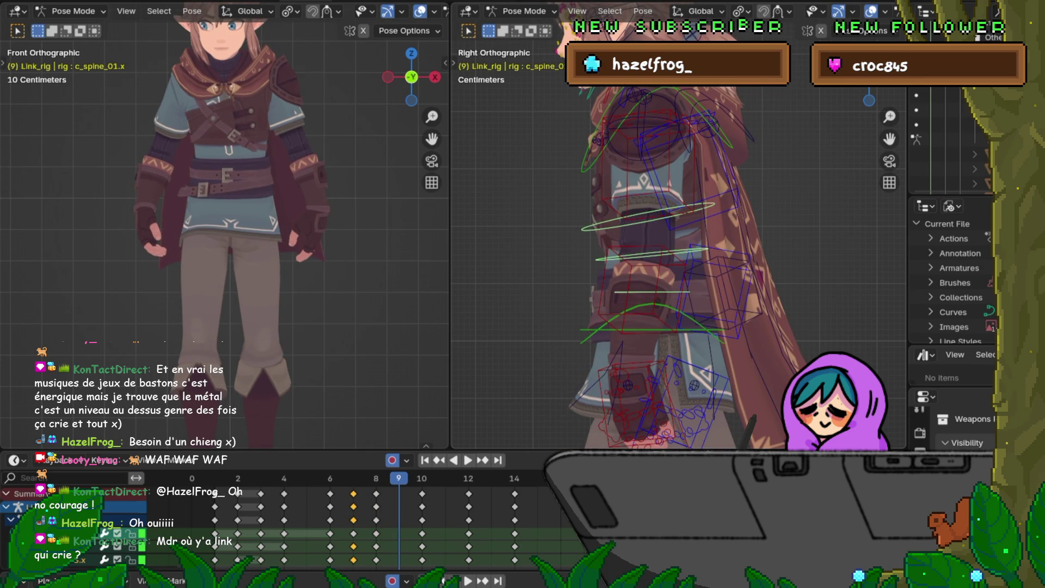
key(r)
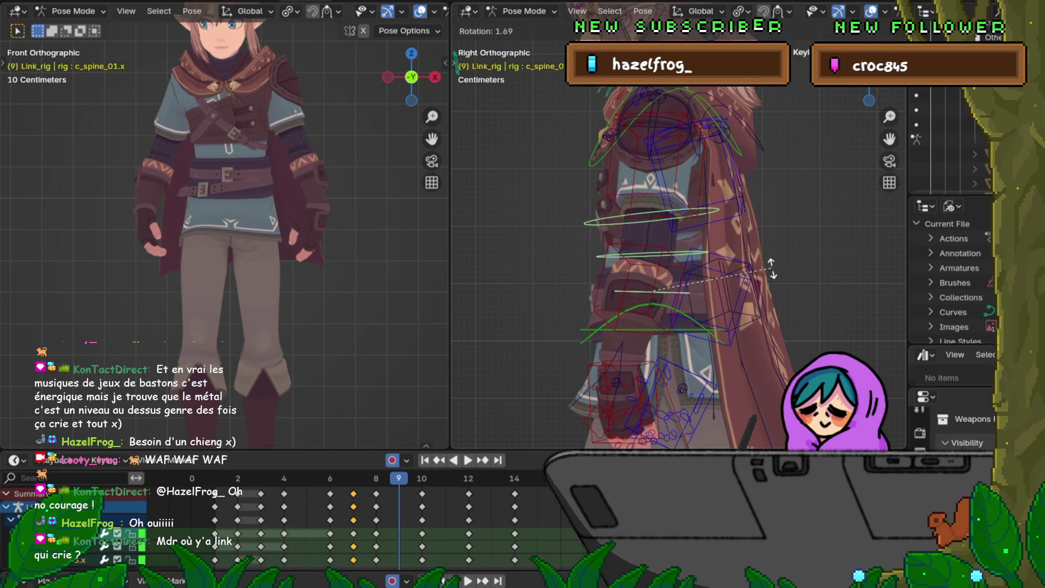
click(771, 267)
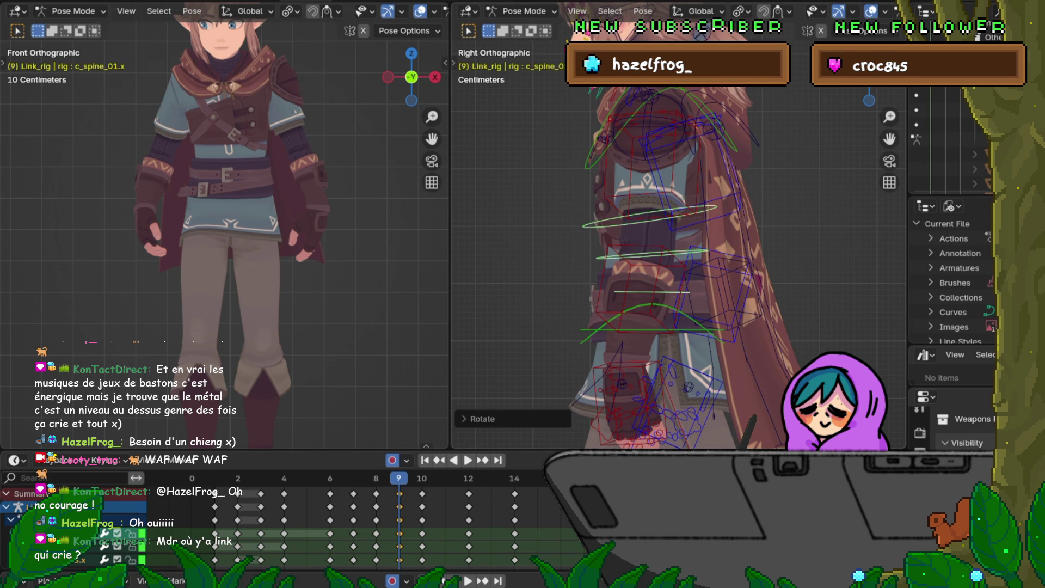
Flip between neighbouring frames around frame 9 to compare the spine poses.
key(Left)
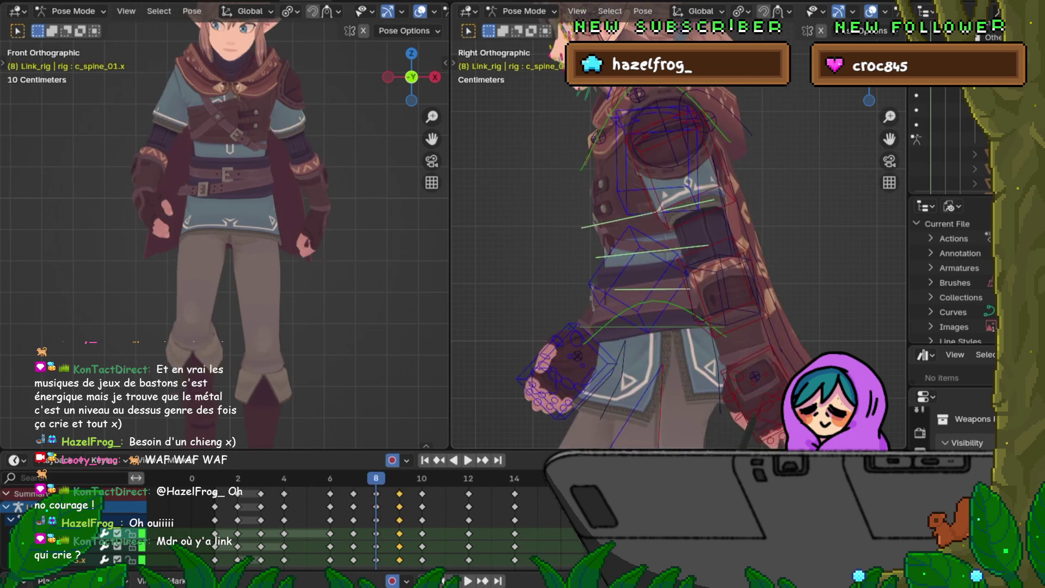
key(Right)
key(Left)
key(Right)
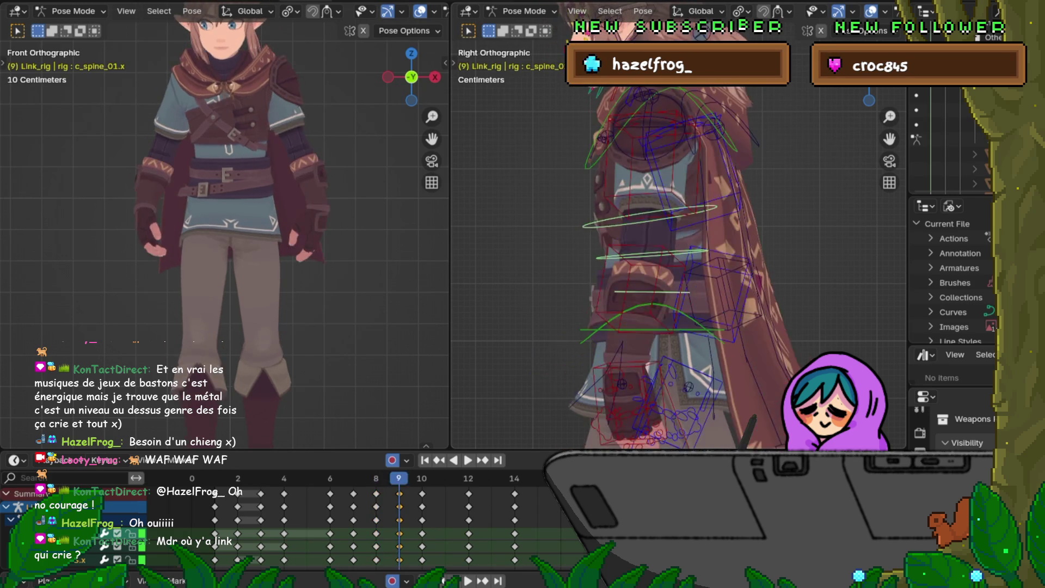
key(Left)
key(Right)
key(Right)
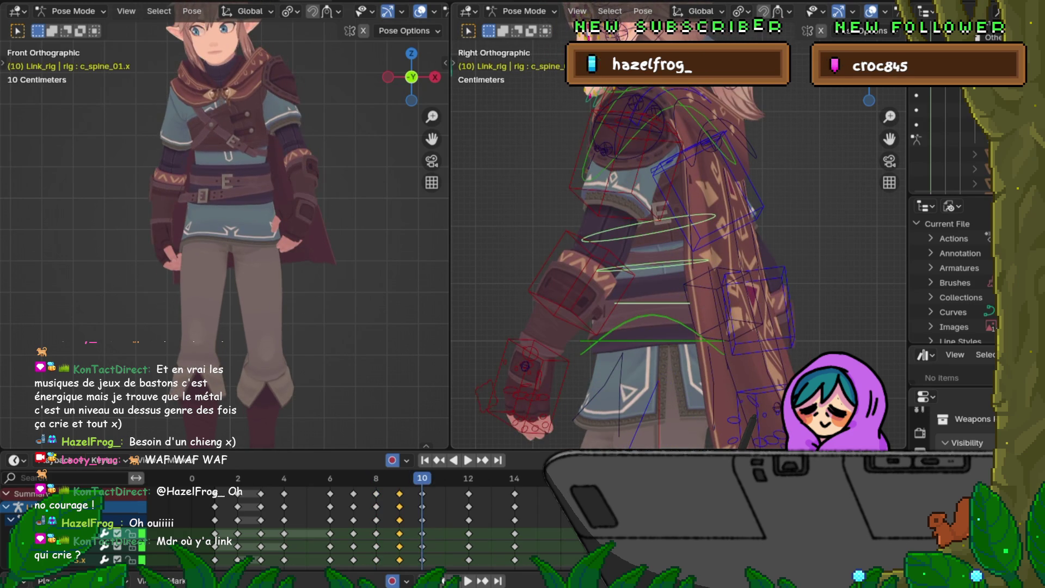
key(Left)
key(Left)
key(Right)
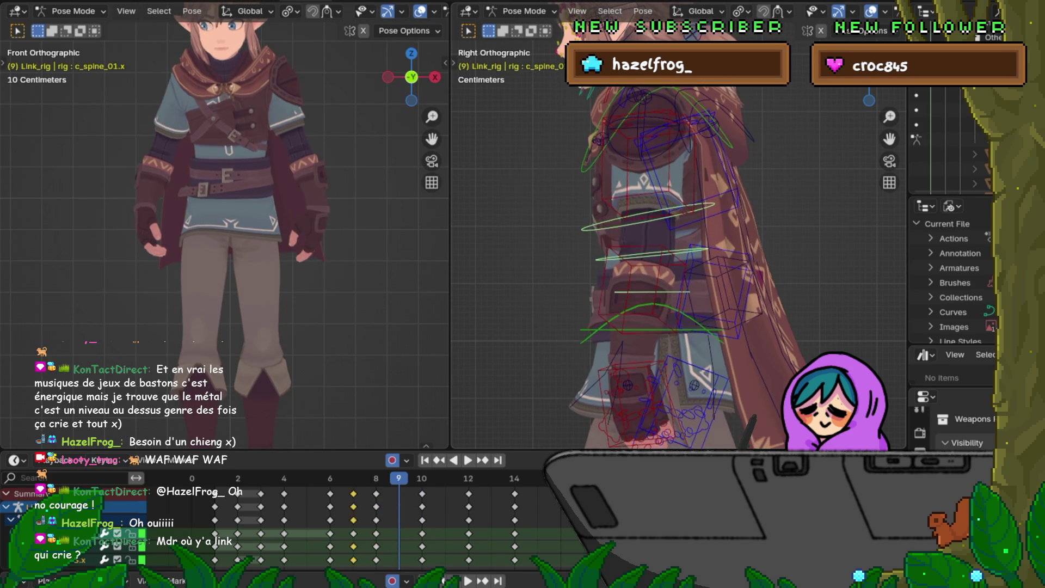
Check frames 8, 10, 12 and 6, then play back the walk cycle.
key(Left)
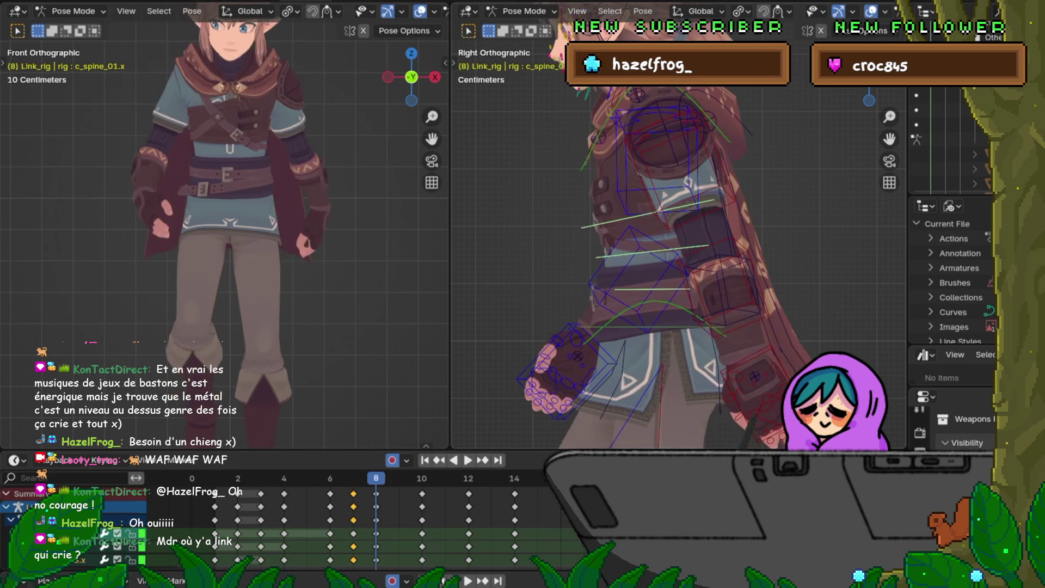
key(Right)
key(Right)
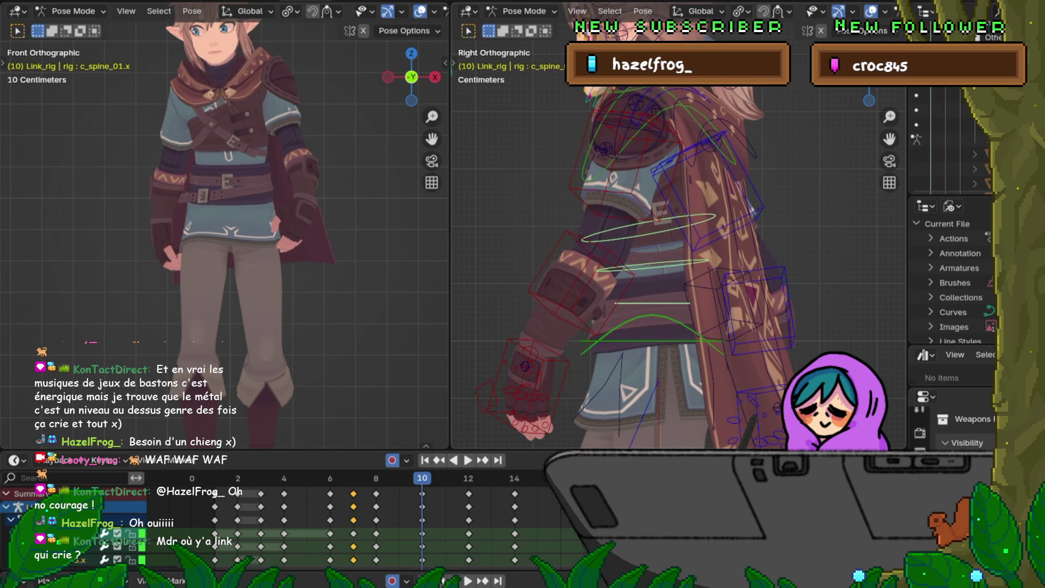
key(Right)
key(Right)
key(Left)
key(Left)
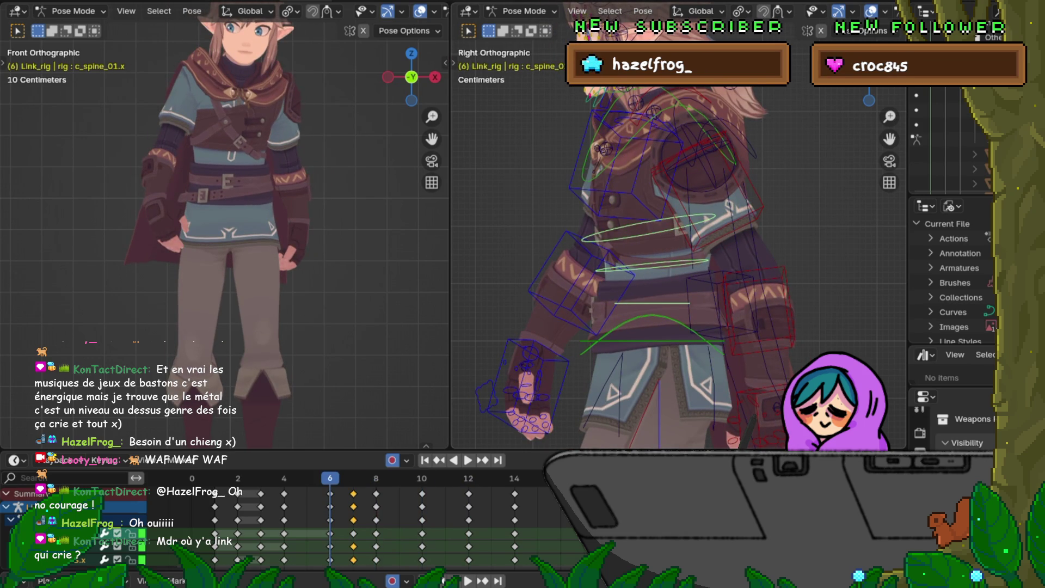
key(Right)
key(Left)
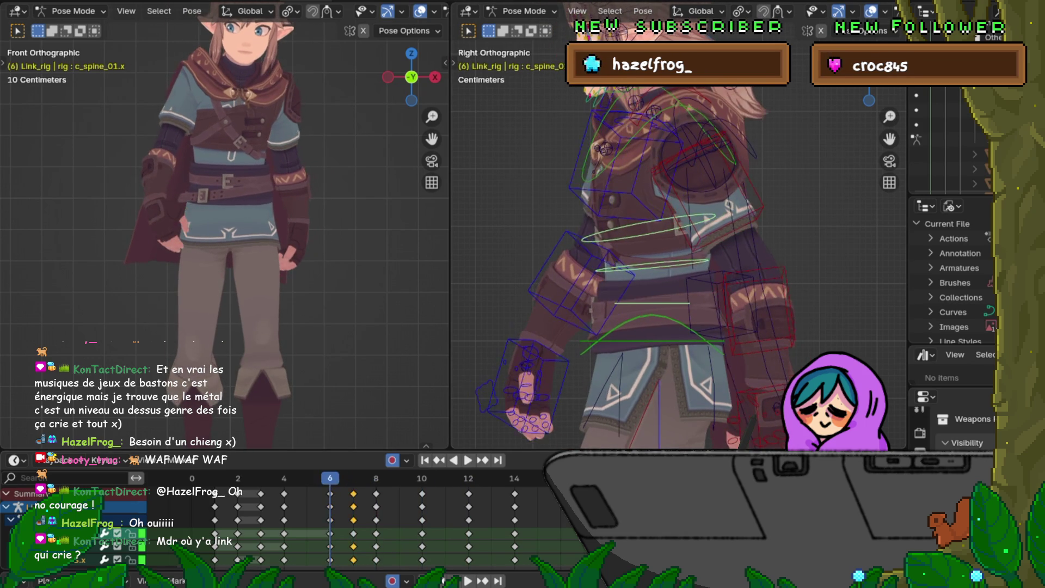
key(space)
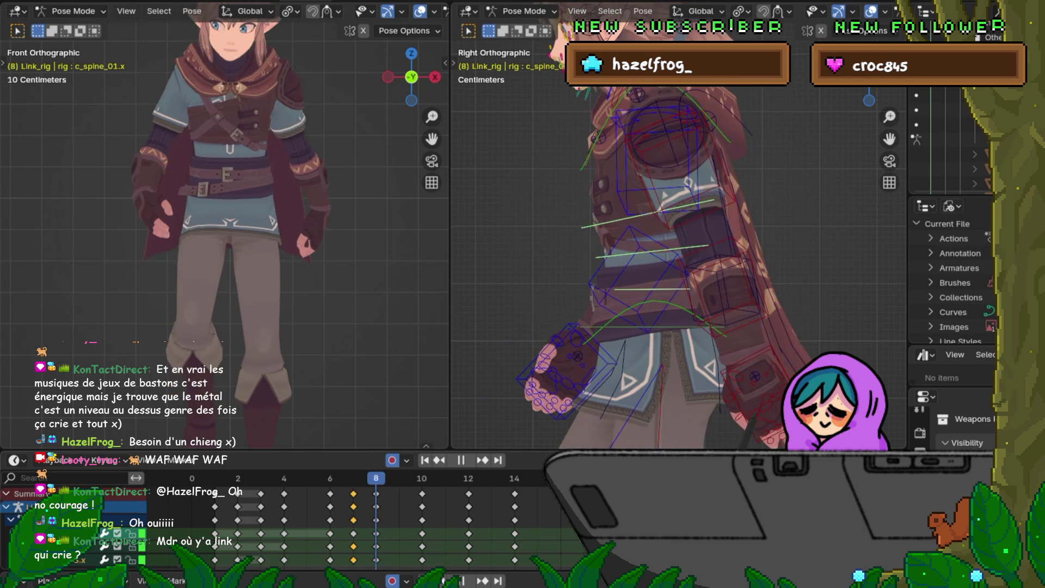
key(space)
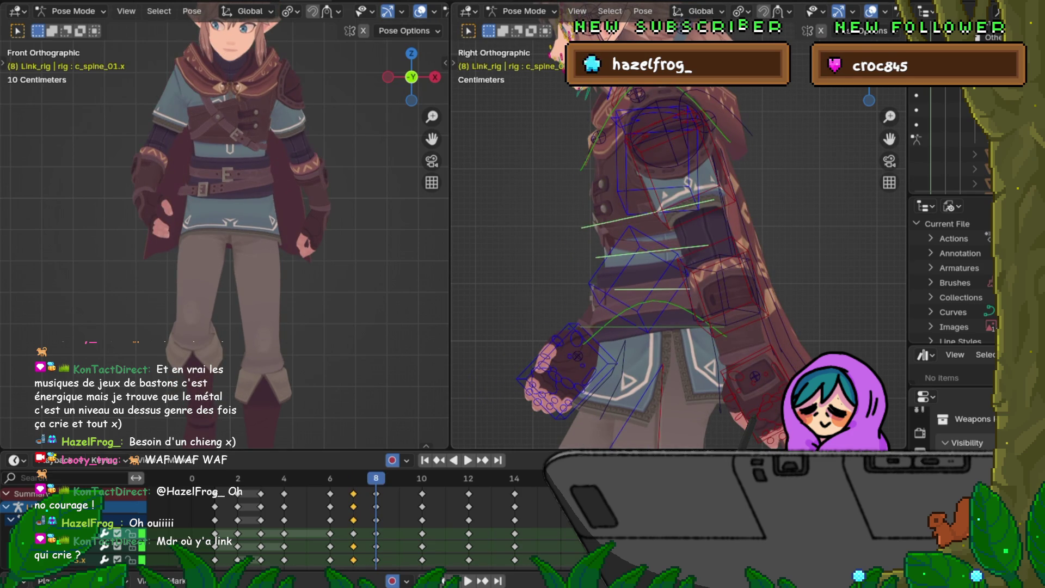
Switch to c_spine_03.x and rotate the upper spine slightly at frame 8.
key(bracketright)
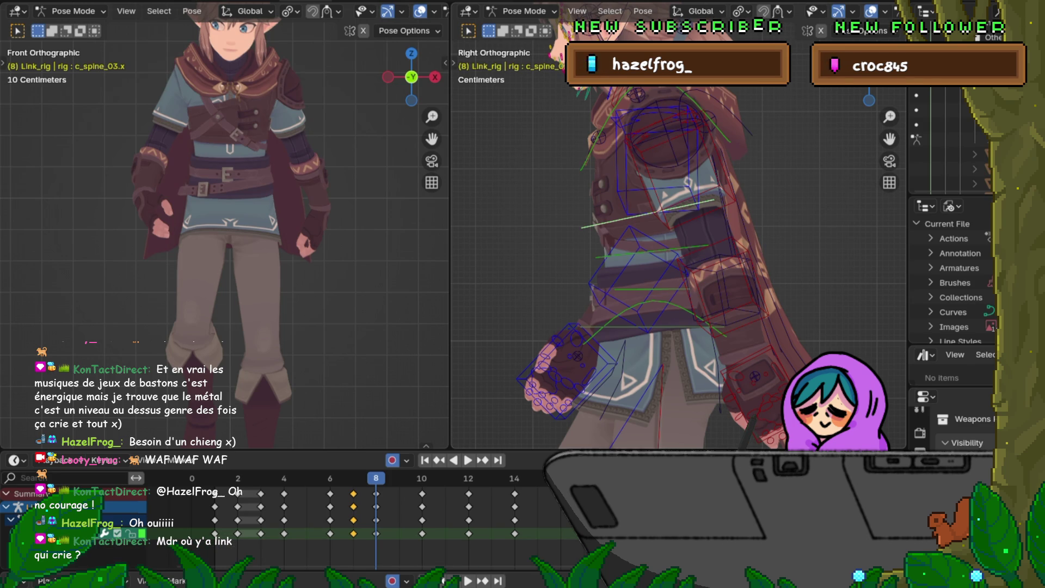
key(r)
key(Return)
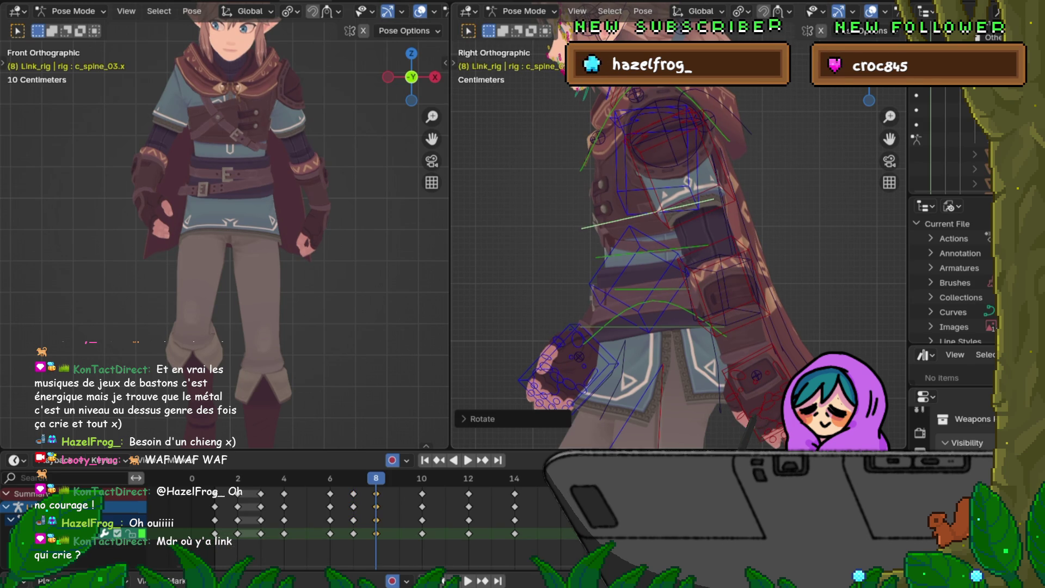
At frame 9, rotate all three spine bones slightly, then c_spine_03.x alone.
key(Right)
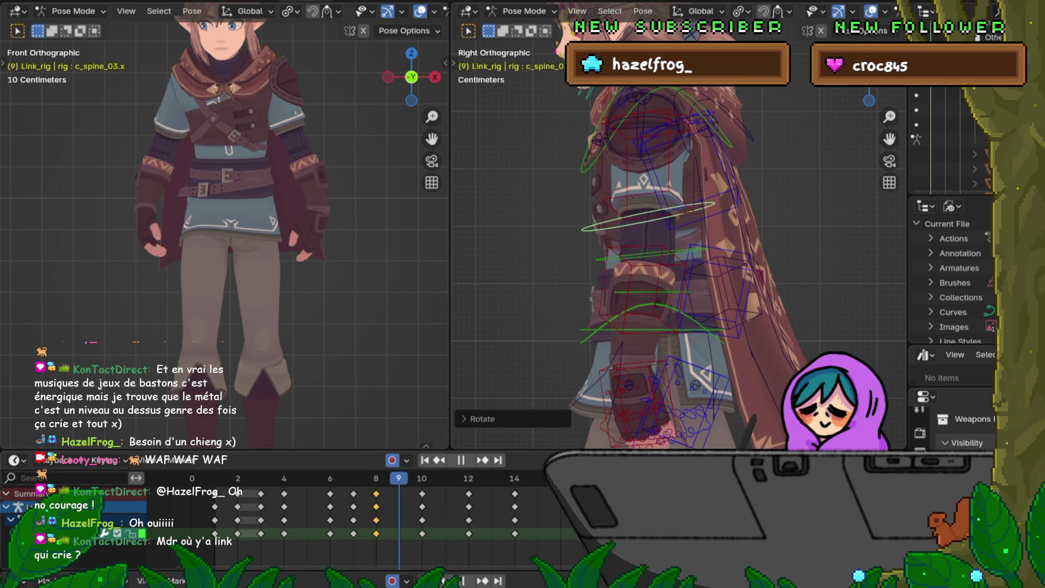
shift+click(653, 254)
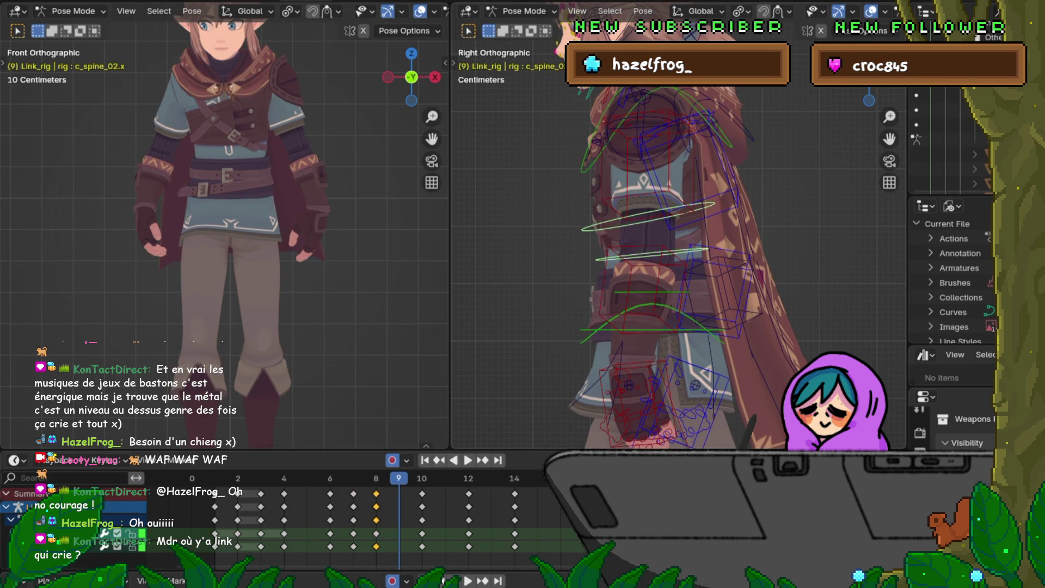
shift+click(653, 292)
key(r)
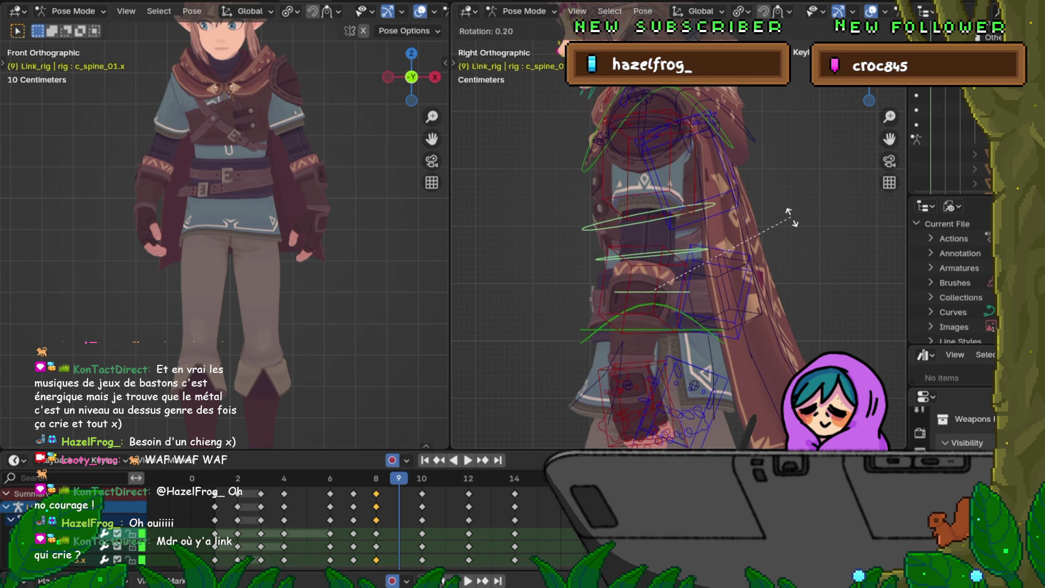
key(Return)
click(681, 209)
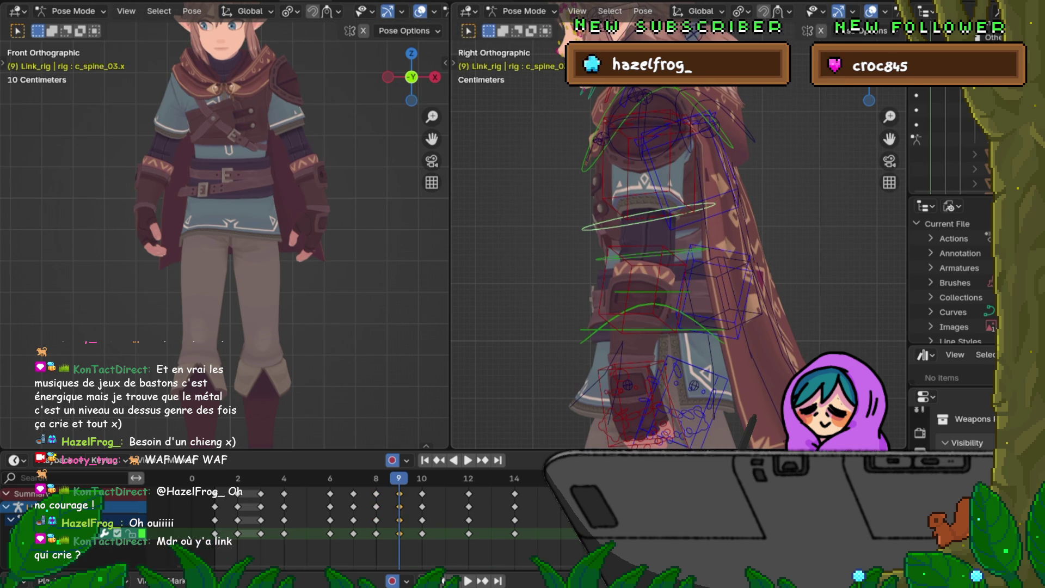
key(r)
key(Return)
Review frames 7 to 10 and play the walk cycle again.
key(Left)
key(Left)
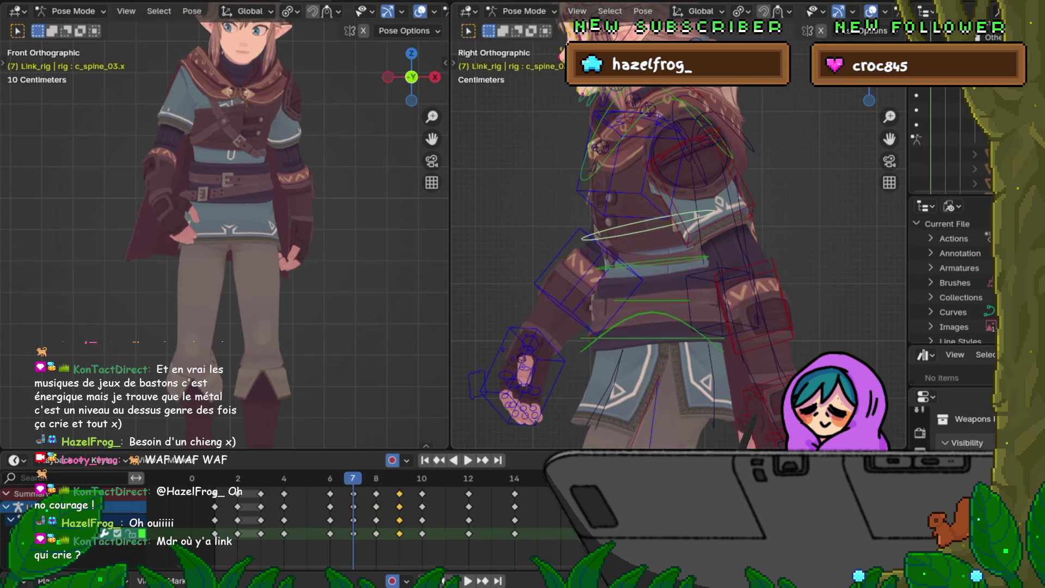
key(Right)
key(Right)
key(Right)
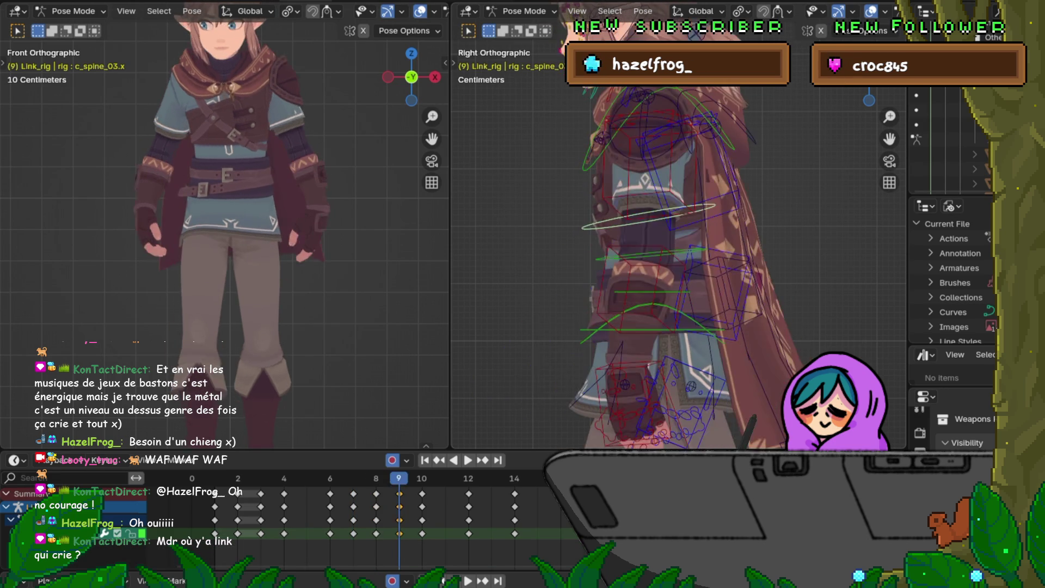
key(Left)
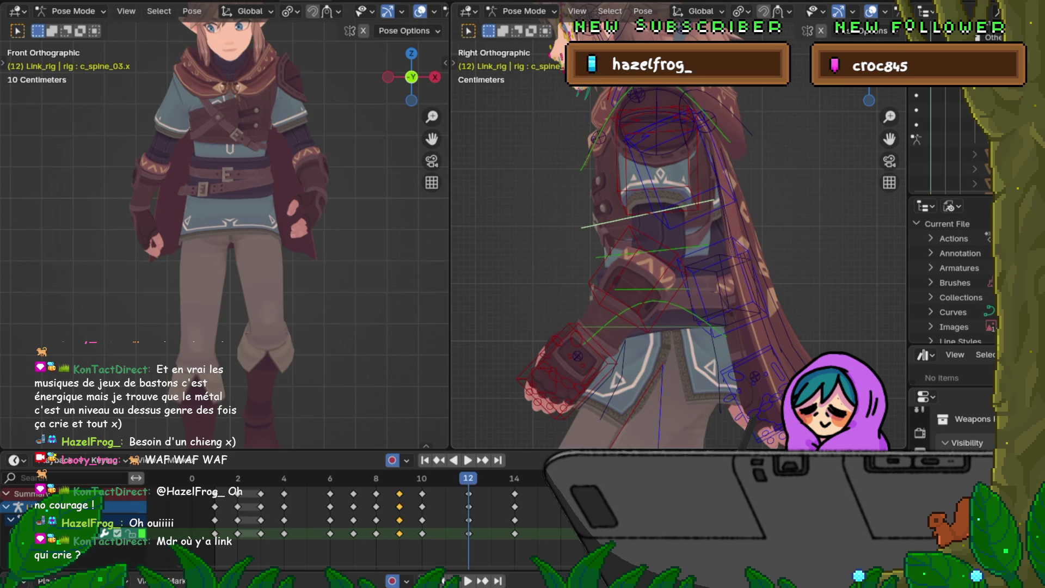
key(Right)
key(space)
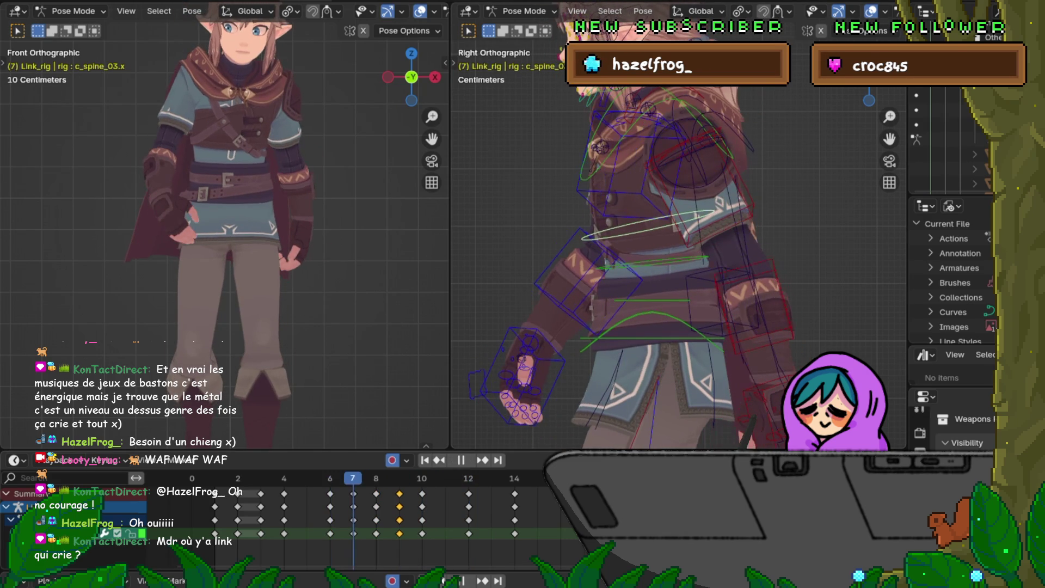
key(space)
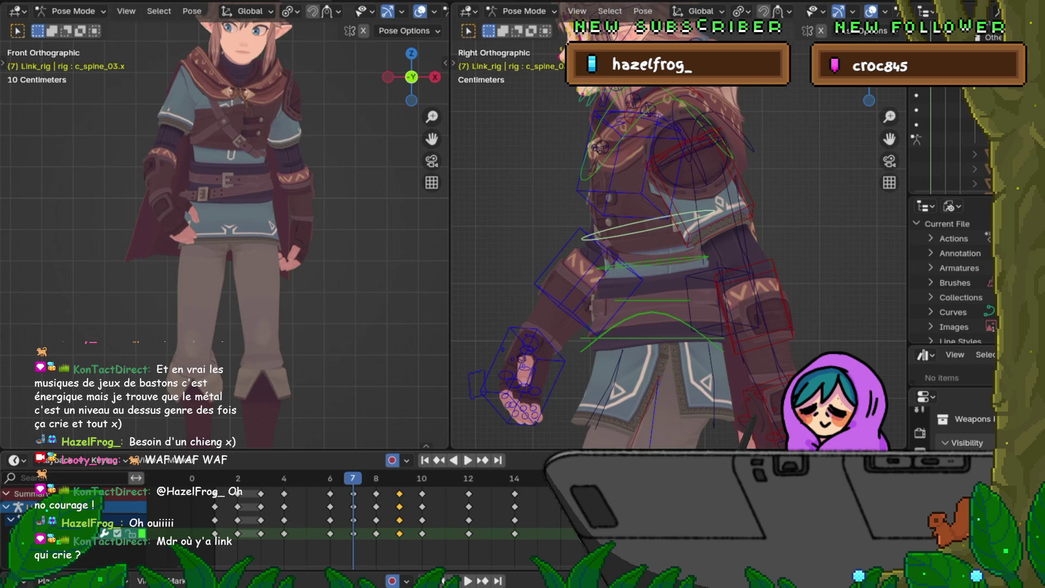
Switch the bottom area to the Dope Sheet, then to the Graph Editor.
click(15, 460)
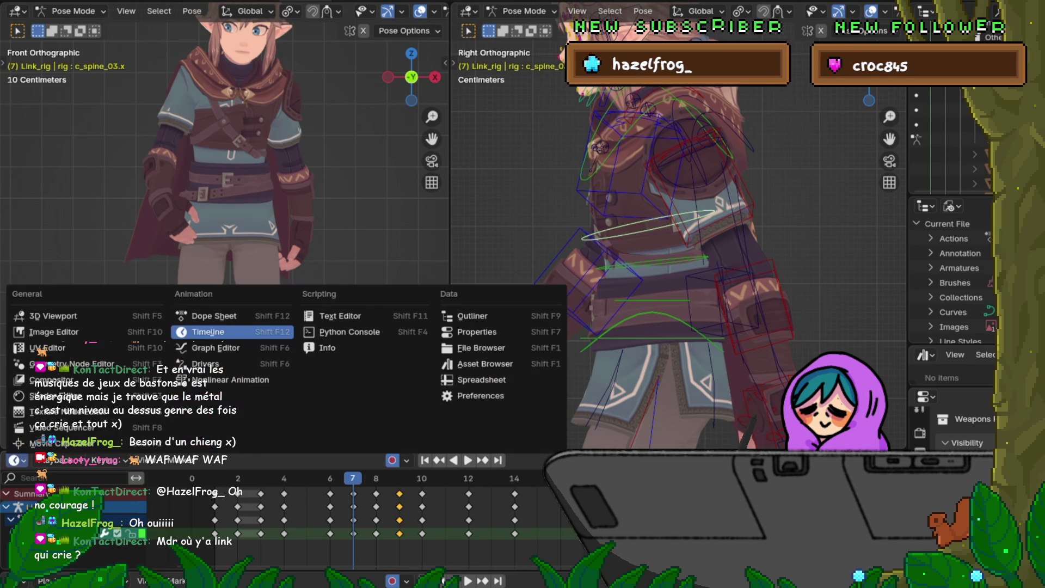
click(214, 316)
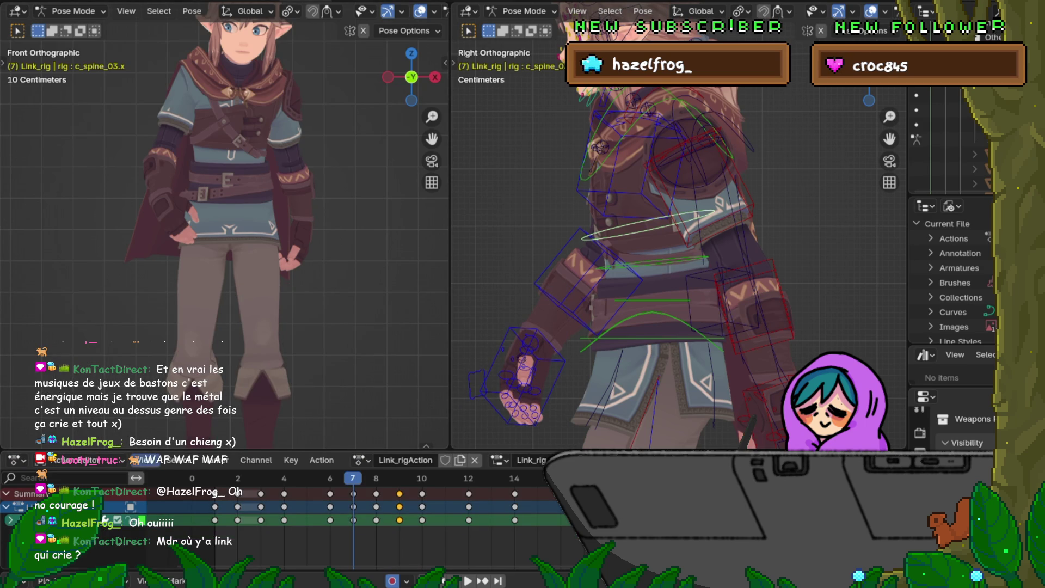
click(15, 460)
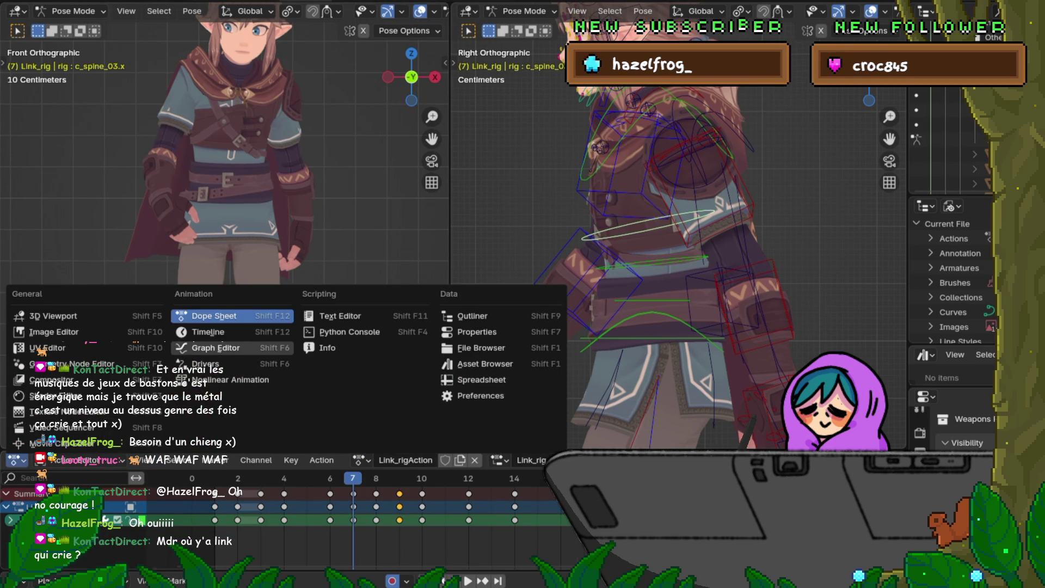
click(216, 348)
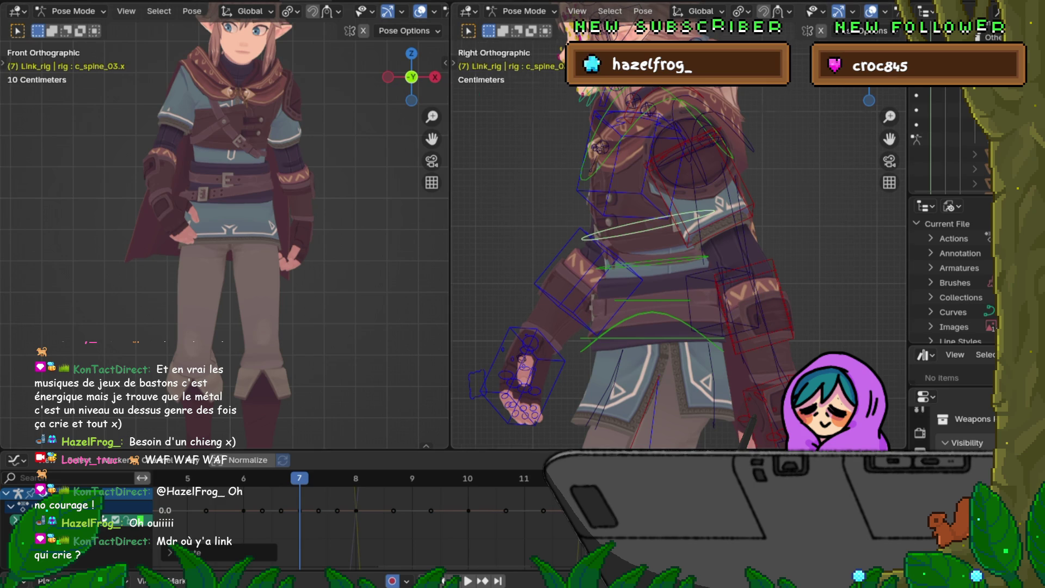
scroll(677, 267, down, 5)
scroll(678, 267, up, 6)
Rotate the upper spine, compare neighbouring frames, and settle on frame 8 with bone scale unchanged.
key(r)
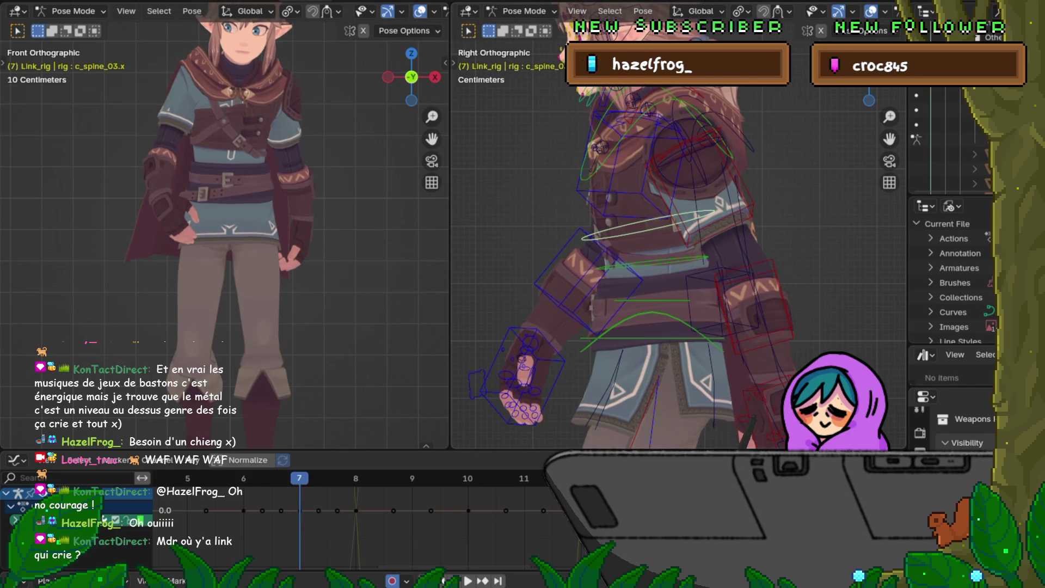
key(Right)
key(Left)
key(Right)
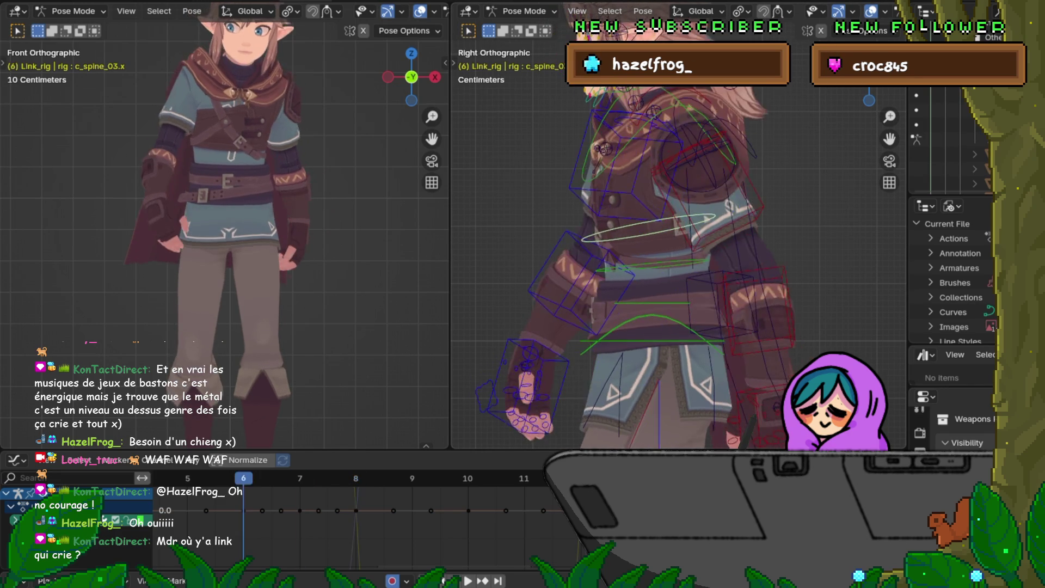
key(Left)
key(Right)
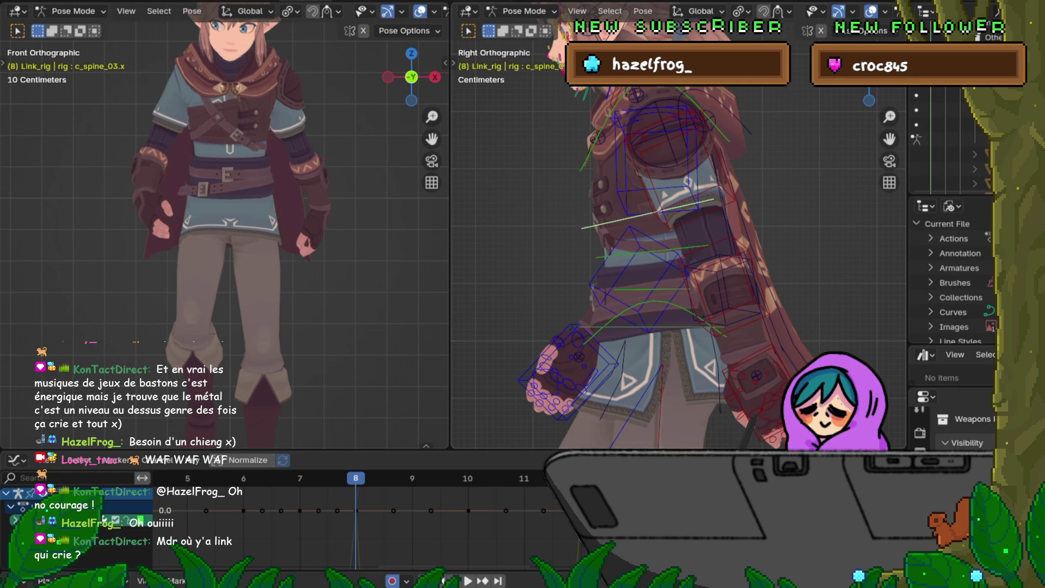
key(s)
click(517, 334)
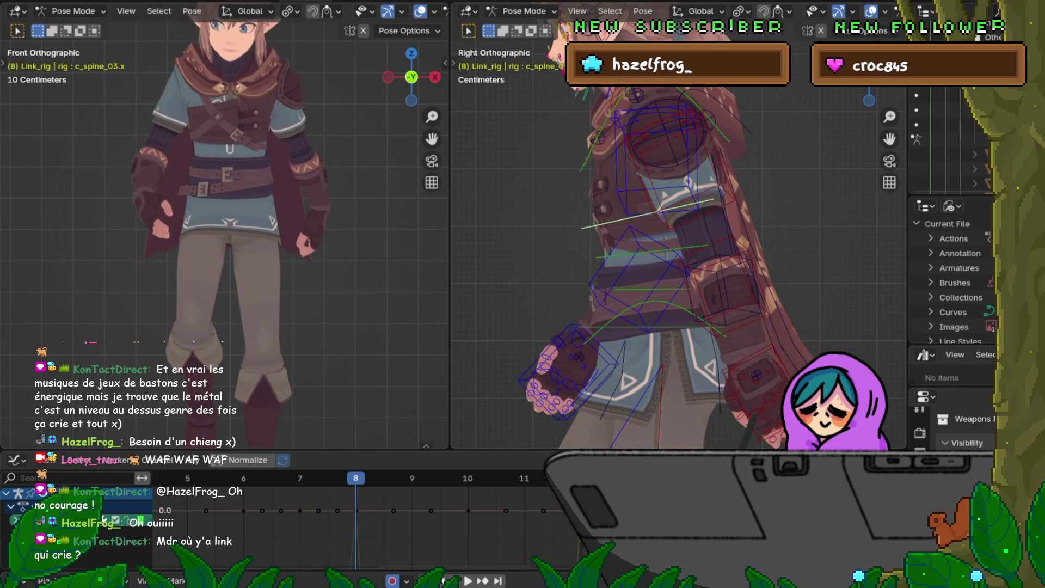
Enlarge the Graph Editor upward and expand the c_spine_03.x transform curves, ending on frame 8.
drag(326, 451, 326, 280)
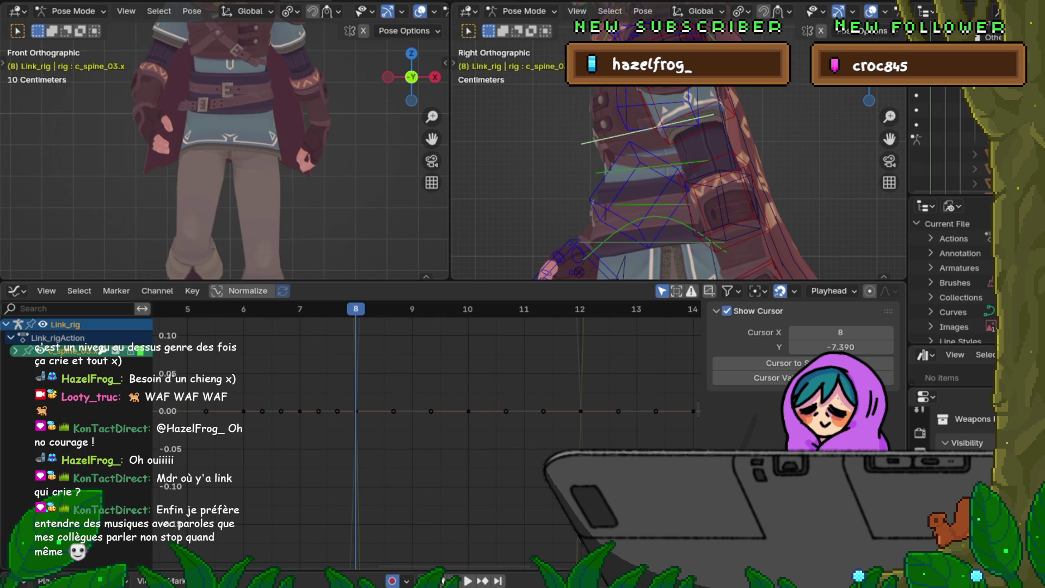
key(Left)
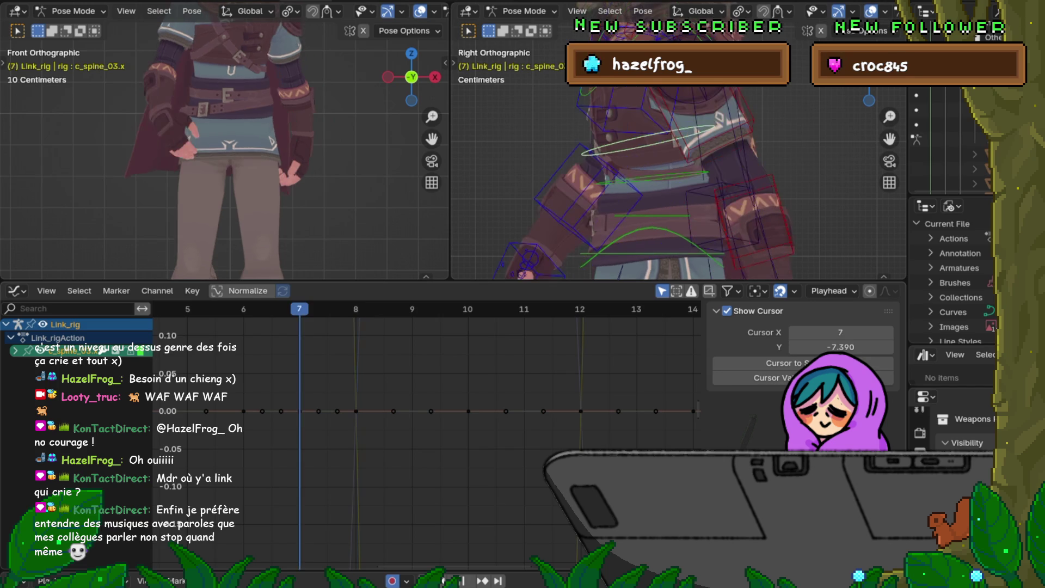
key(Left)
key(KP_Add)
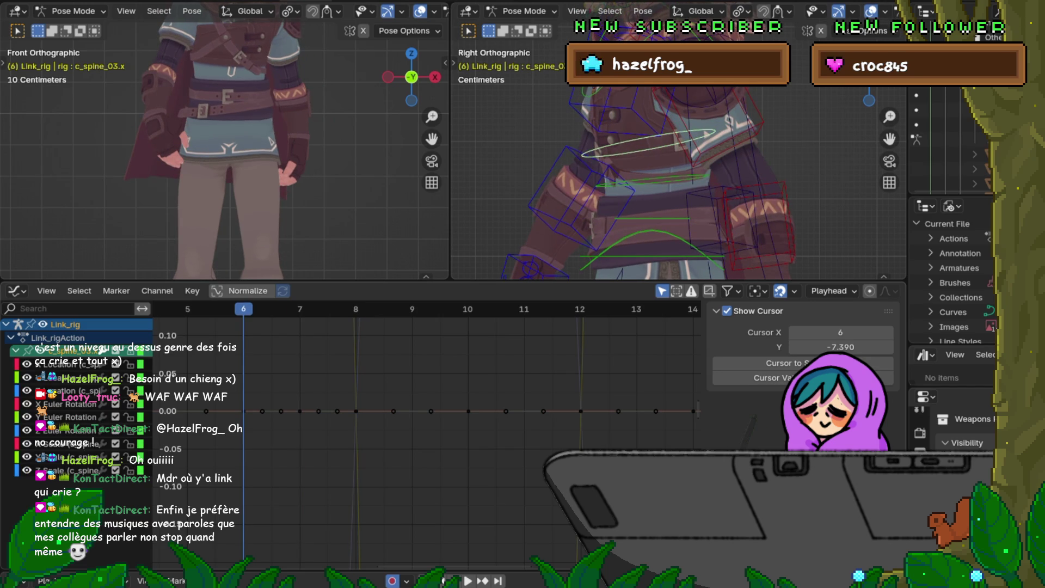
key(Up)
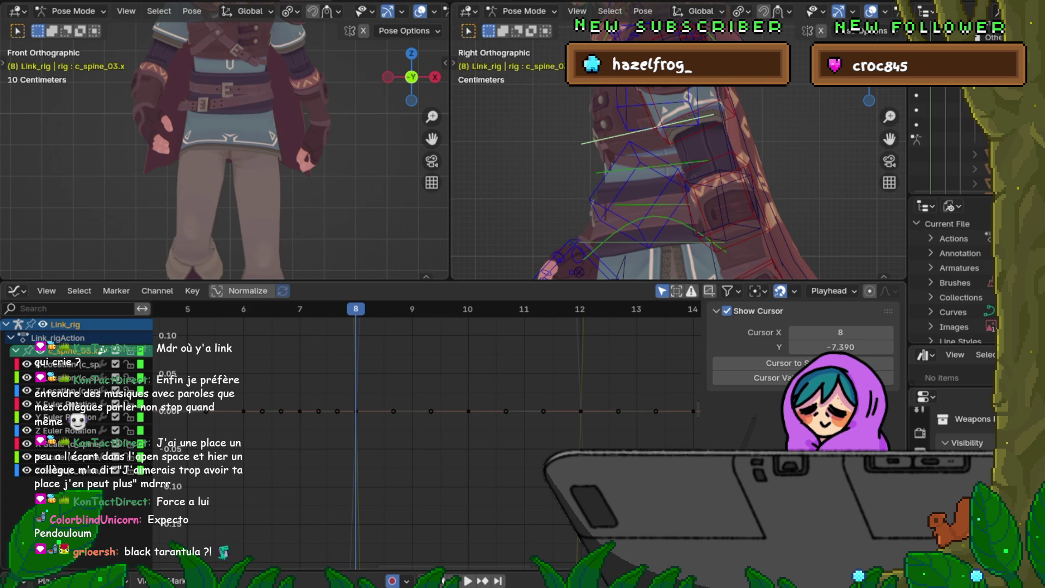
Scrub back and forth across frames 6, 7 and 8 comparing spine poses, ending on frame 6.
key(Left)
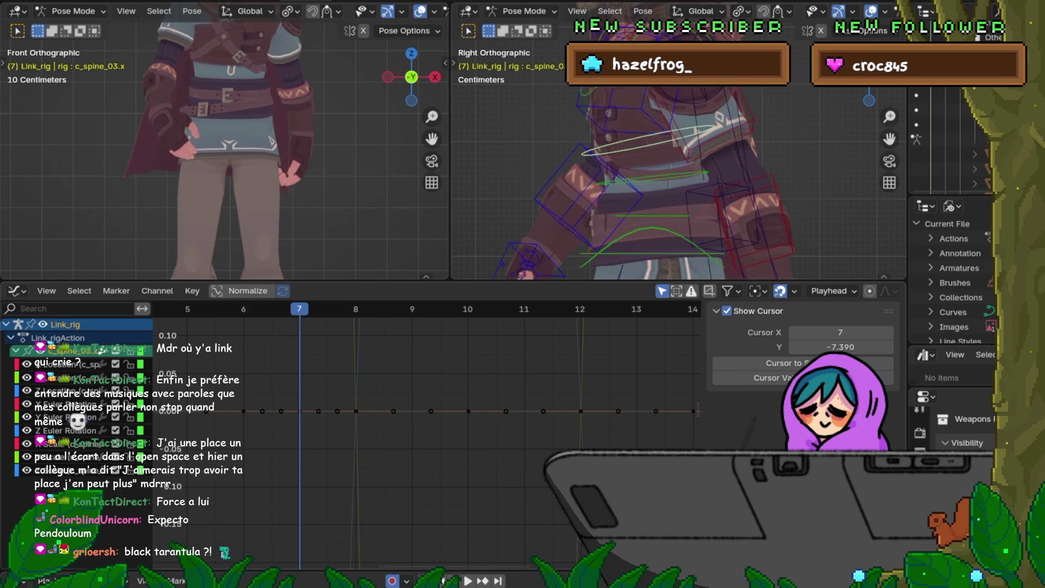
key(Right)
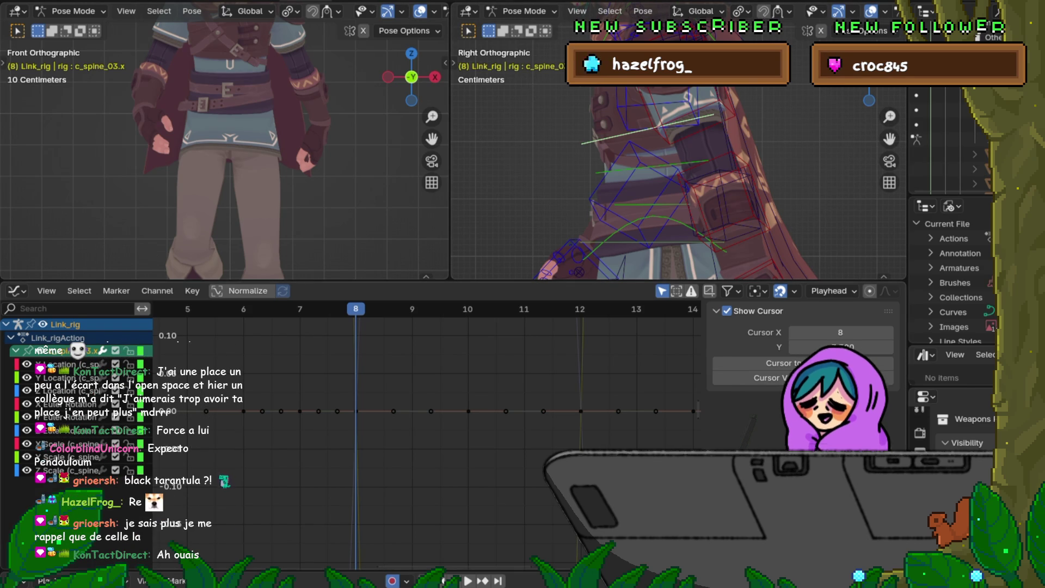
key(Left)
key(Right)
key(Right)
key(Left)
key(Left)
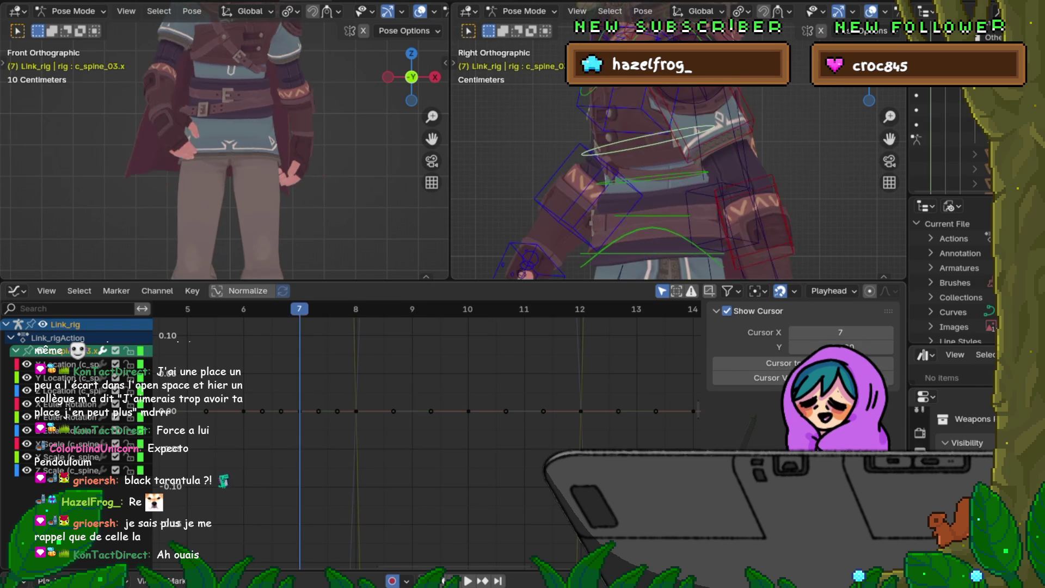
key(Right)
key(Right)
key(Left)
key(Left)
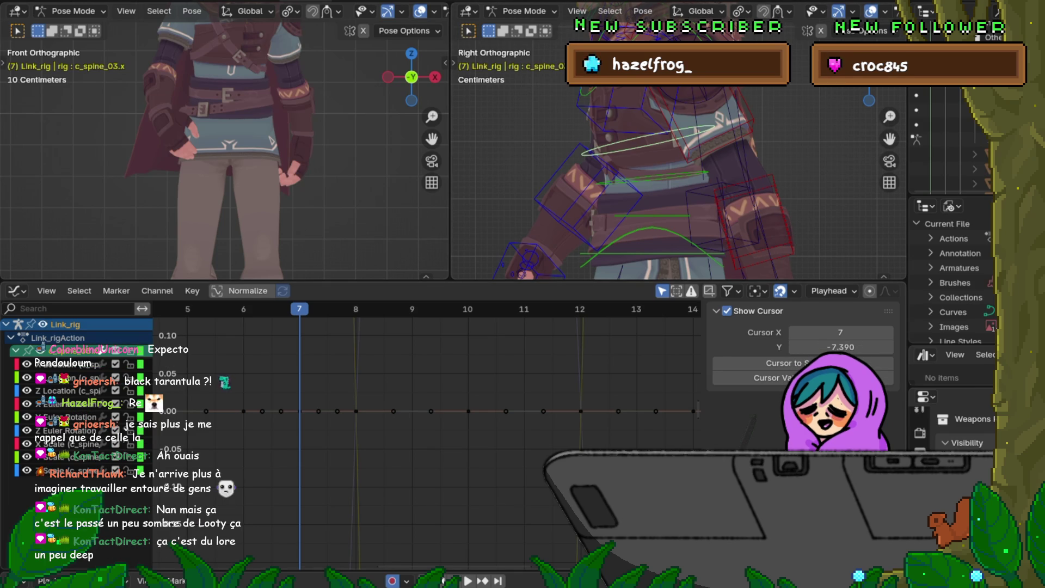
key(Left)
key(Right)
key(Left)
key(Right)
key(Left)
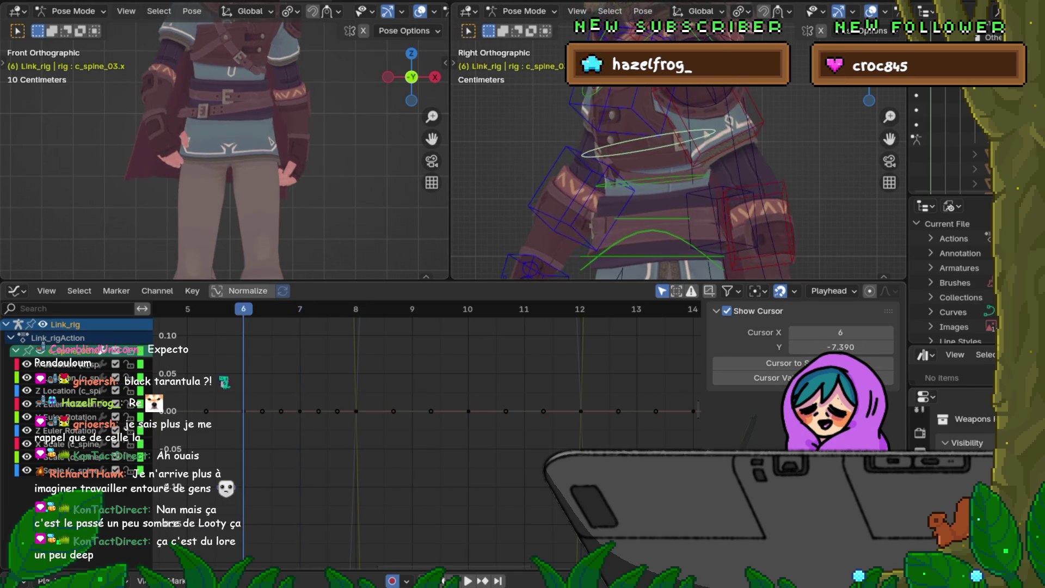
key(Right)
key(Left)
key(Right)
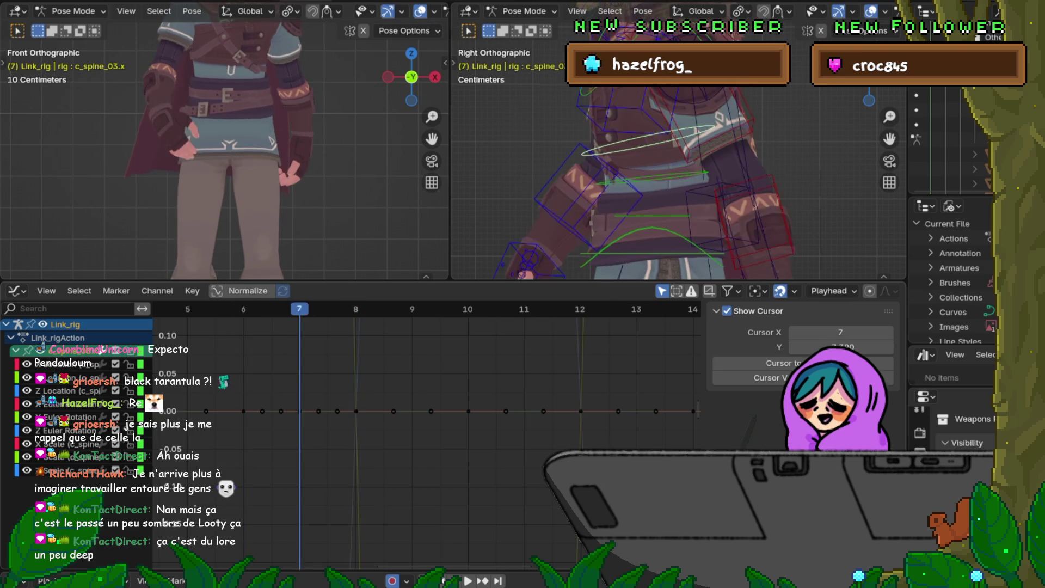
key(Left)
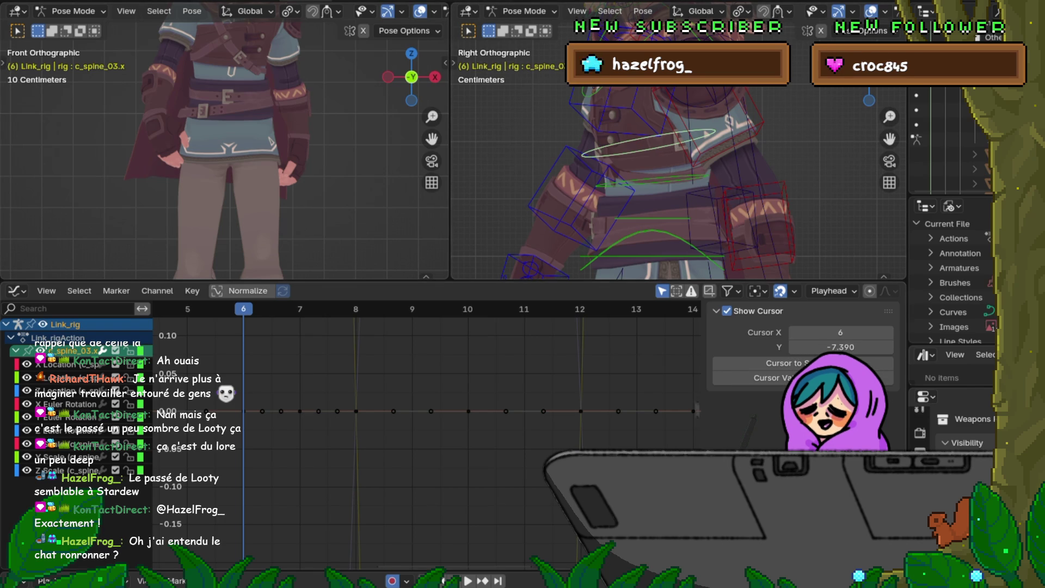
key(Right)
key(Left)
key(Right)
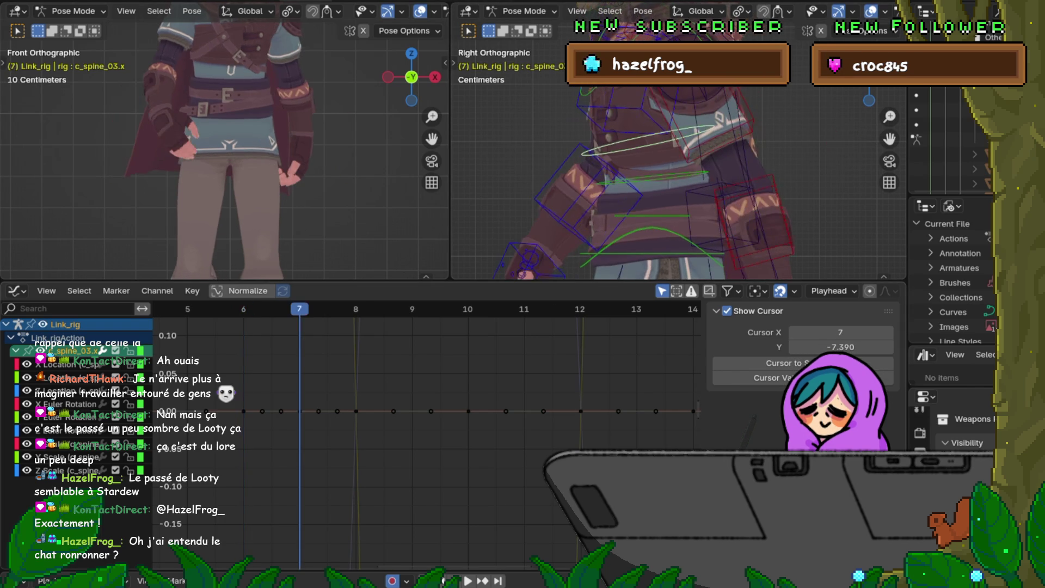
key(Left)
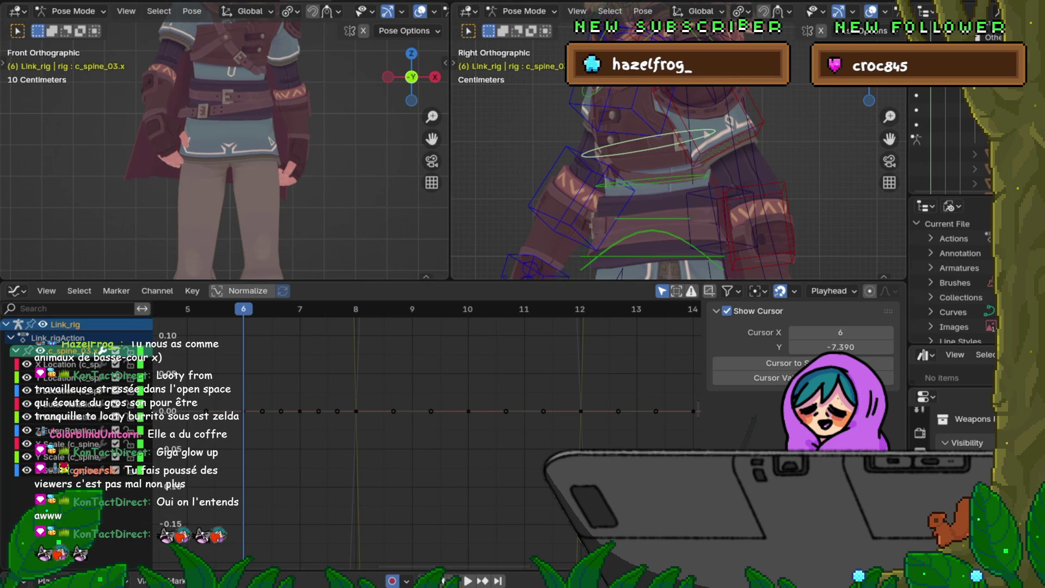
Compare poses around frame 8 and fit all the curves into the Graph Editor view.
key(Right)
key(Right)
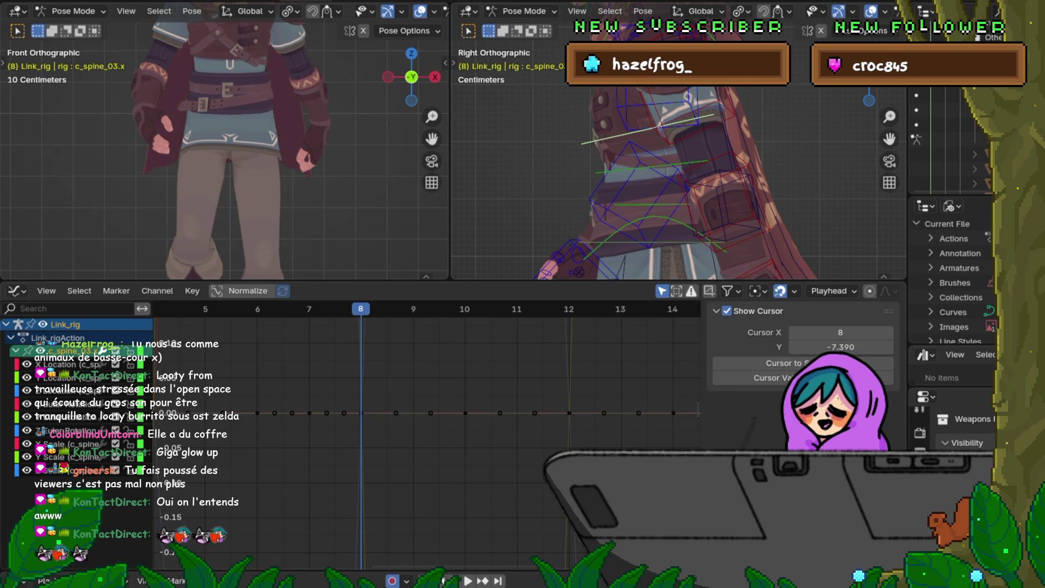
key(Left)
key(Left)
key(Right)
key(Right)
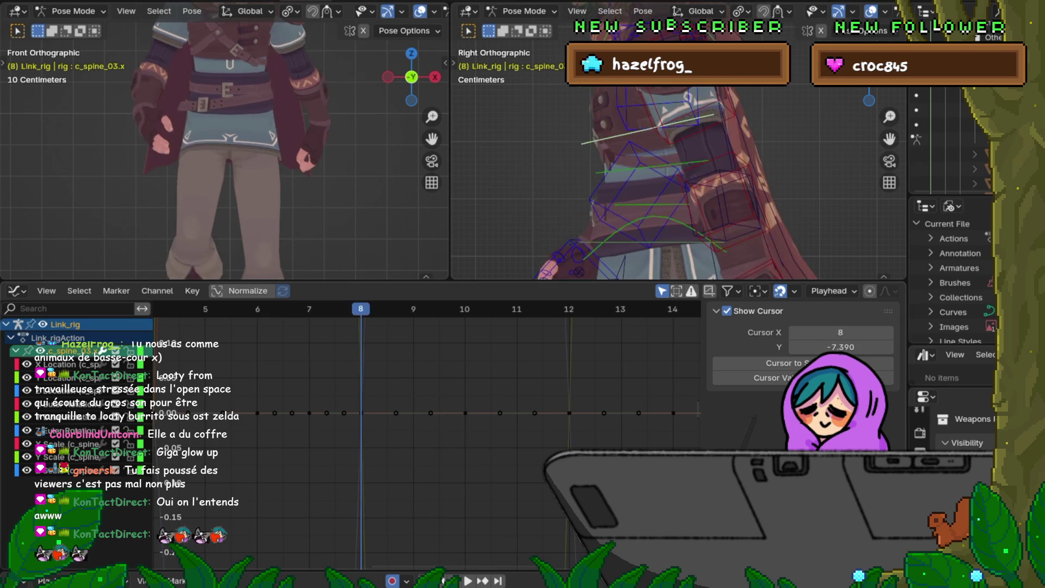
key(Left)
key(Home)
key(Right)
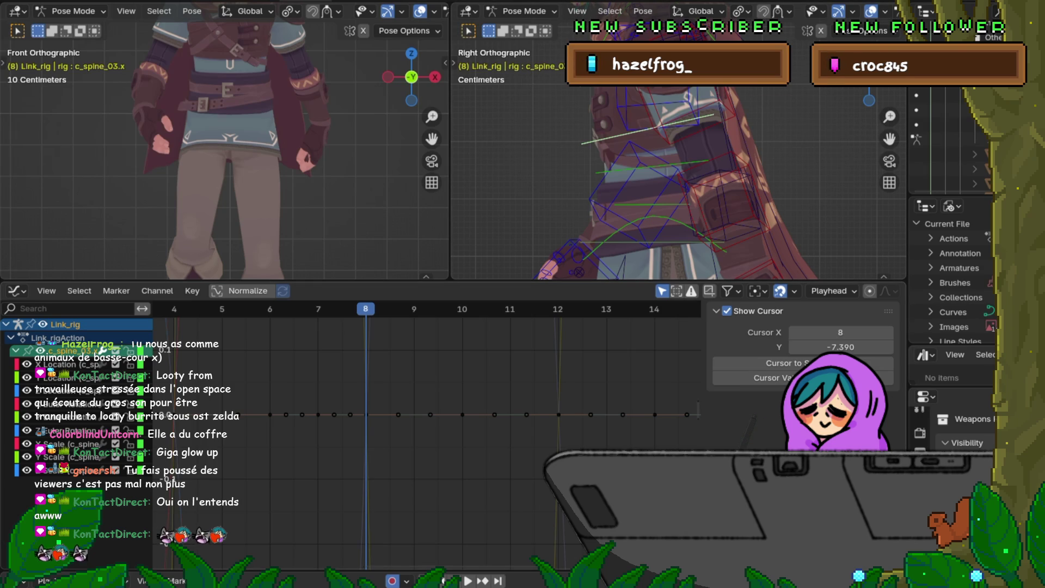
Select the spine's Z Location curve and box-select its keys around frames 6 to 8.
scroll(427, 434, down, 2)
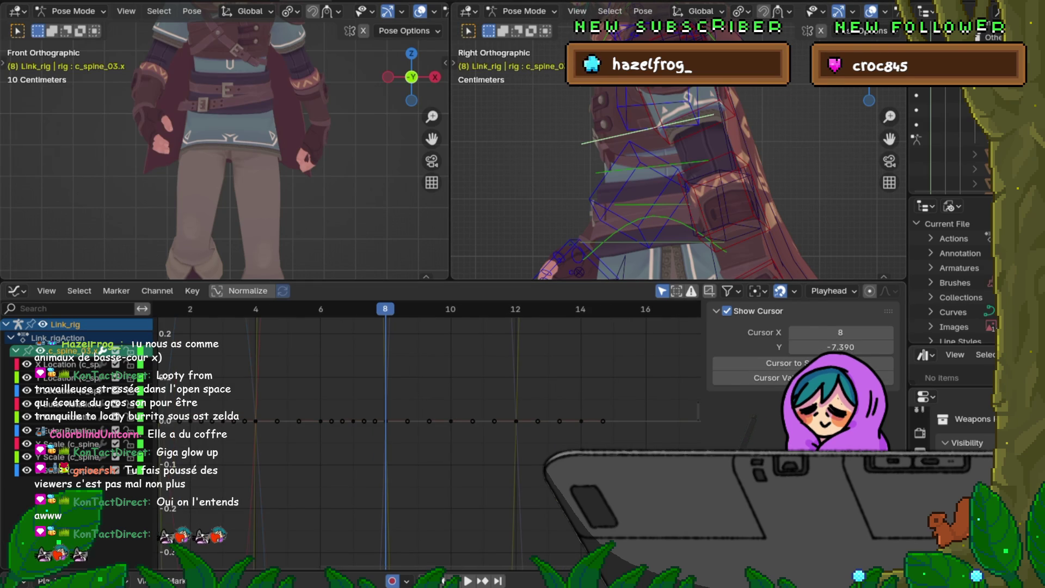
click(427, 421)
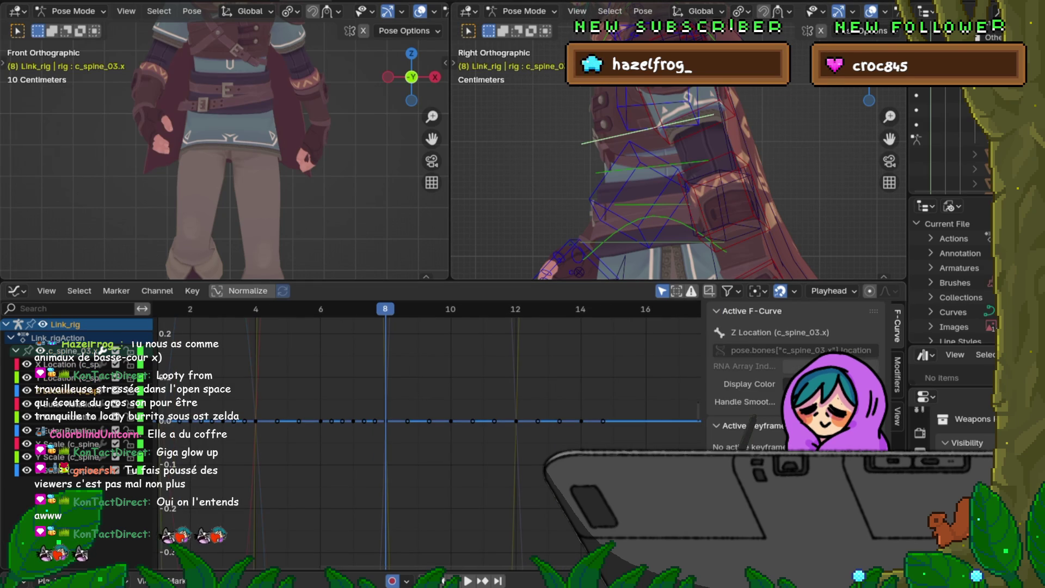
mouse_move(357, 467)
middle_down()
mouse_move(455, 460)
mouse_move(430, 457)
middle_up()
right_click(430, 458)
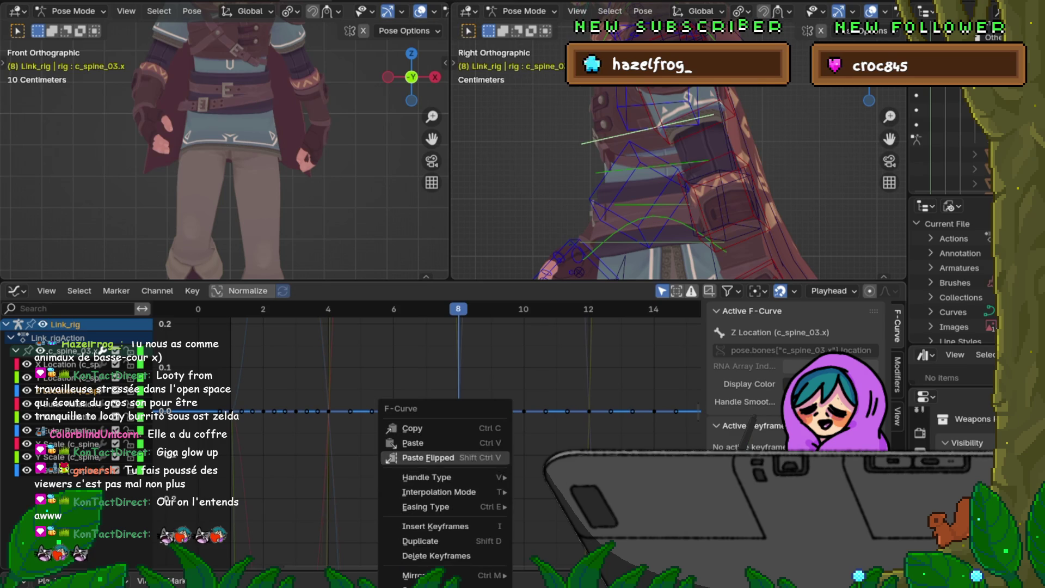
click(430, 458)
middle_drag(493, 476, 491, 452)
click(491, 452)
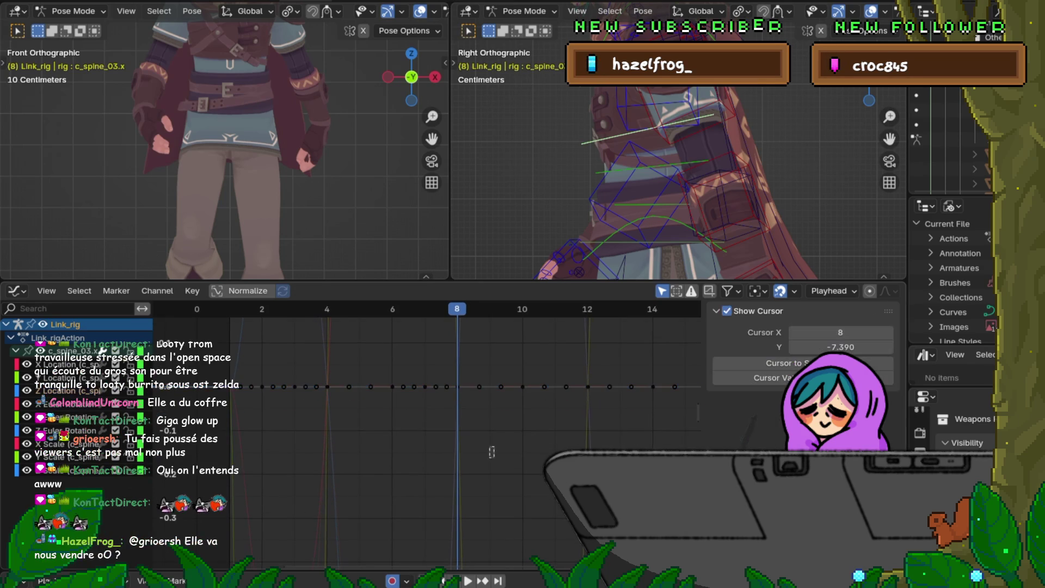
mouse_move(491, 451)
mouse_down()
mouse_move(500, 456)
mouse_move(439, 458)
mouse_up()
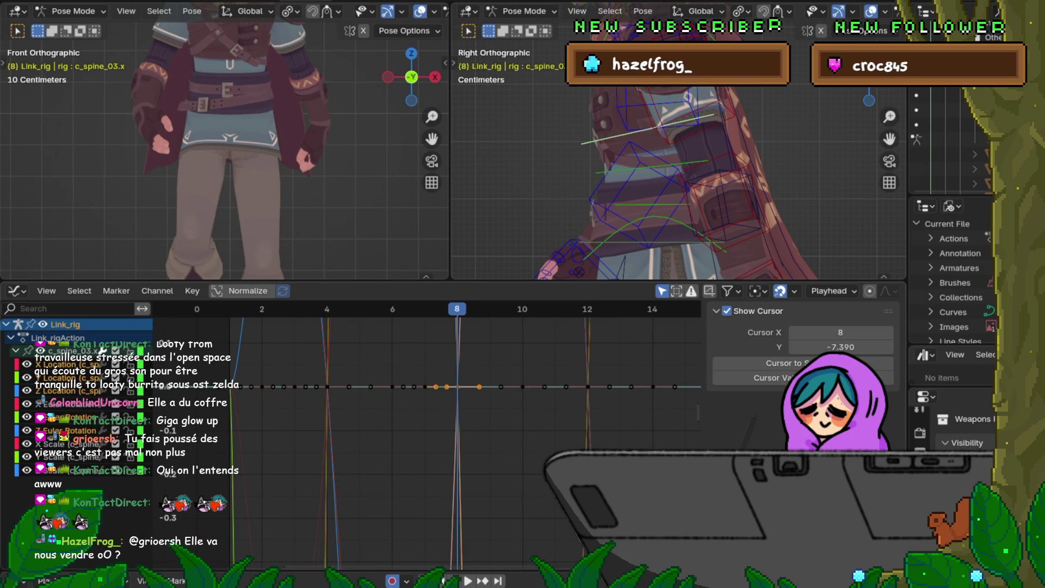
Isolate and frame the spine bone's curves, then select all of them.
key(Home)
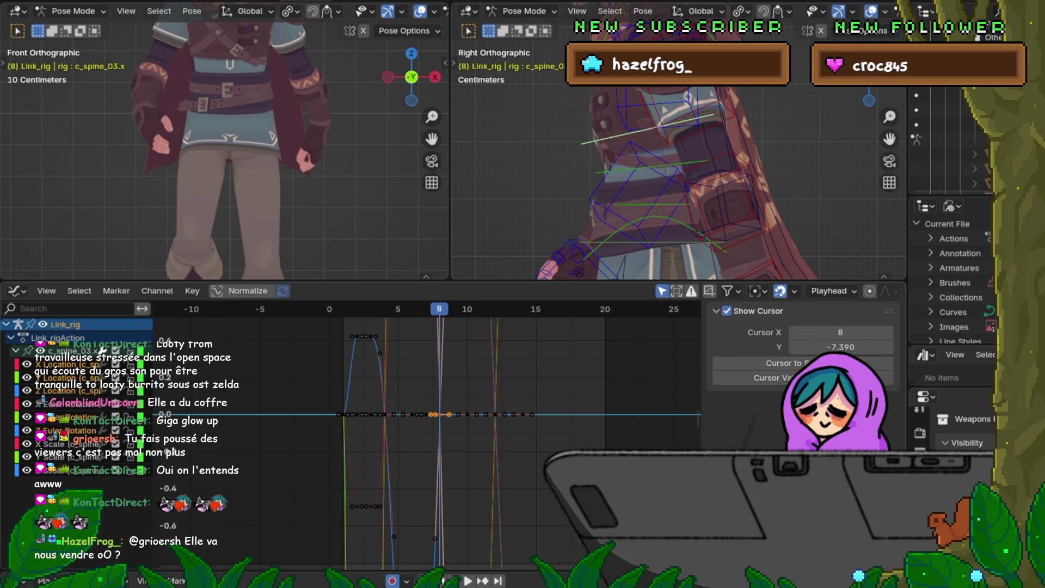
key(Home)
key(shift+h)
key(Home)
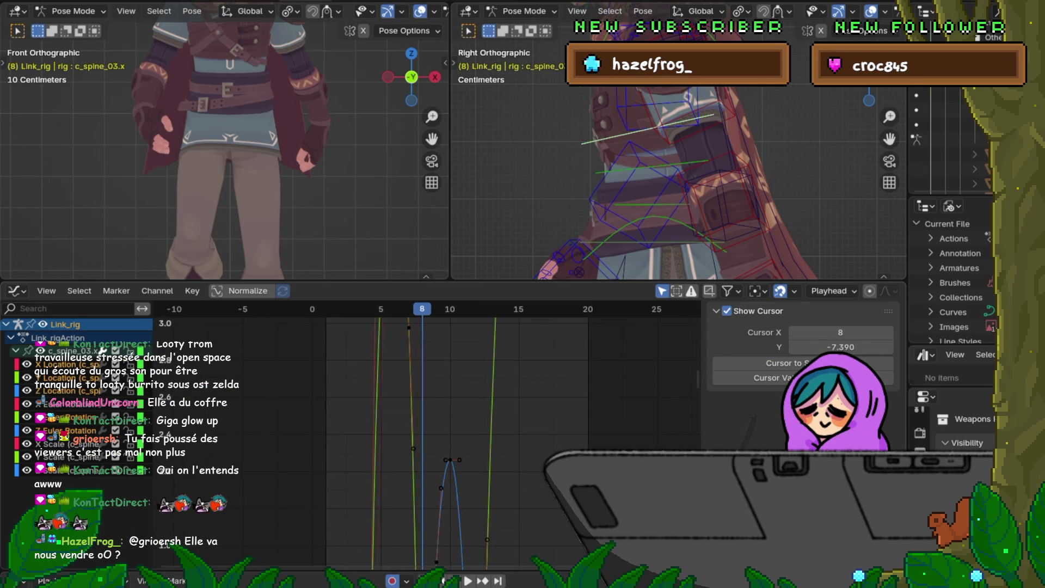
scroll(428, 435, down, 3)
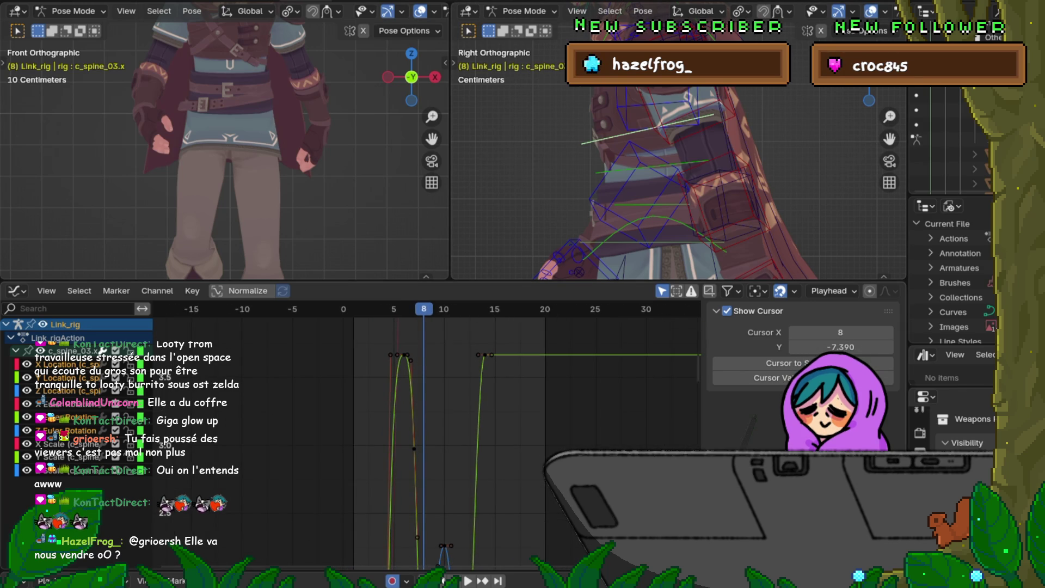
key(a)
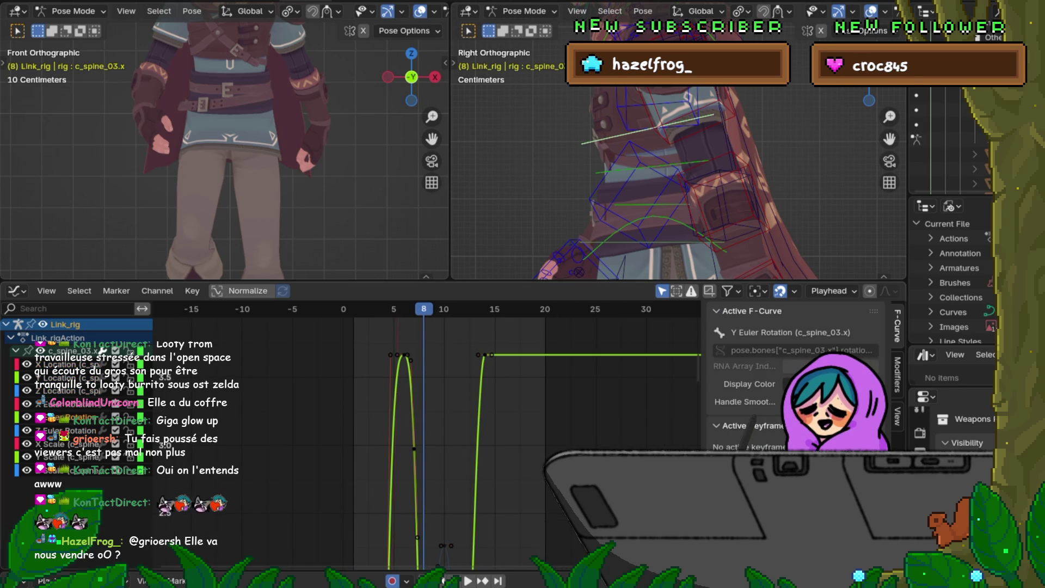
scroll(427, 436, down, 10)
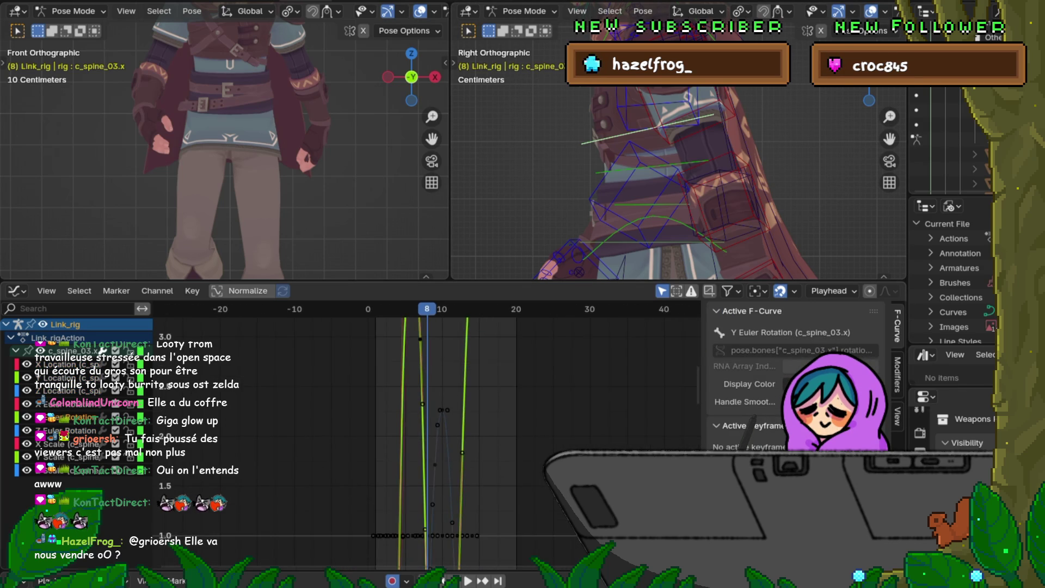
scroll(427, 436, down, 2)
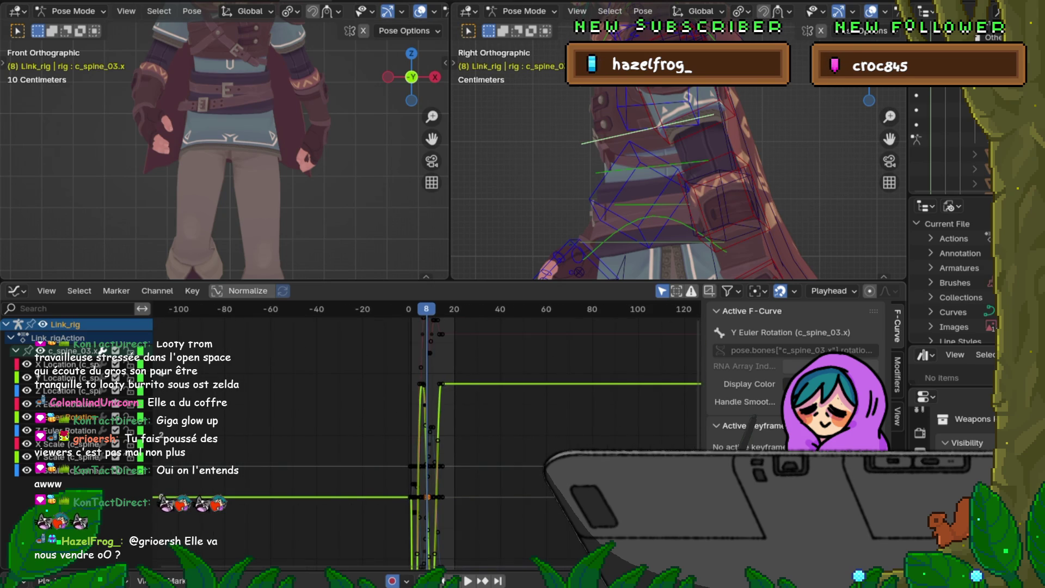
scroll(427, 435, up, 7)
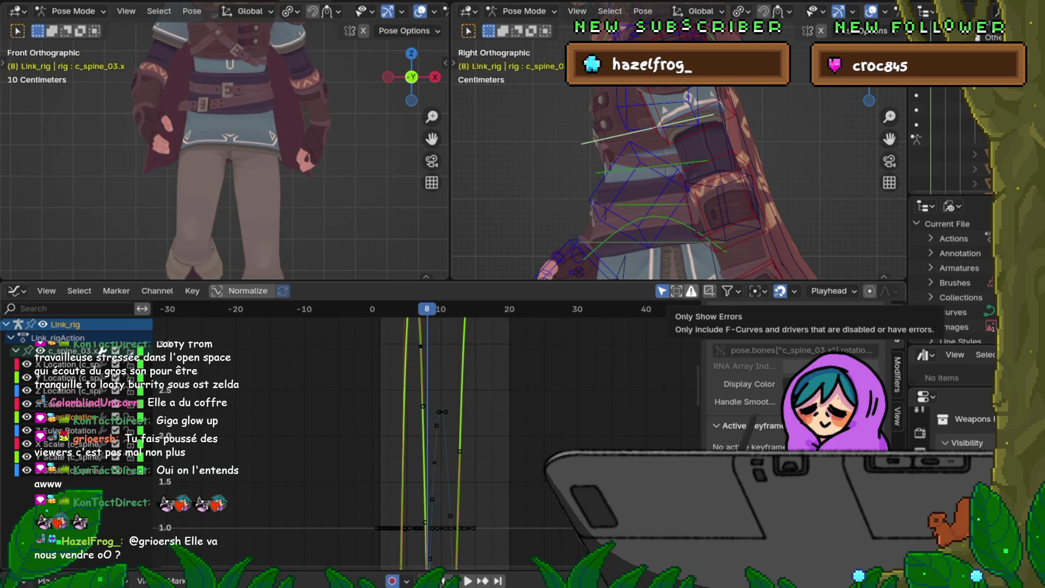
Pan the curves and drag the Graph Editor border down to enlarge the viewports.
click(729, 291)
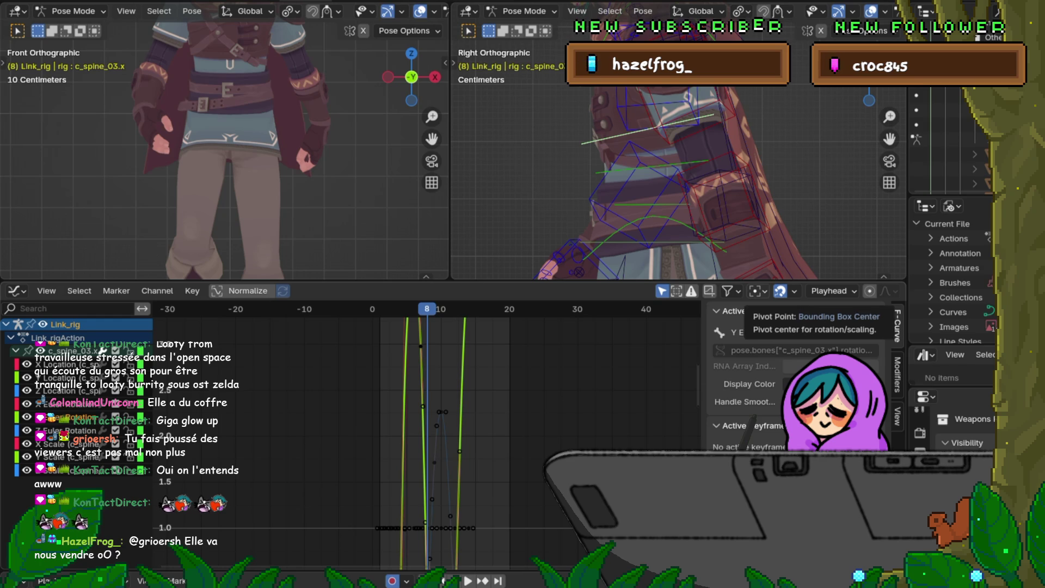
middle_drag(626, 544, 630, 164)
drag(629, 282, 629, 465)
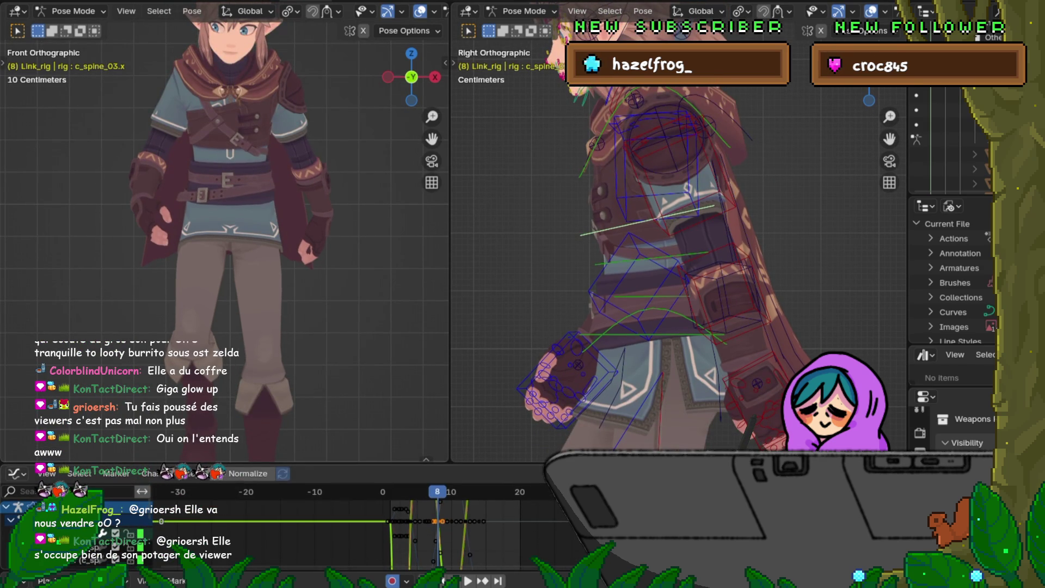
Switch the bottom area to the Timeline and scrub frames 6 to 8 comparing poses.
click(17, 473)
click(218, 345)
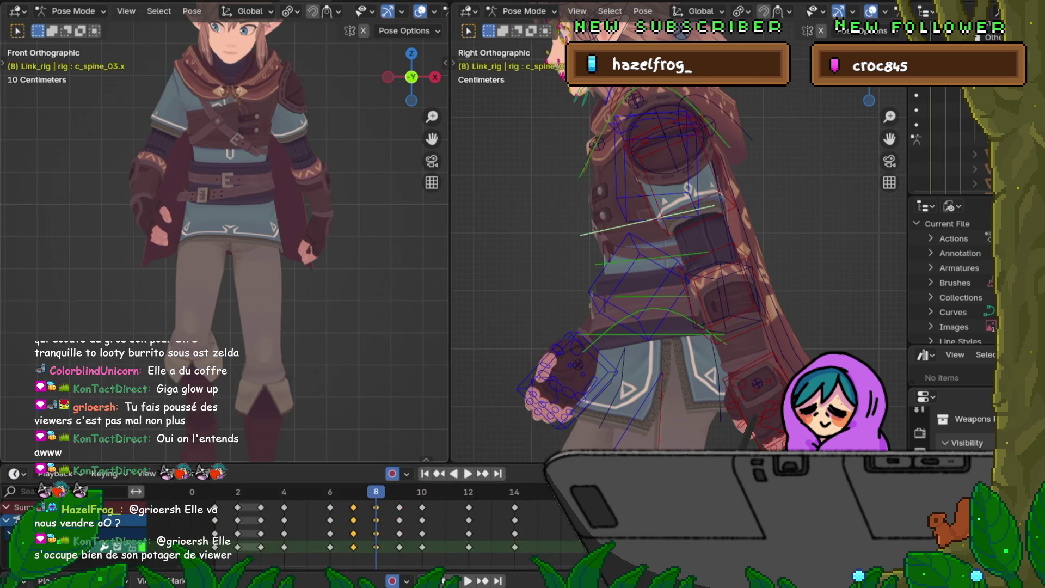
key(Left)
key(Left)
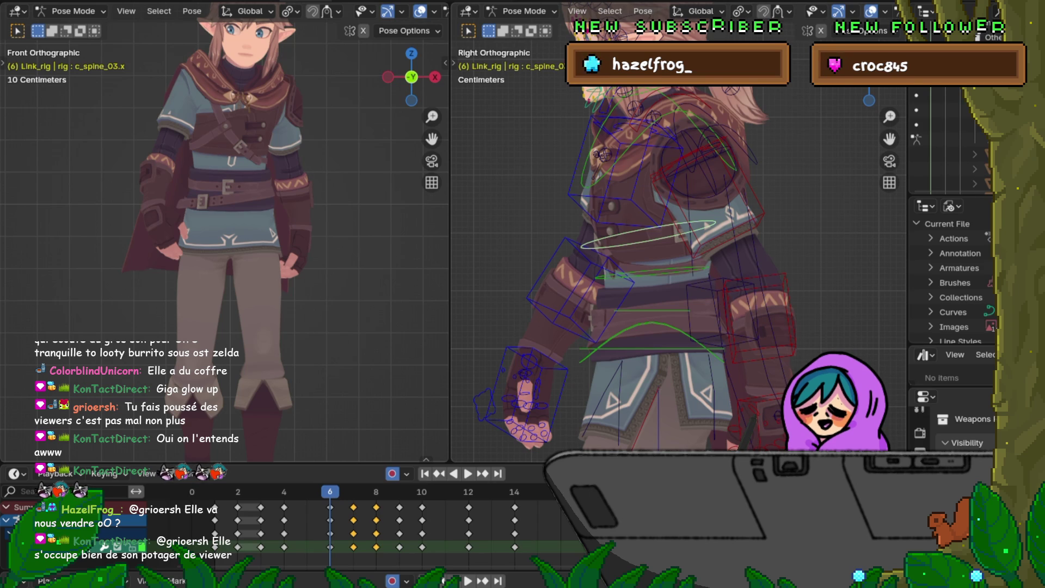
key(Right)
key(Left)
key(Right)
key(Right)
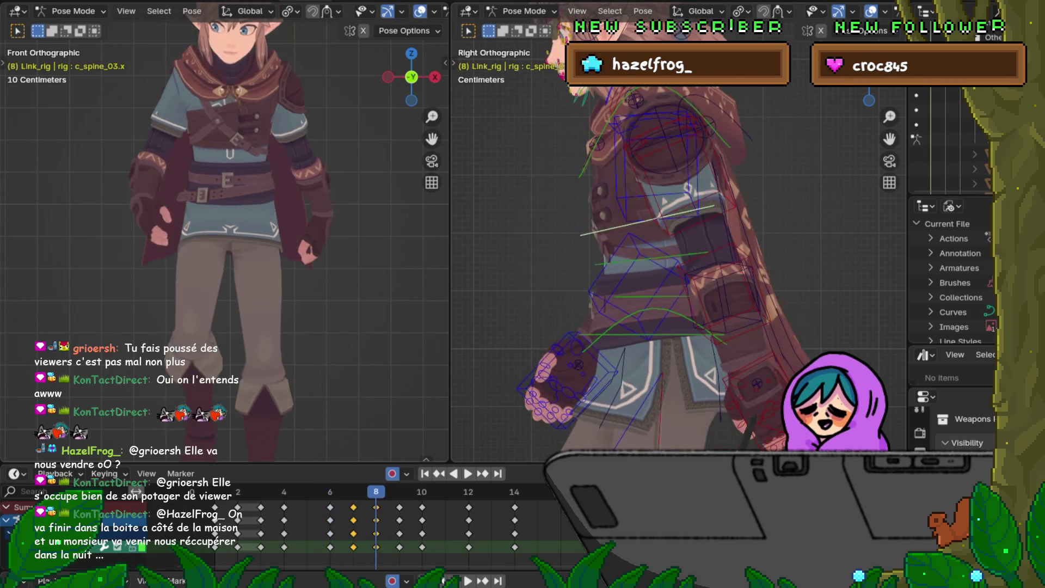
key(Right)
key(Left)
key(Left)
key(Right)
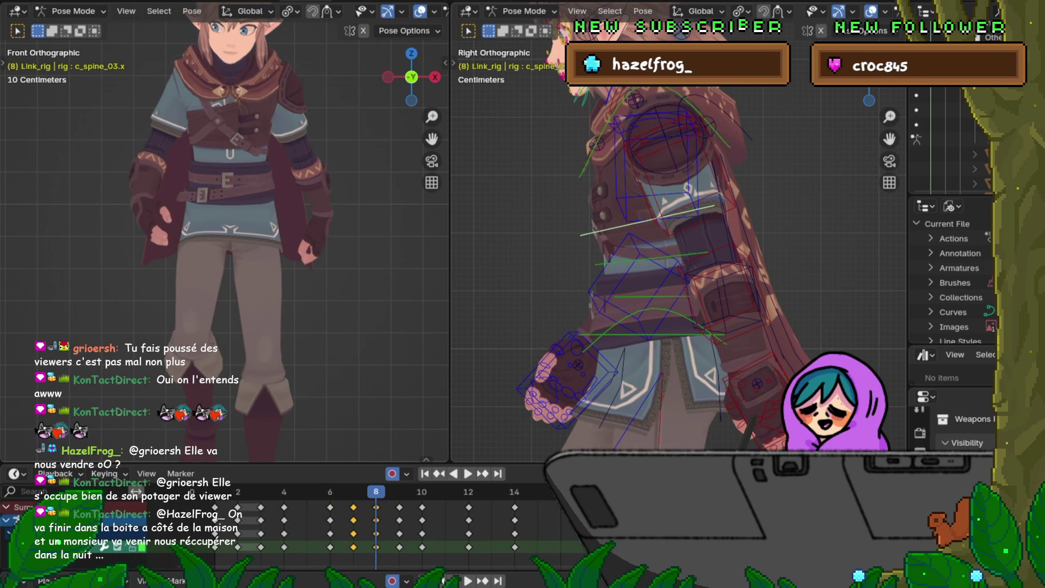
key(Left)
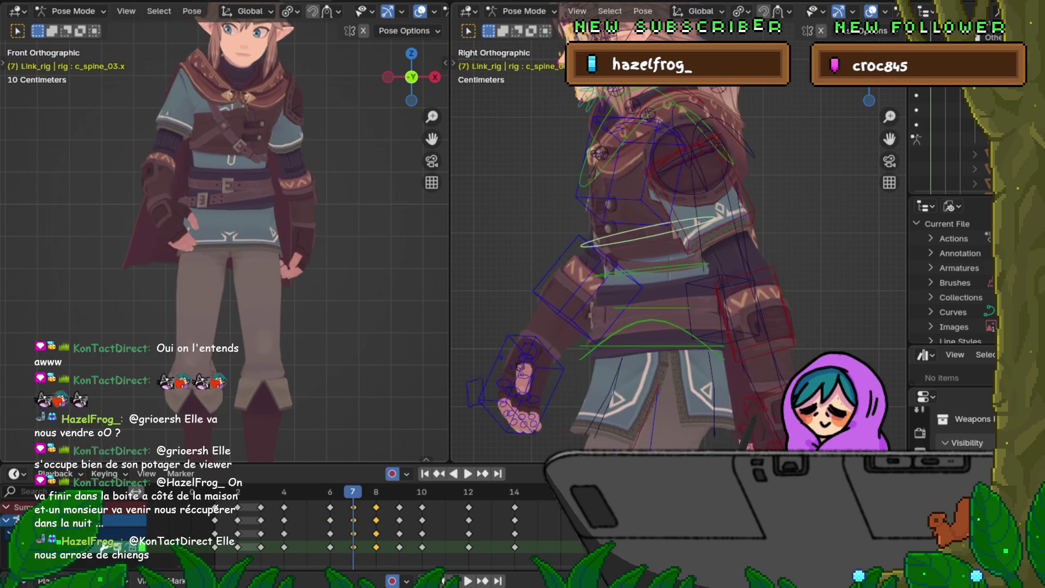
Scrub toward frame 9, then add c_spine_02.x and c_spine_01.x to the selection at frame 7.
key(Left)
key(Right)
key(Left)
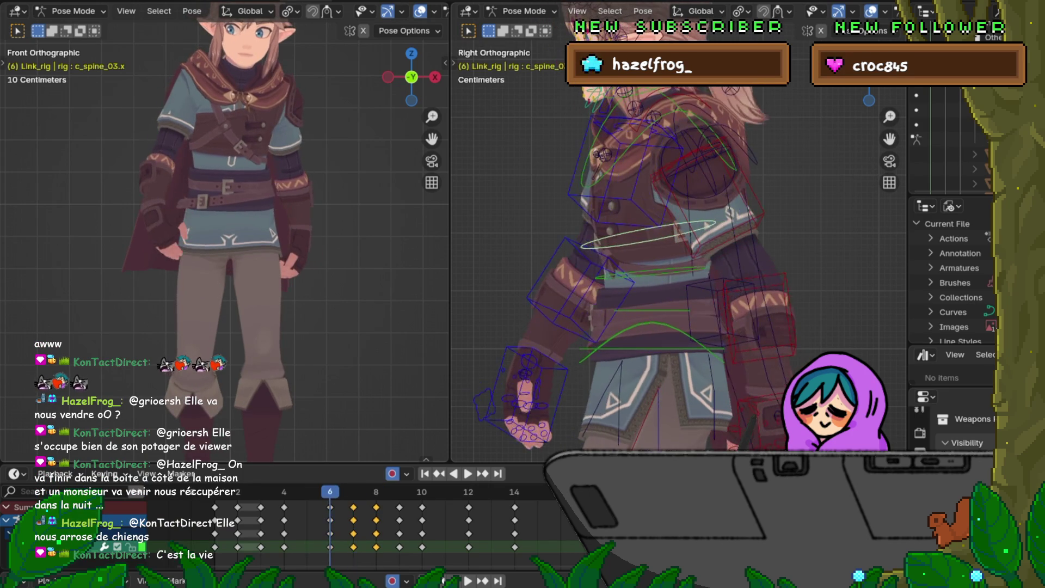
key(Right)
key(Right)
key(Left)
key(Right)
key(Right)
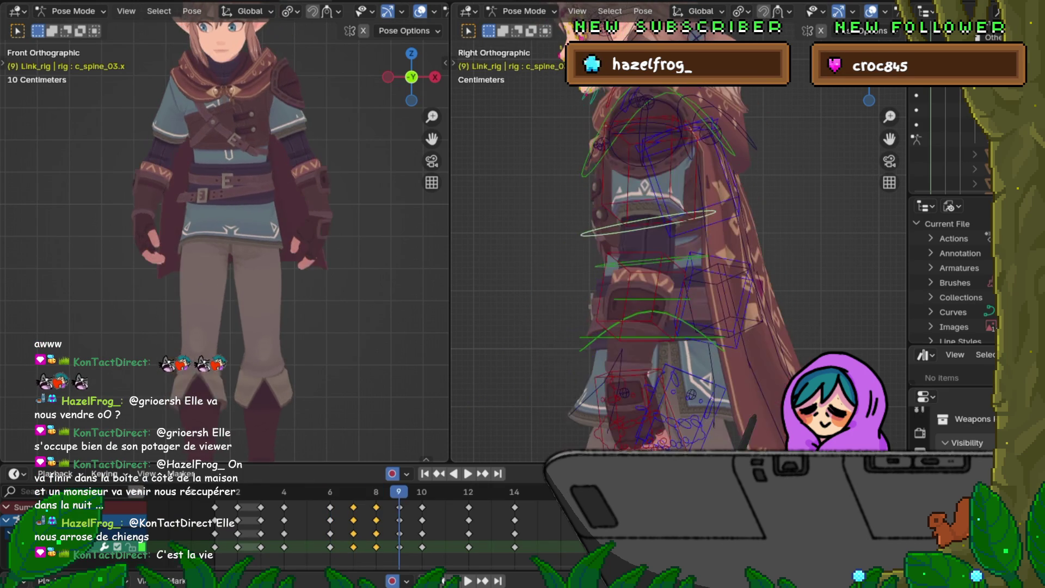
key(Right)
key(Right)
key(Right)
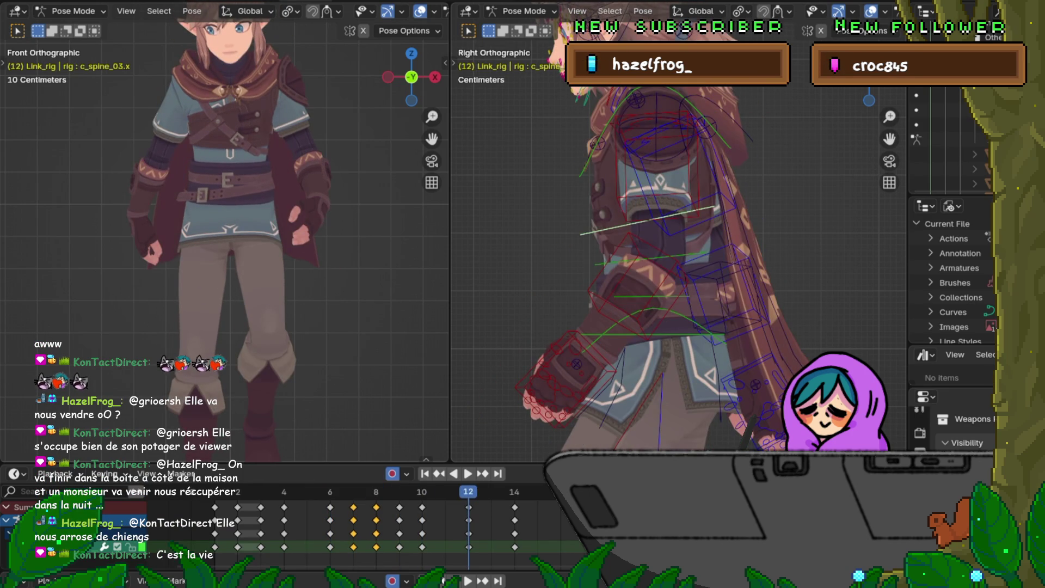
key(Left)
key(Left)
key(Left)
key(Left)
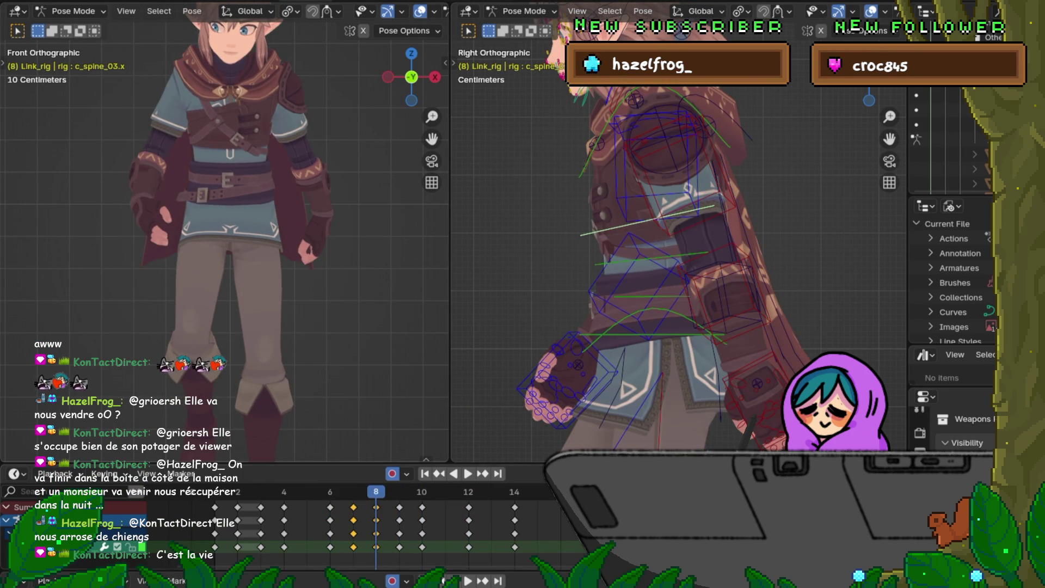
key(shift+bracketleft)
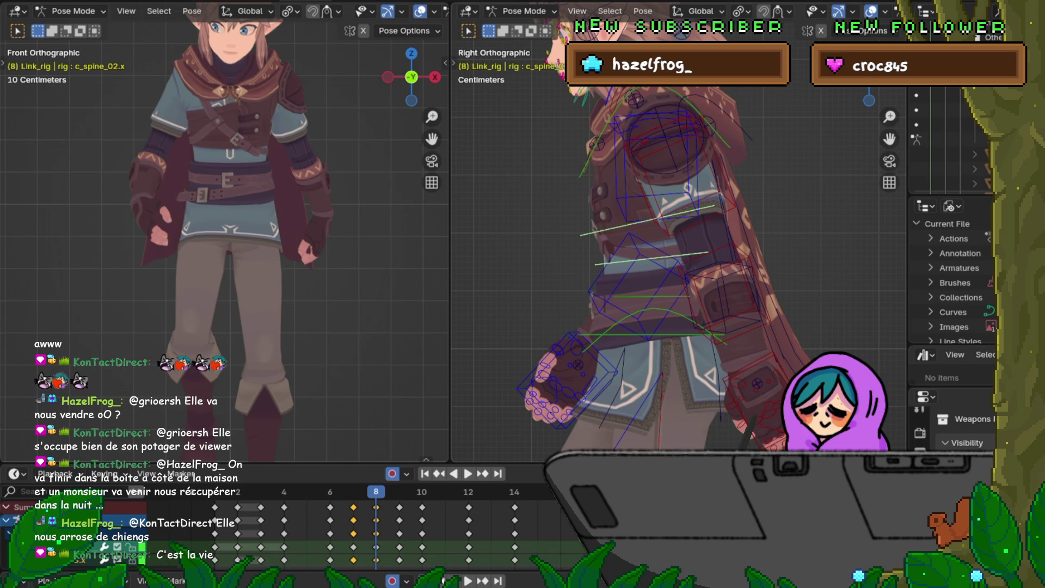
key(shift+bracketleft)
key(Left)
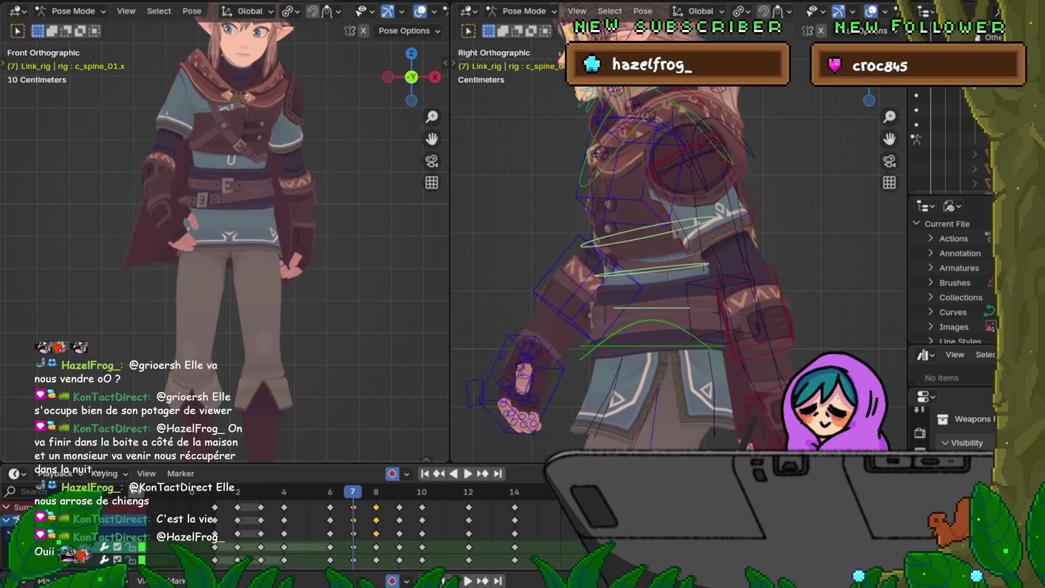
Insert keyframes for the spine bones at frames 7 and 9.
key(i)
key(Return)
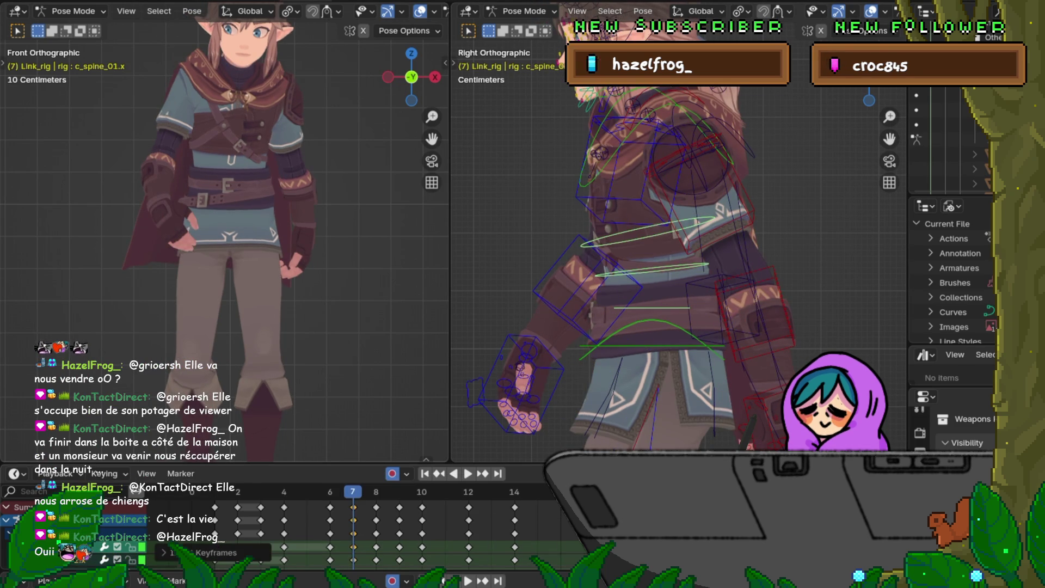
key(Right)
key(Right)
key(i)
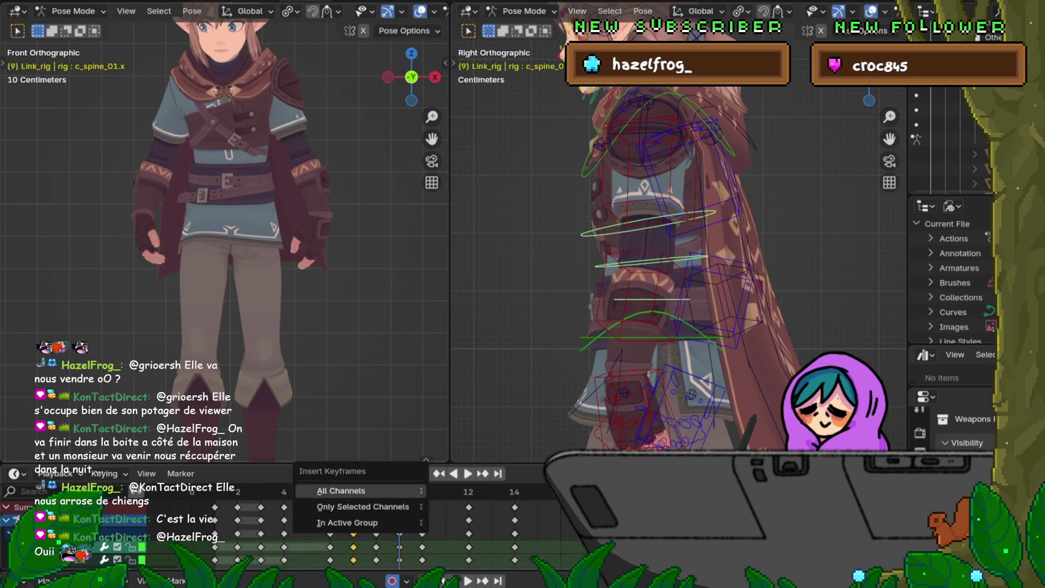
key(Return)
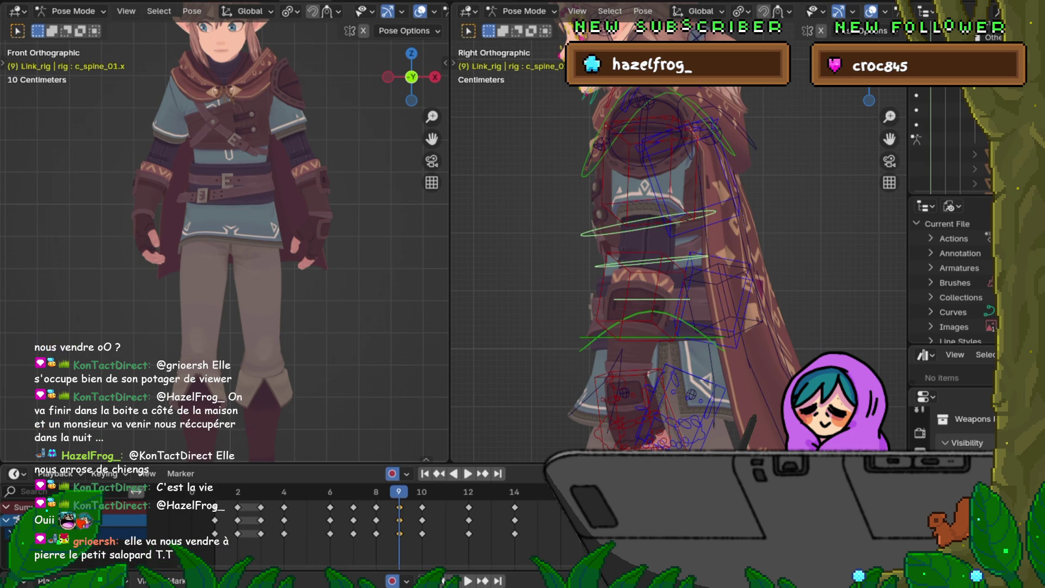
Copy the frame 7 spine keys and paste them flipped at frame 11.
key(Left)
key(Left)
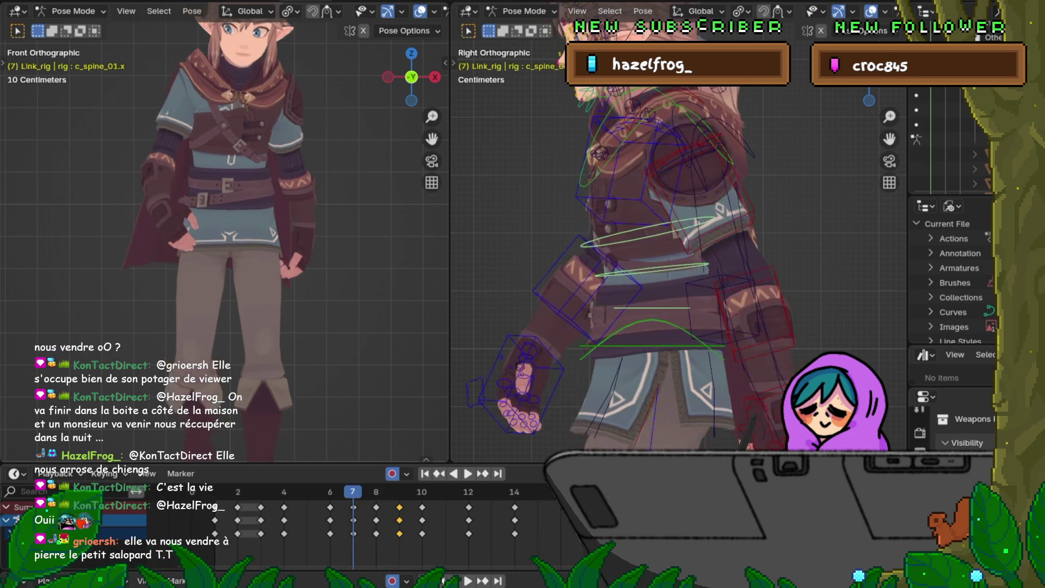
right_click(315, 487)
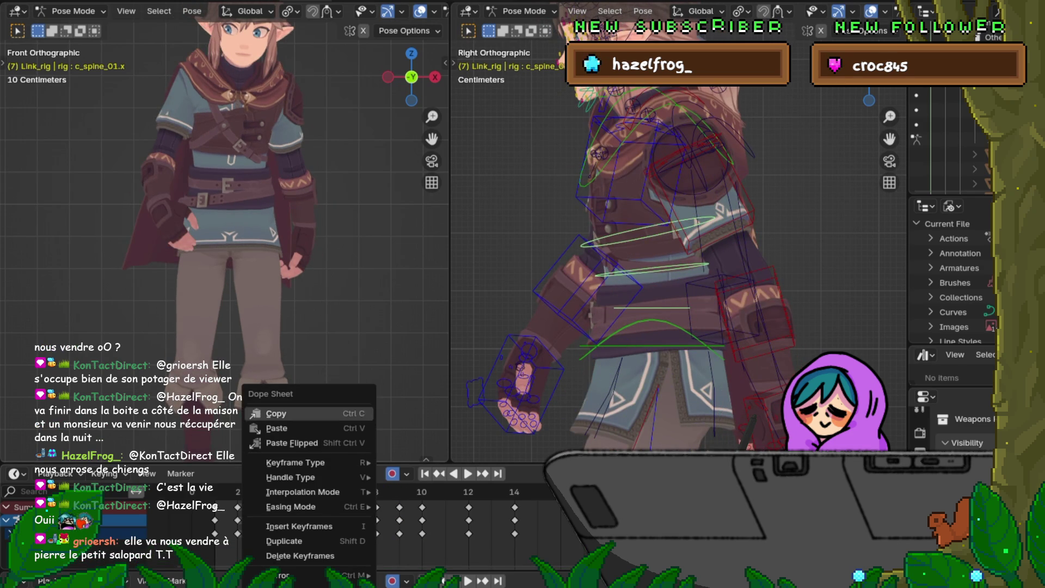
click(314, 413)
key(Right)
key(Right)
key(Right)
key(Right)
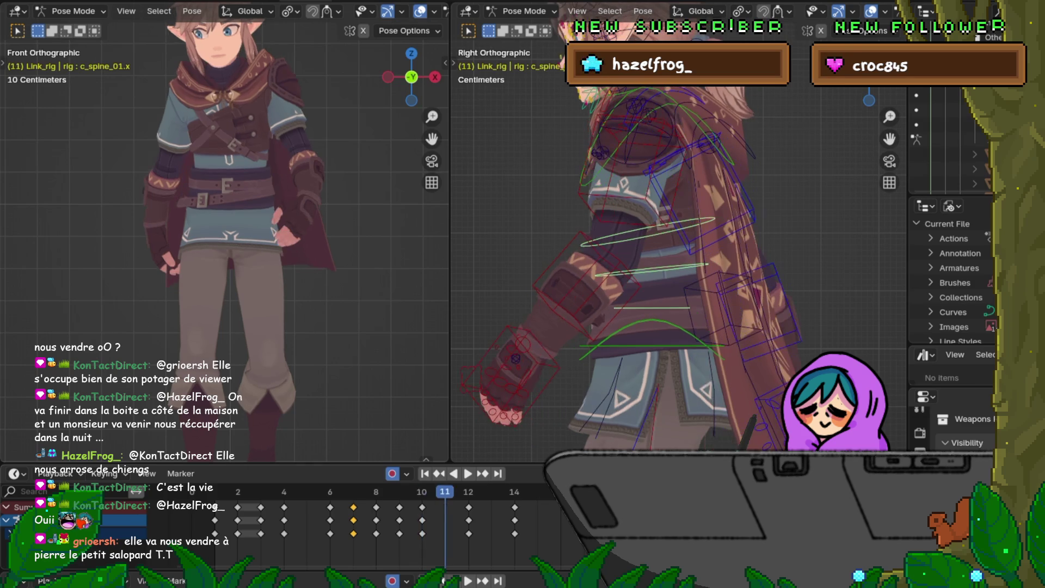
right_click(402, 525)
click(387, 443)
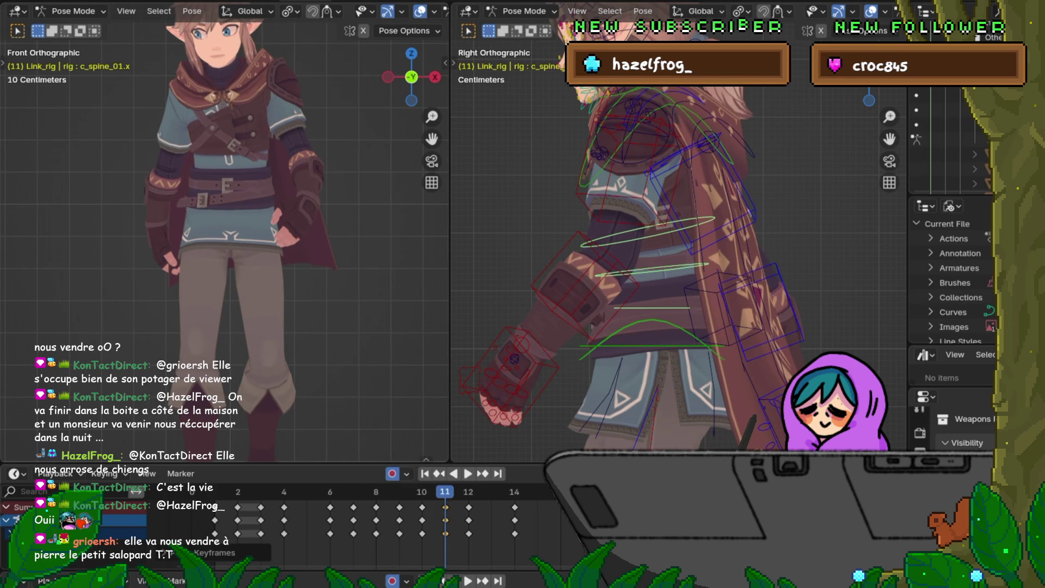
Copy the frame 9 keys, Paste Flipped onto frame 13, and review frames 7 to 14.
key(Left)
key(Left)
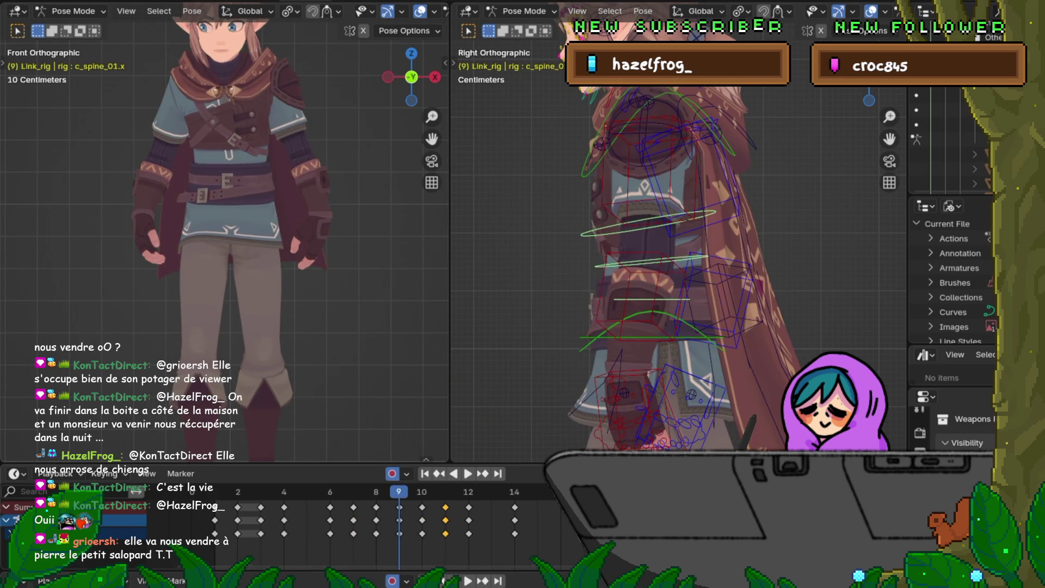
click(399, 506)
right_click(400, 507)
click(381, 414)
key(Right)
key(Right)
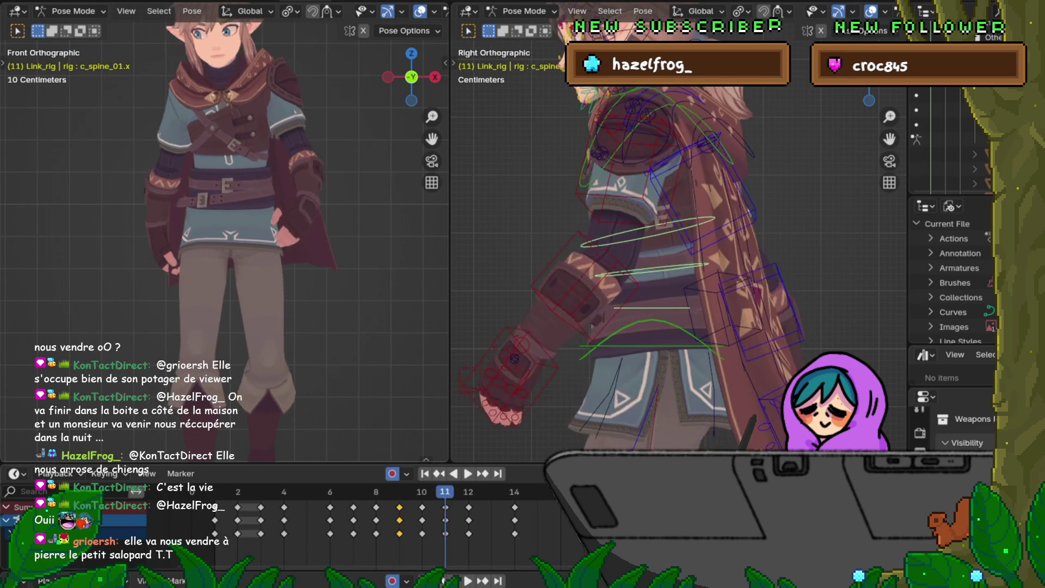
key(Right)
key(Right)
right_click(399, 506)
click(387, 443)
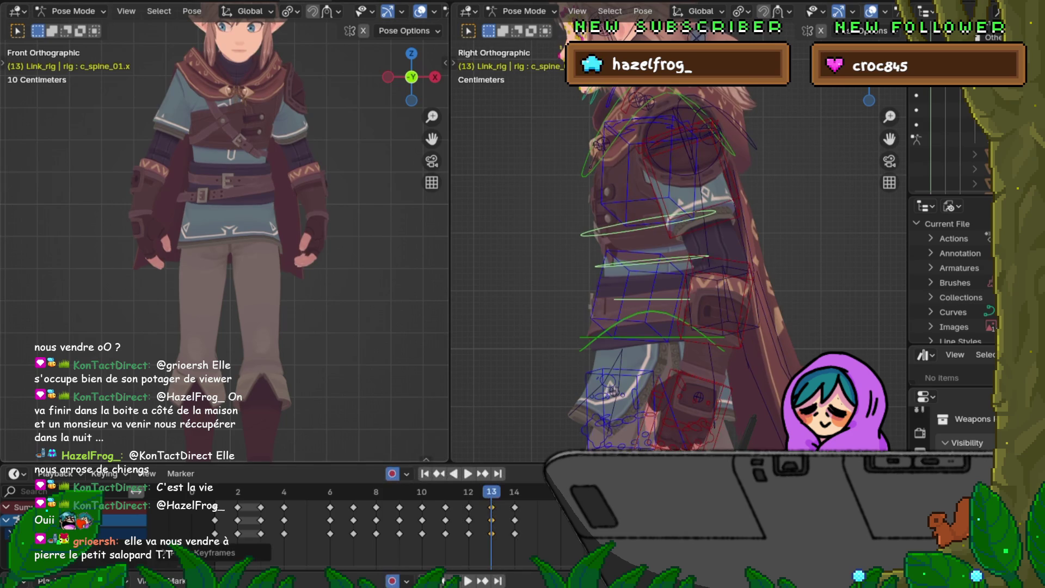
key(Left)
key(Left)
key(Left)
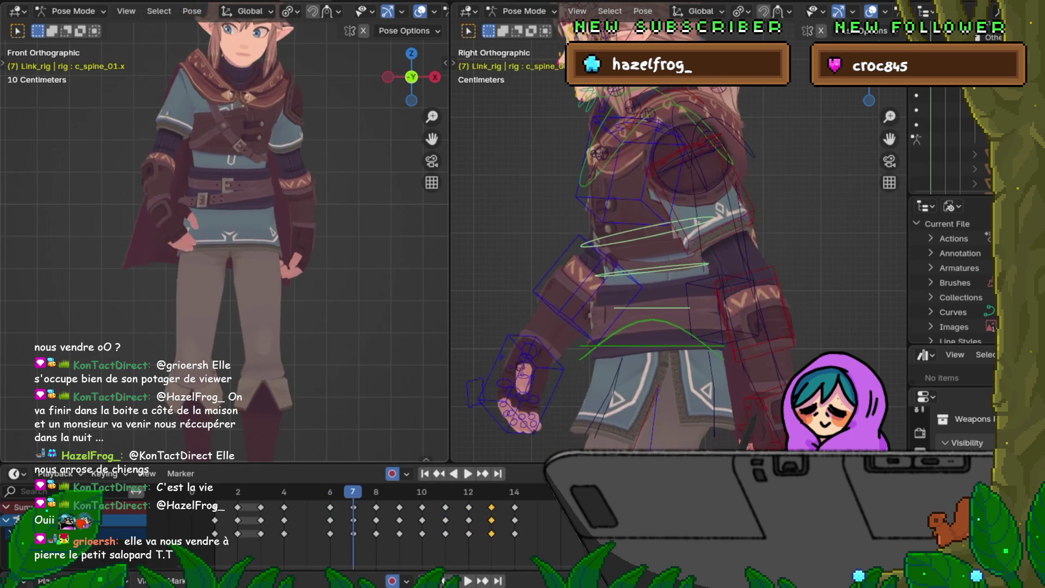
key(Right)
key(Right)
key(Right)
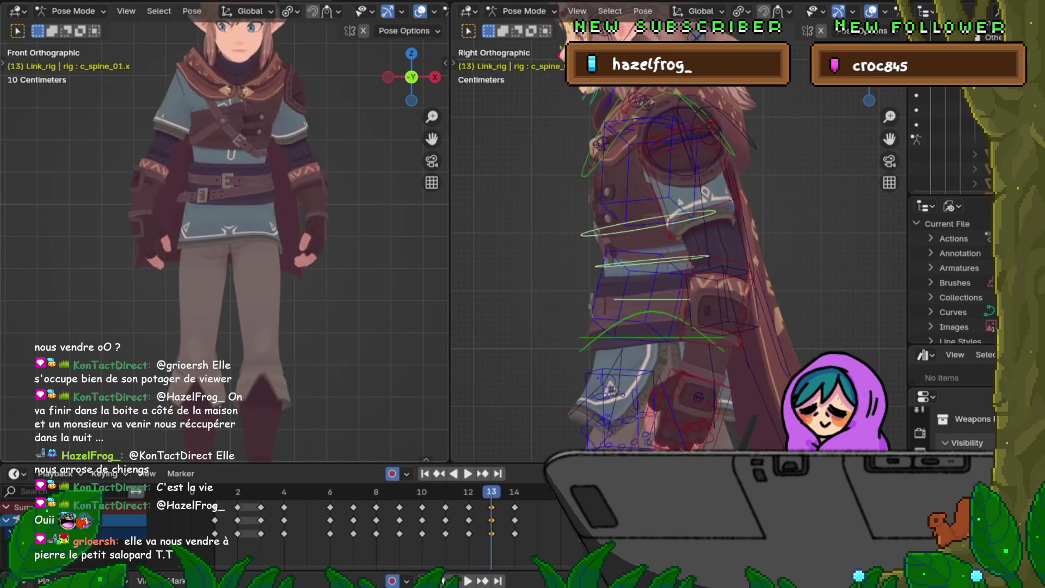
key(Right)
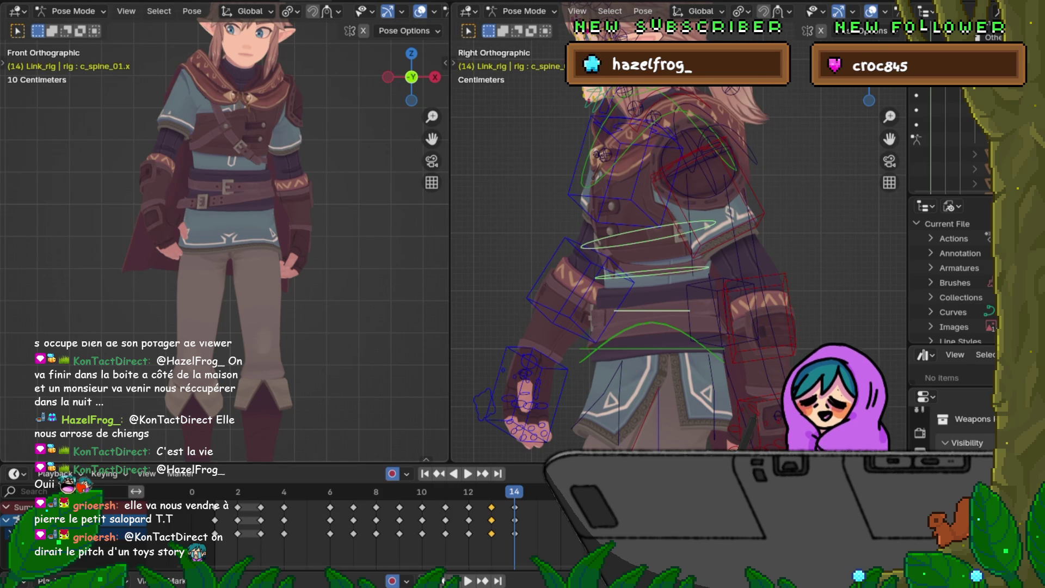
click(24, 0)
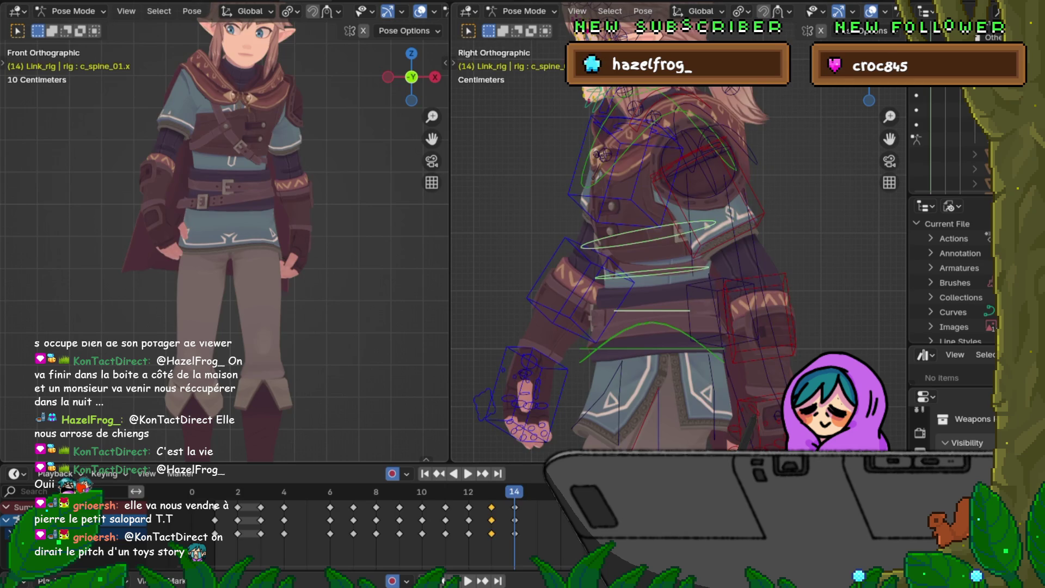
key(space)
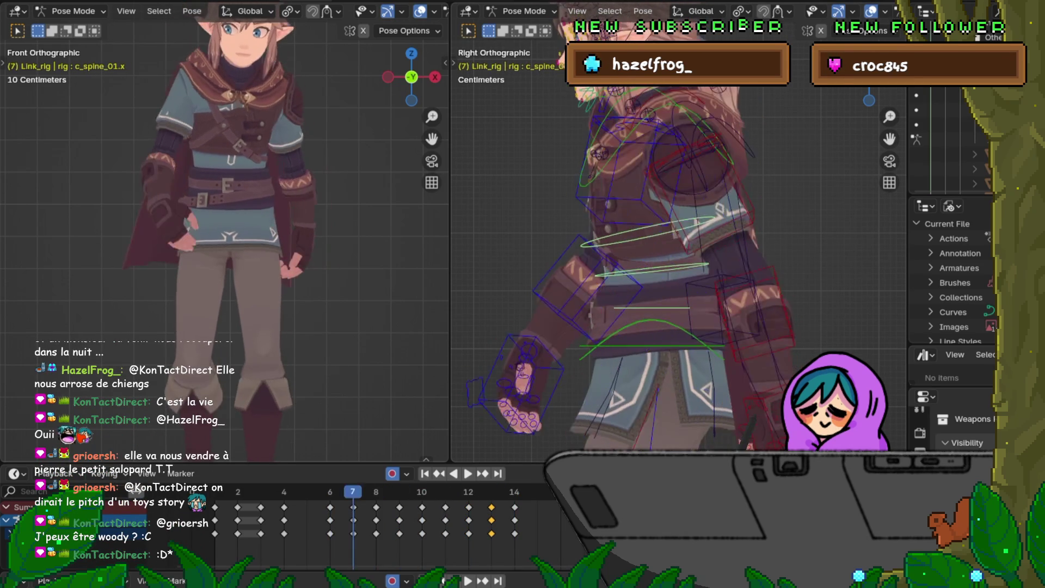
key(Escape)
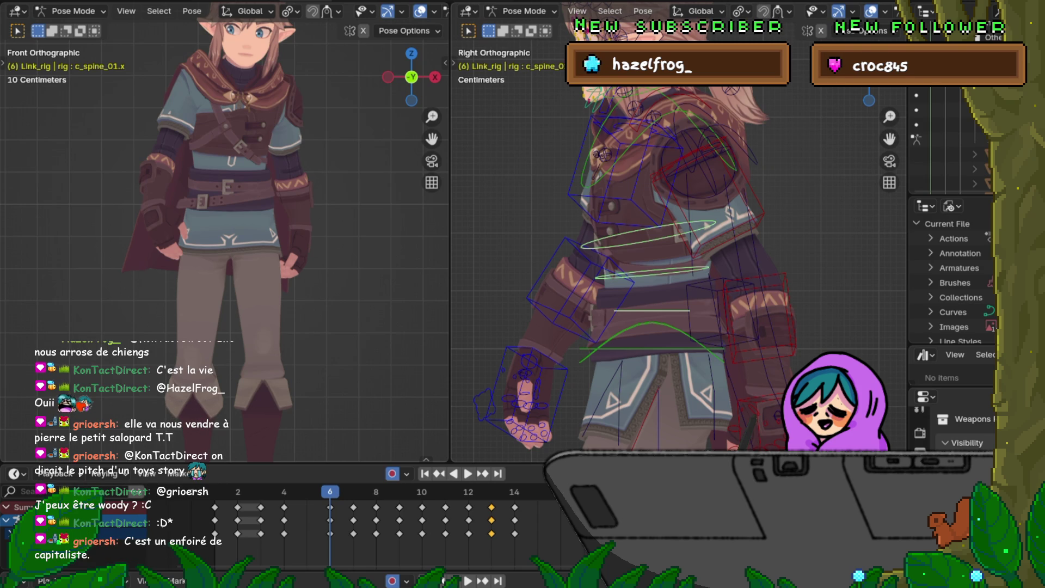
key(Down)
key(Up)
key(Up)
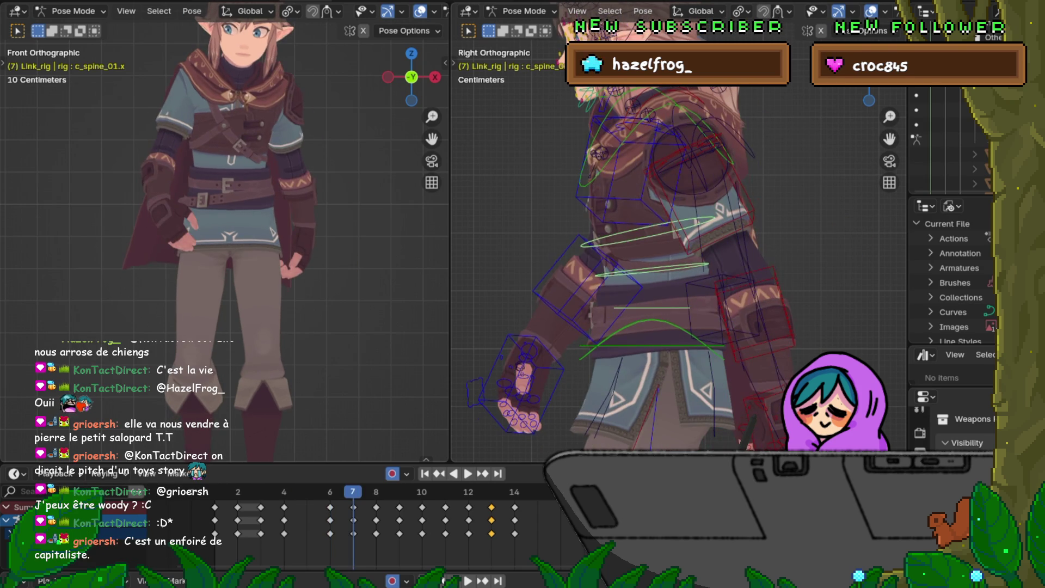
Toggle undo and redo repeatedly to compare the pose before and after the latest edit.
key(F4)
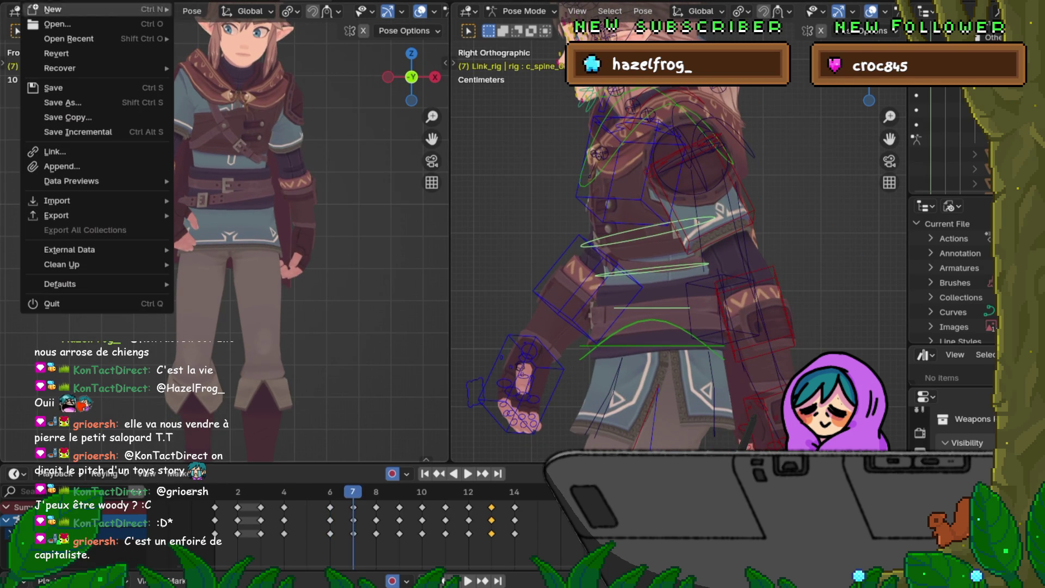
key(Escape)
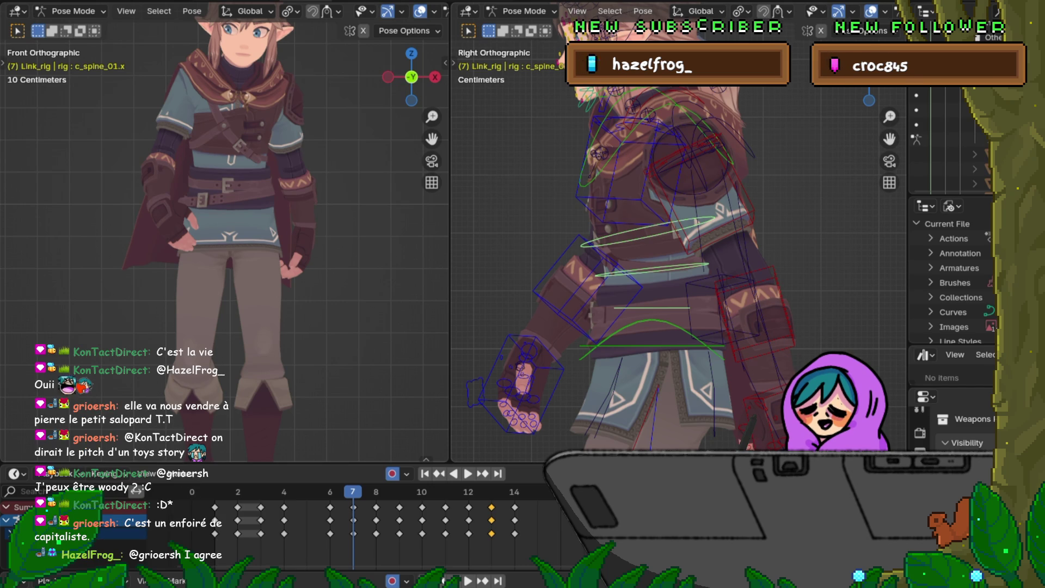
key(ctrl+z)
key(ctrl+shift+z)
key(ctrl+z)
key(ctrl+shift+z)
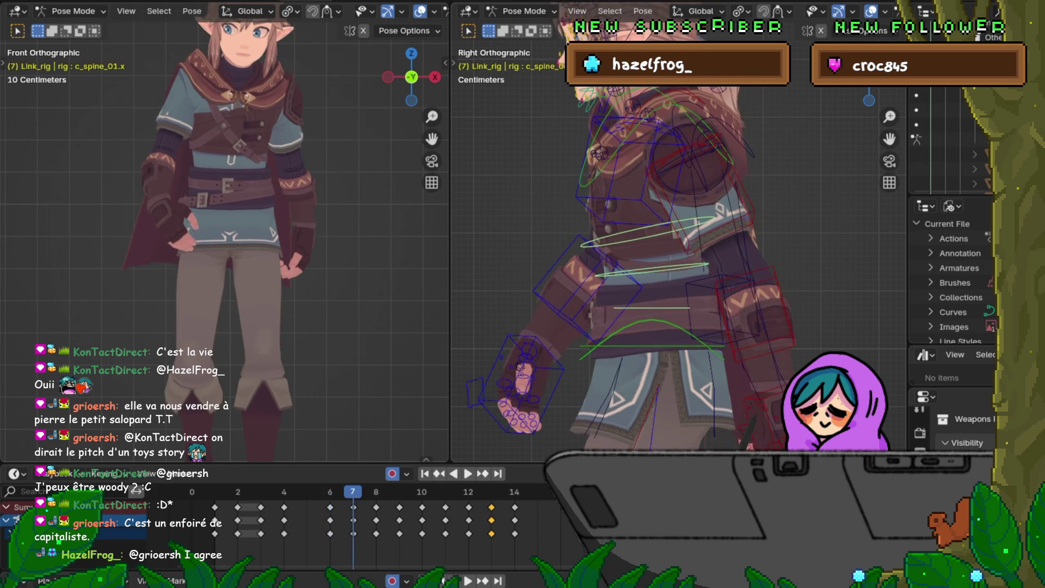
key(ctrl+z)
key(ctrl+shift+z)
key(ctrl+z)
key(ctrl+shift+z)
key(ctrl+z)
key(ctrl+shift+z)
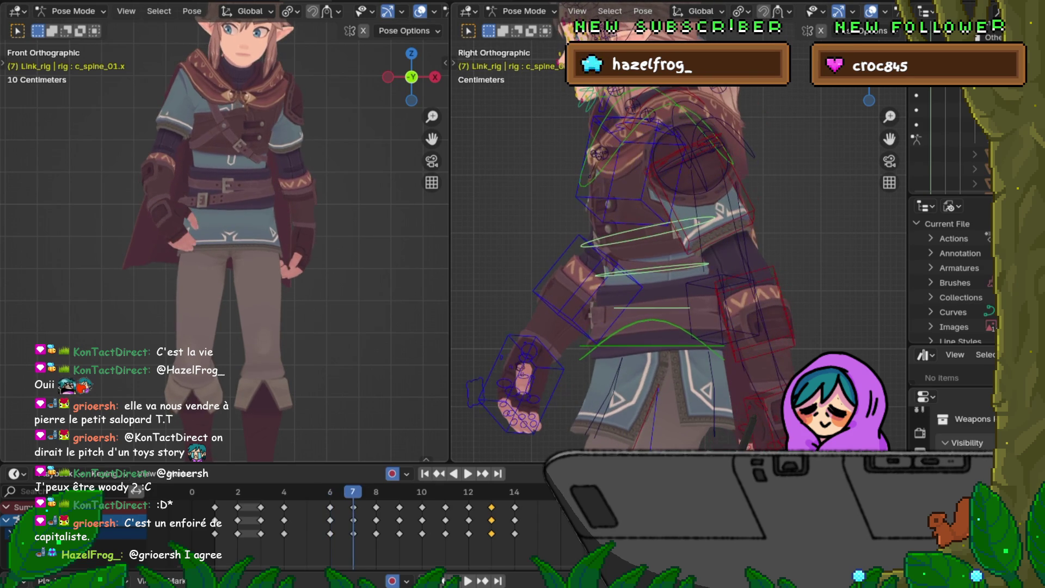
Compare the edited and previous poses again with undo/redo, then step forward to frame 8.
key(F4)
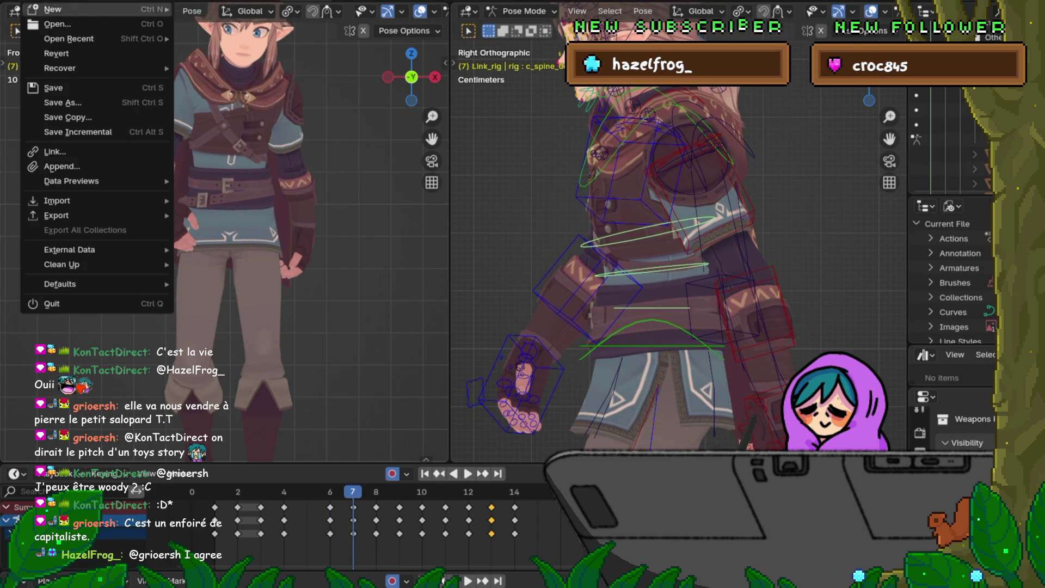
key(Escape)
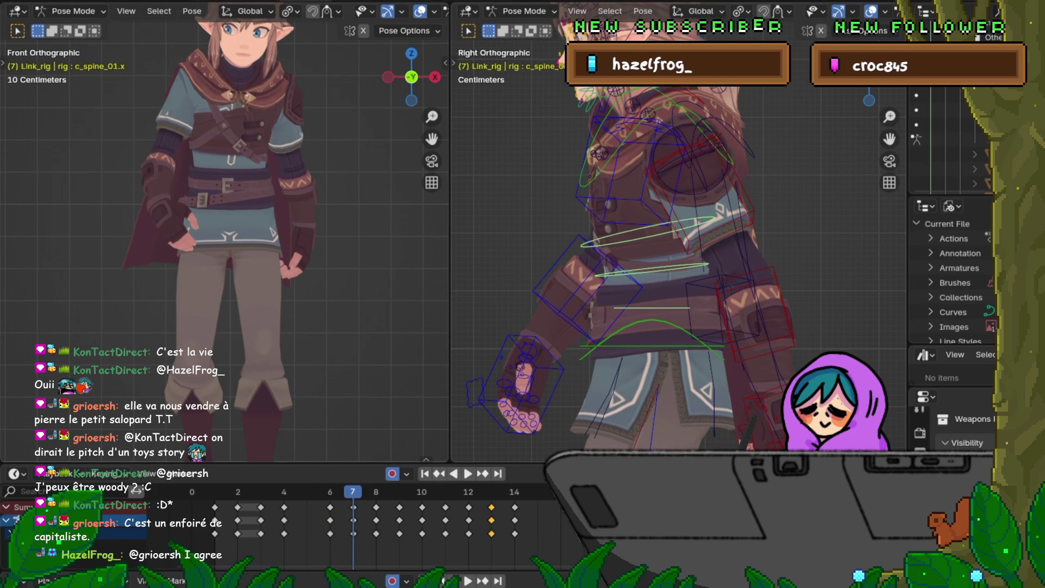
key(ctrl+z)
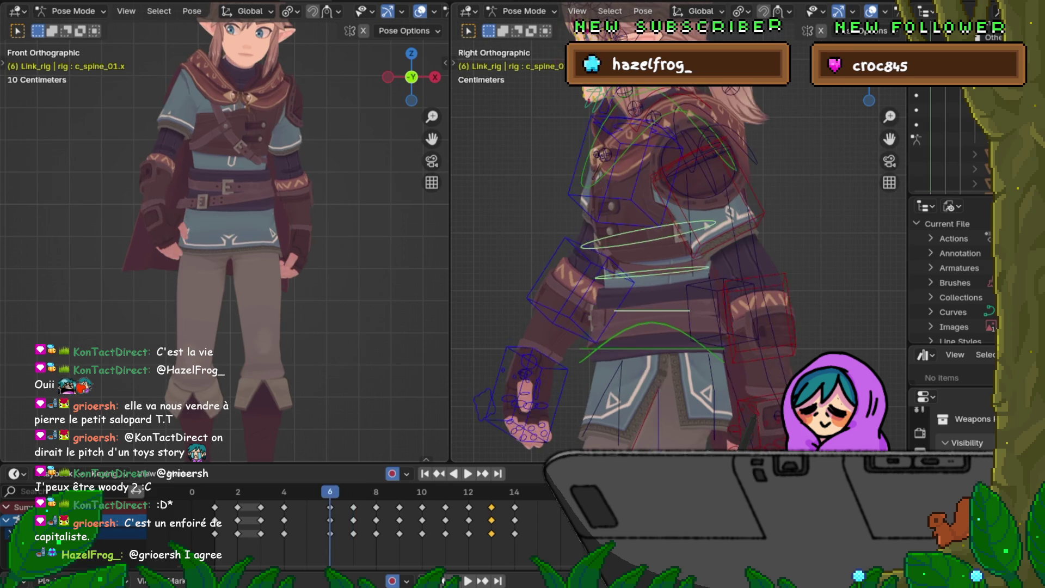
key(ctrl+shift+z)
key(ctrl+z)
key(ctrl+shift+z)
key(ctrl+z)
key(ctrl+shift+z)
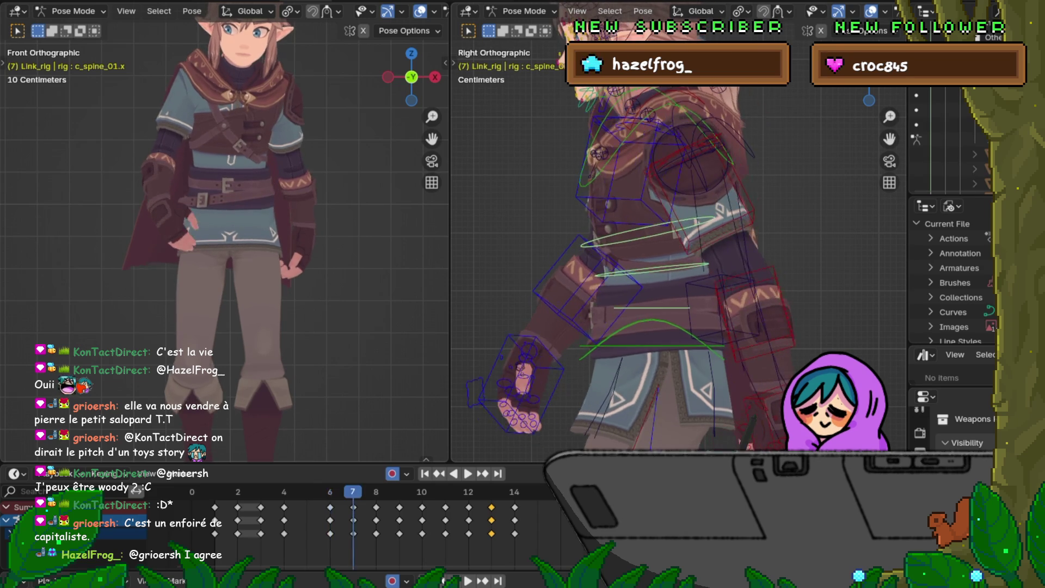
key(ctrl+z)
key(ctrl+shift+z)
key(ctrl+z)
key(Right)
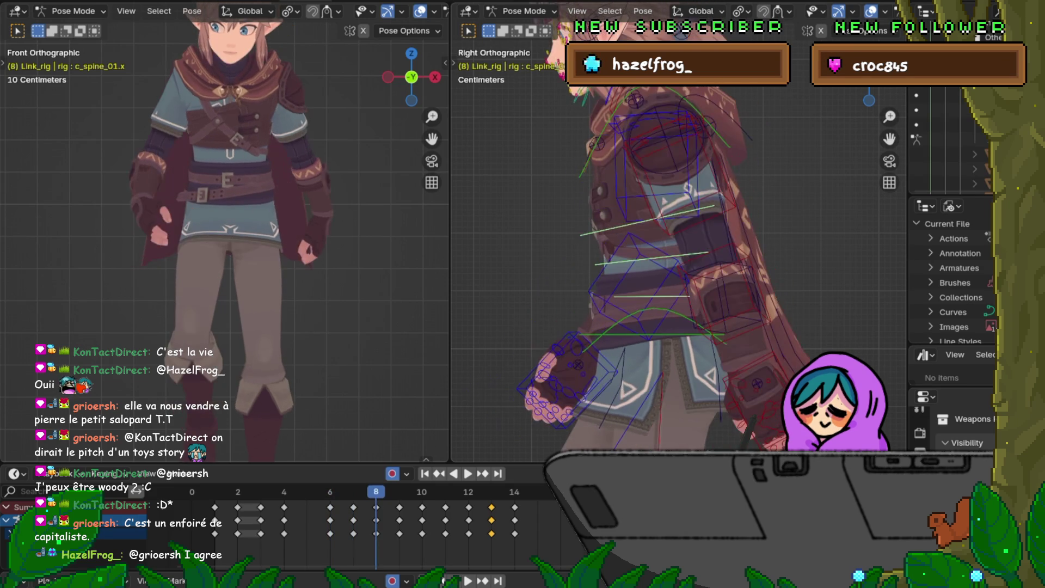
key(ctrl+z)
key(ctrl+shift+z)
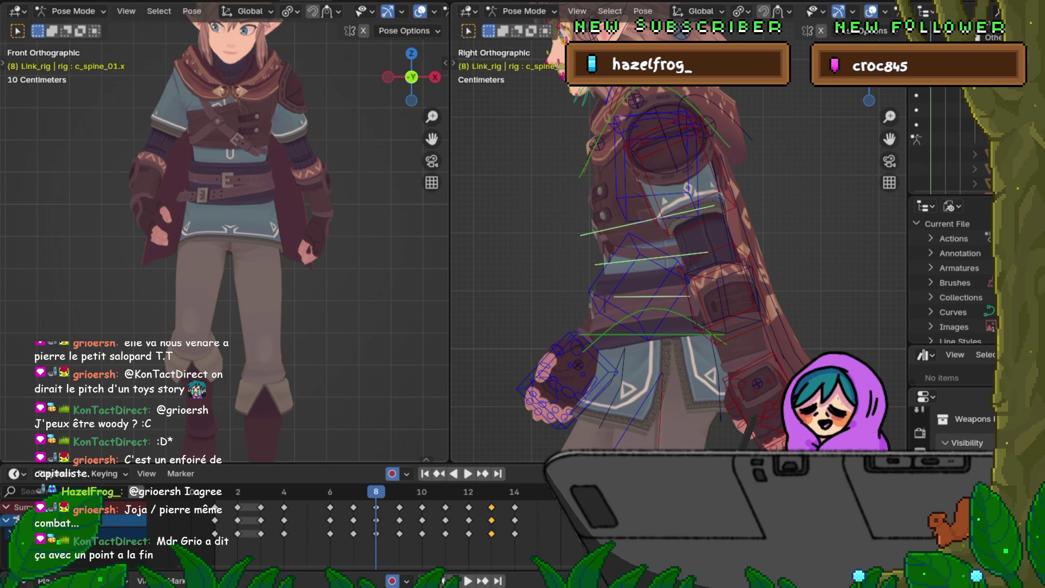
Flip between frames 7 and 8 to compare their poses, then step back to frame 11.
key(Left)
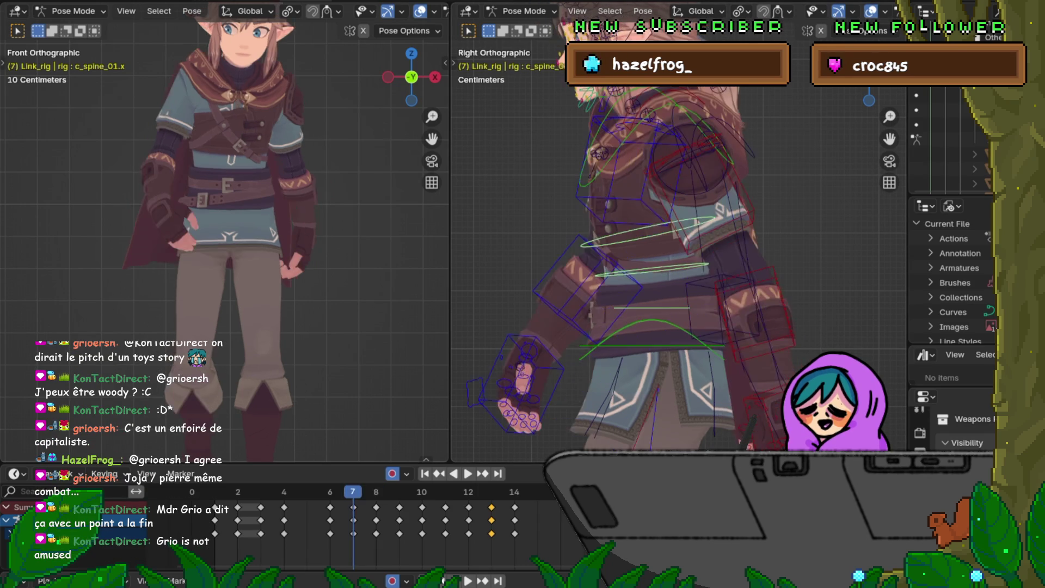
key(Right)
key(Left)
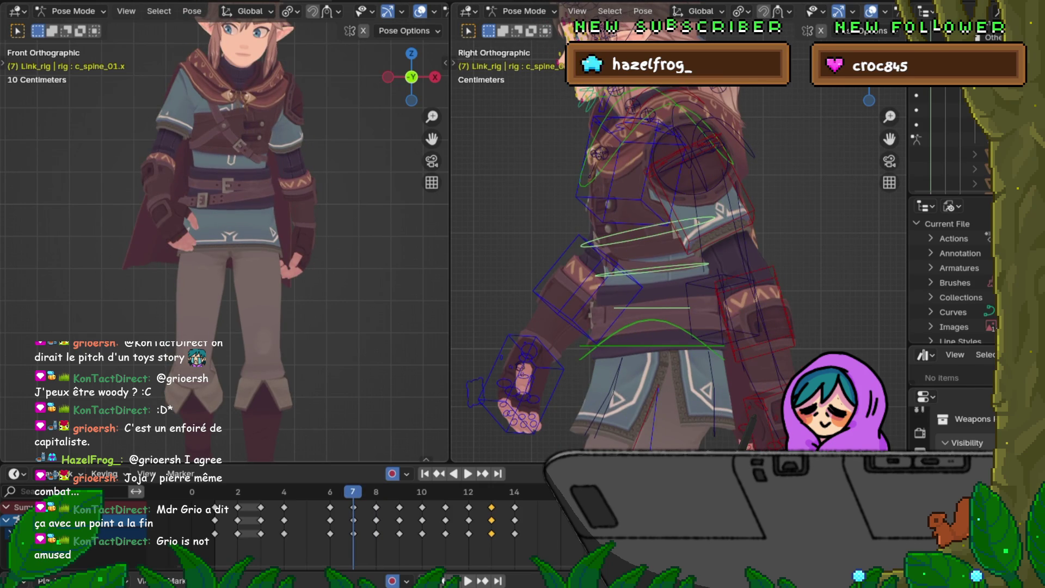
scroll(680, 245, down, 2)
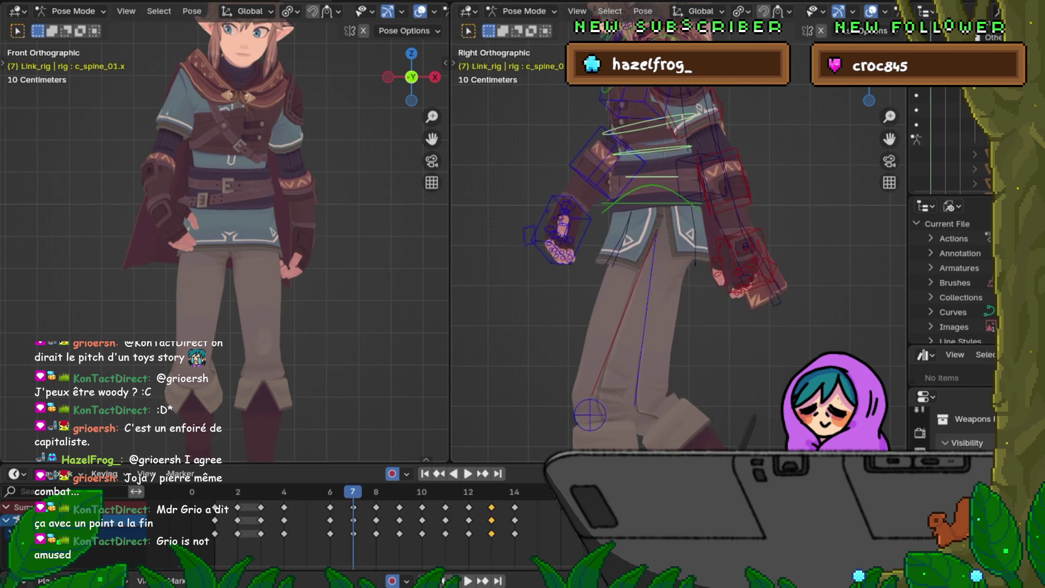
key(Right)
key(Left)
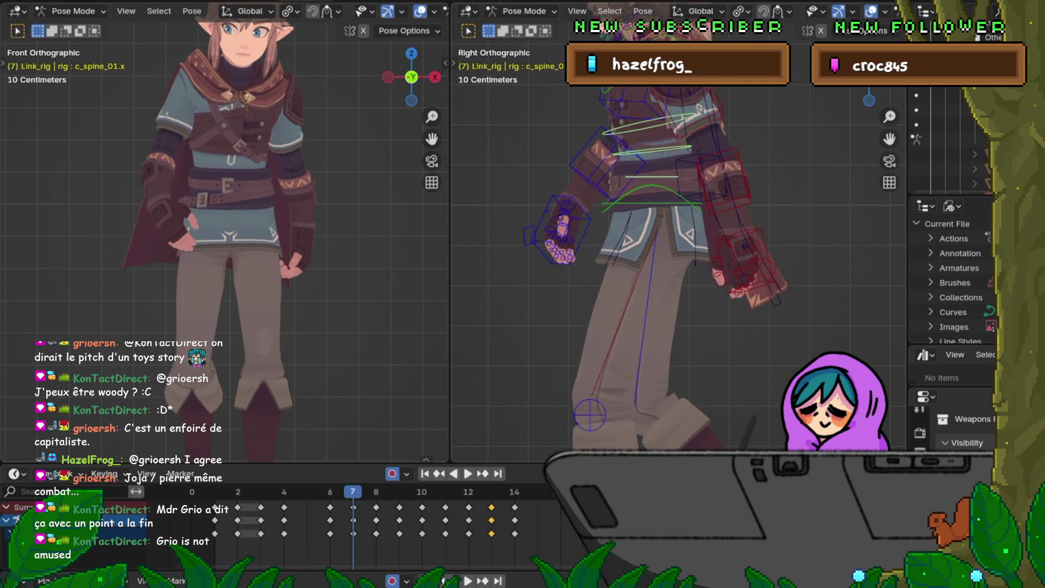
key(Right)
key(Right)
key(Right)
key(Right)
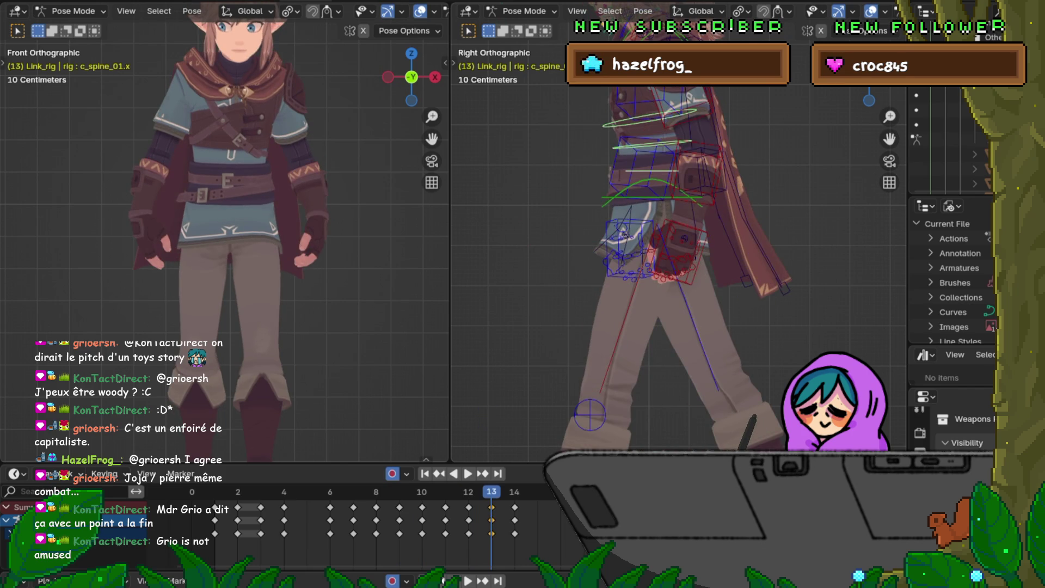
key(Left)
key(Left)
Bring the legs and boots into view and recompare the frame 7 and 8 poses.
key(ctrl+KP_2)
key(ctrl+KP_2)
key(ctrl+KP_2)
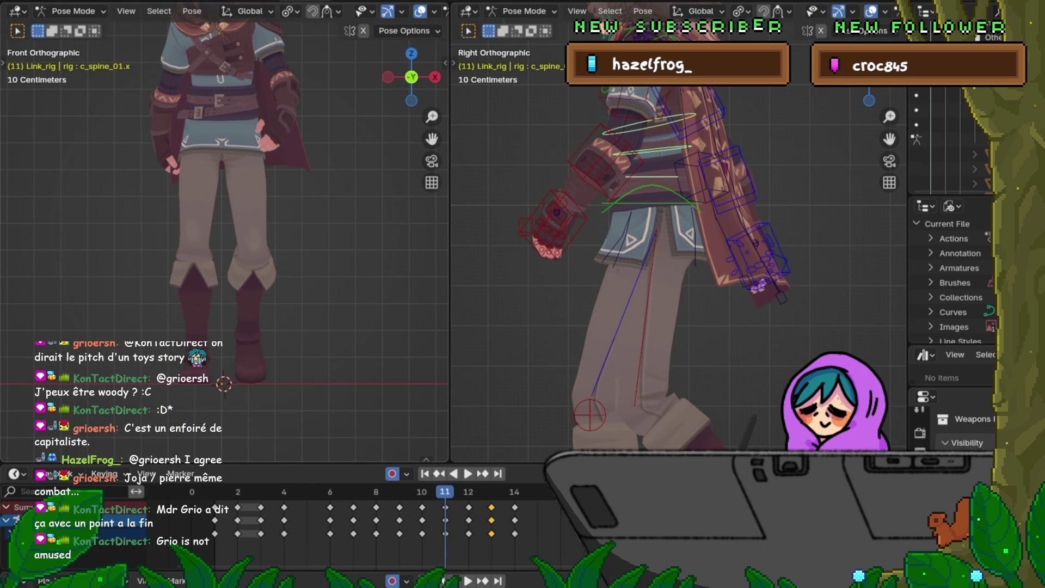
key(Left)
key(Left)
key(Left)
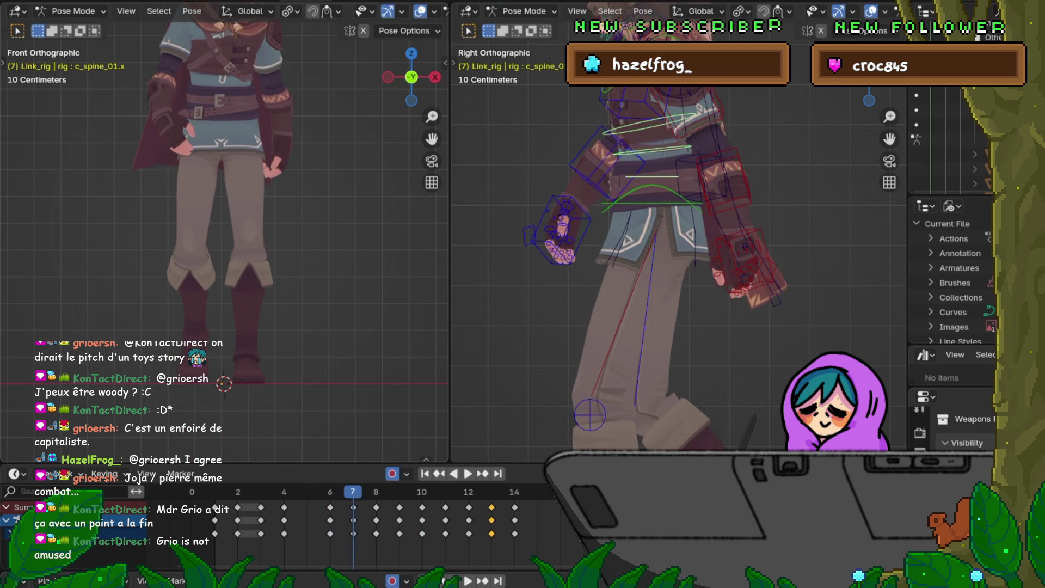
key(Right)
key(Left)
key(Right)
key(Left)
key(Right)
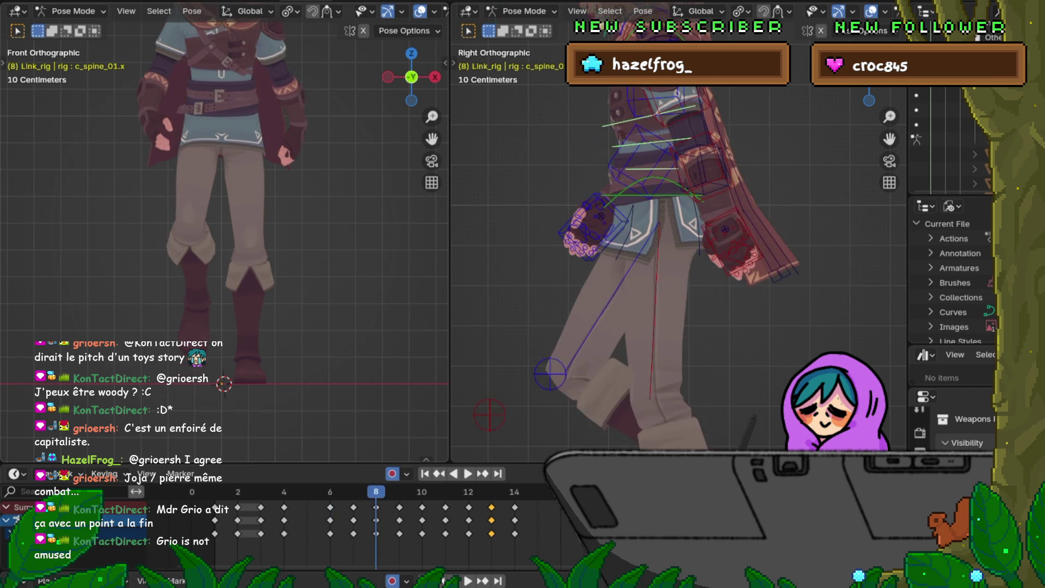
Advance to the final frame 14 and bring up the File options.
key(Right)
key(Right)
key(Right)
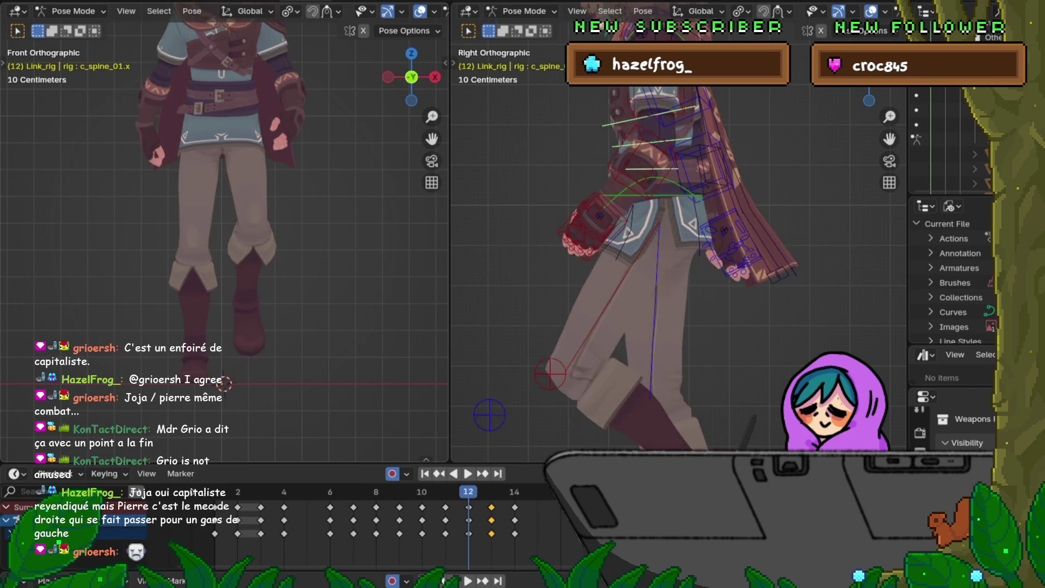
key(Right)
key(Right)
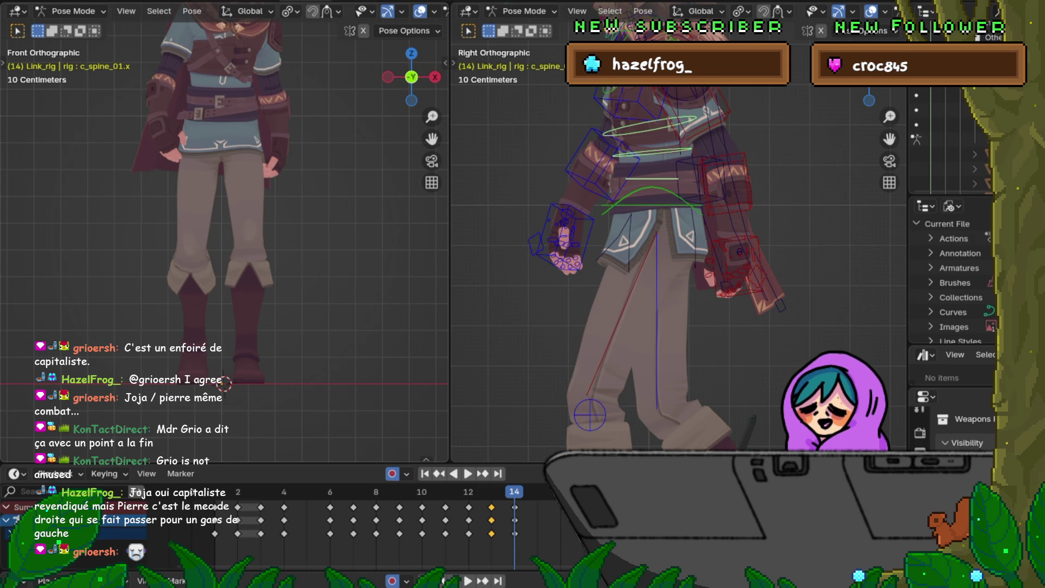
key(F4)
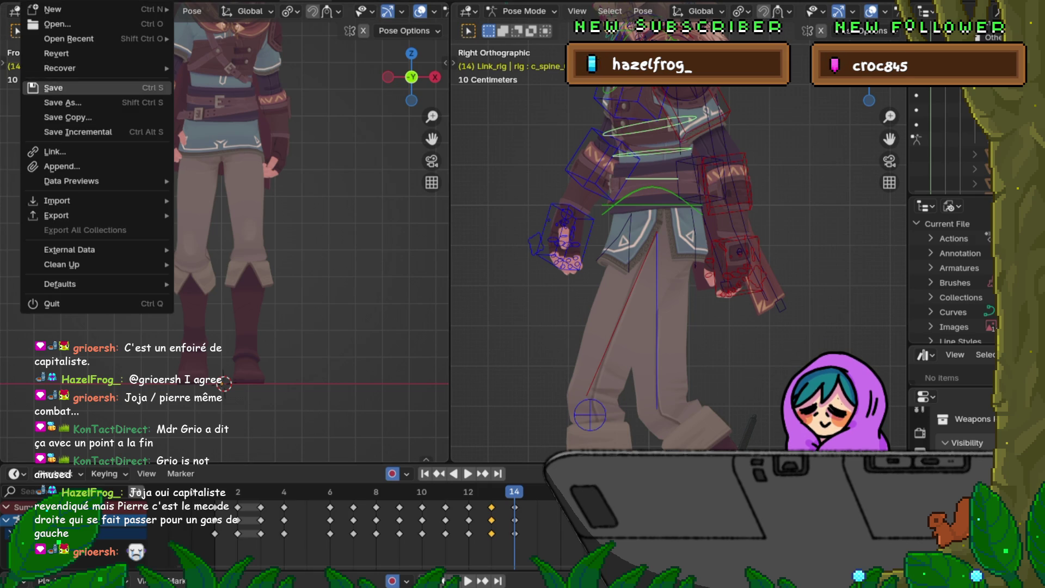
Save the file, recentre the side view on the character, and step back to frame 7.
click(55, 87)
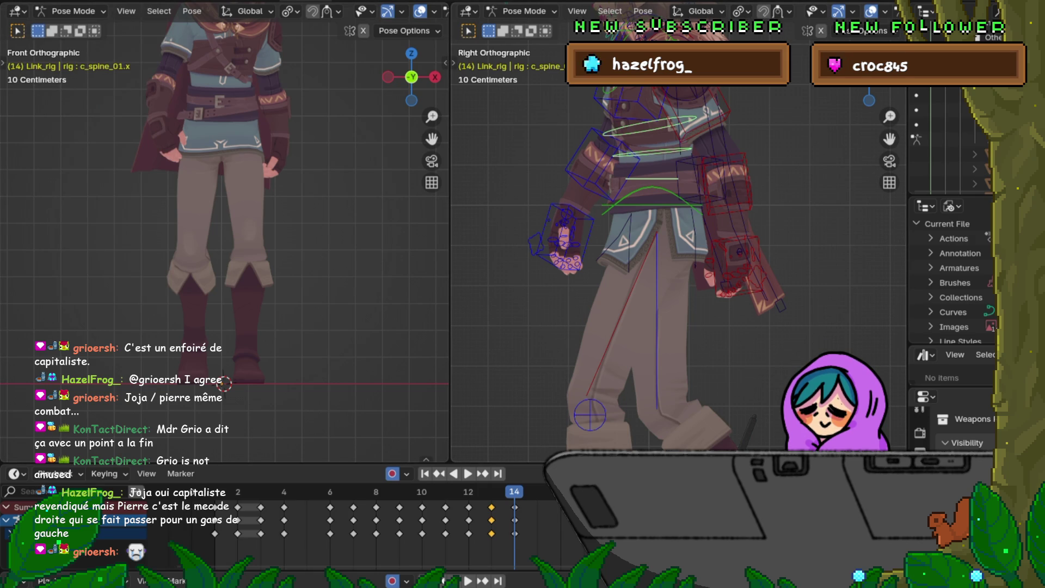
key(KP_Decimal)
key(Left)
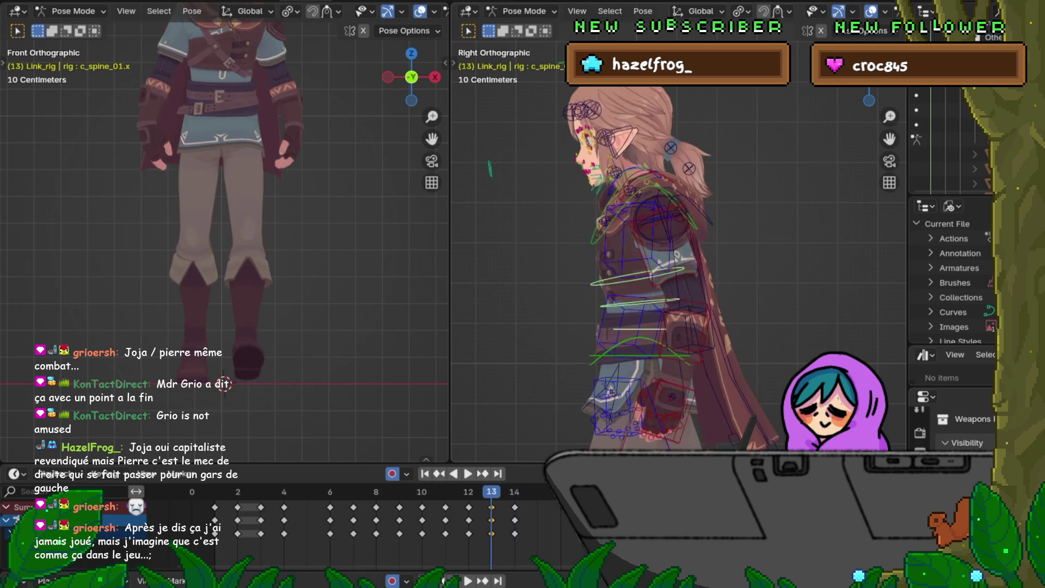
key(Left)
key(Left)
key(Left)
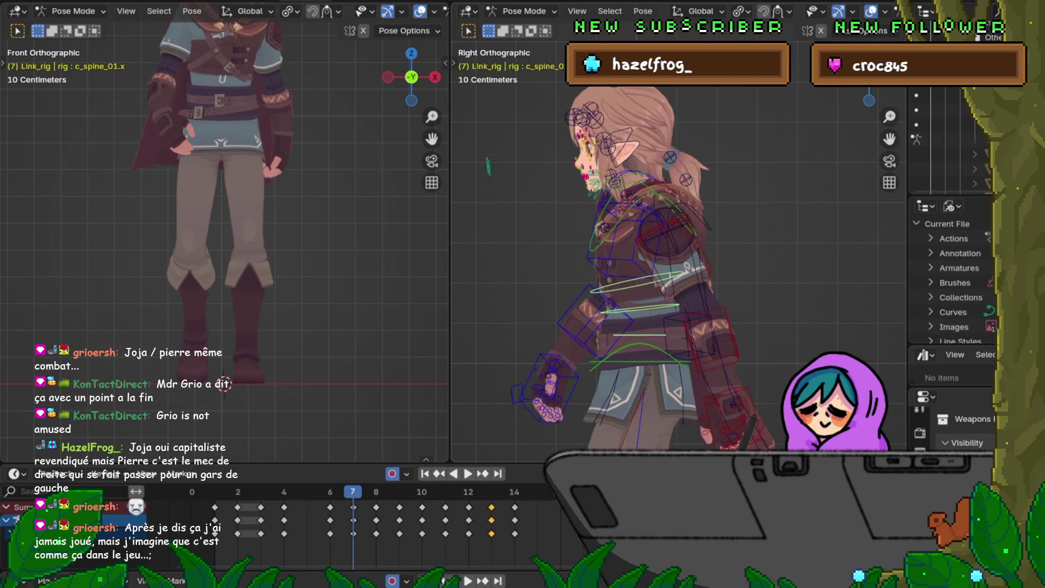
Compare the spine poses of frames 7 and 8, then frames 4, 8 and 6.
key(Right)
key(Left)
key(Right)
key(Left)
key(Right)
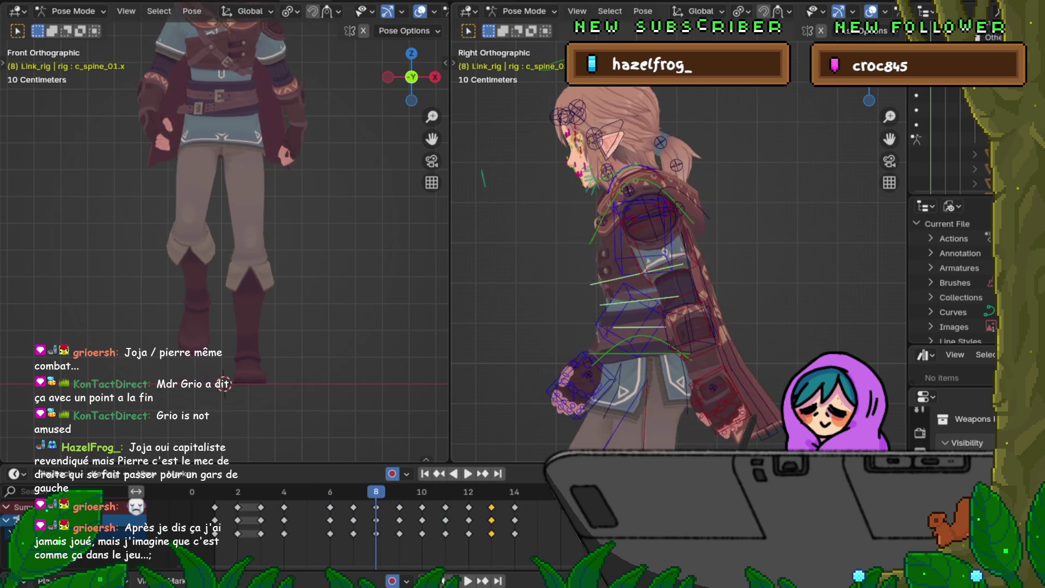
key(Left)
key(Left)
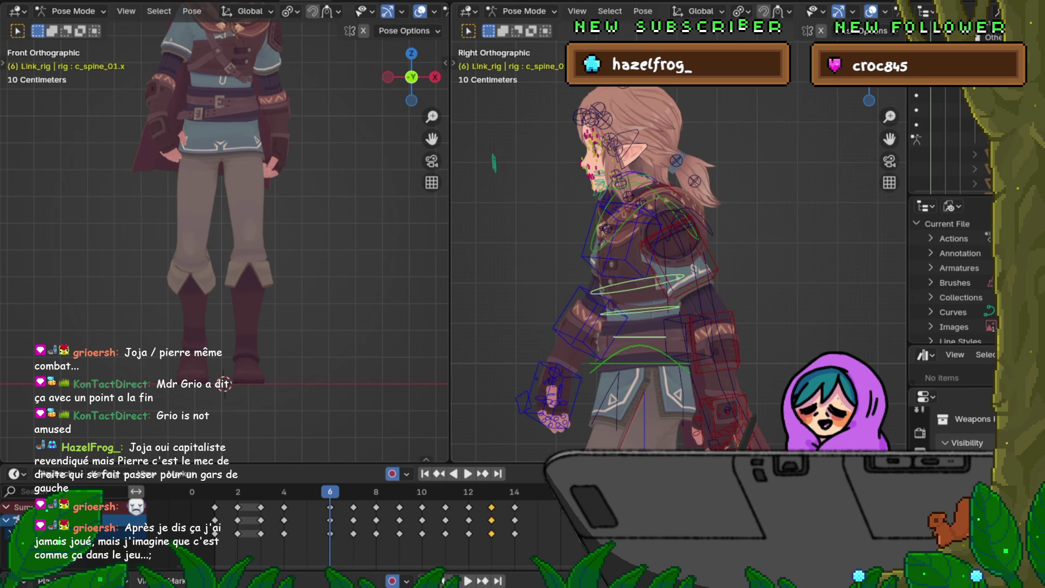
key(Down)
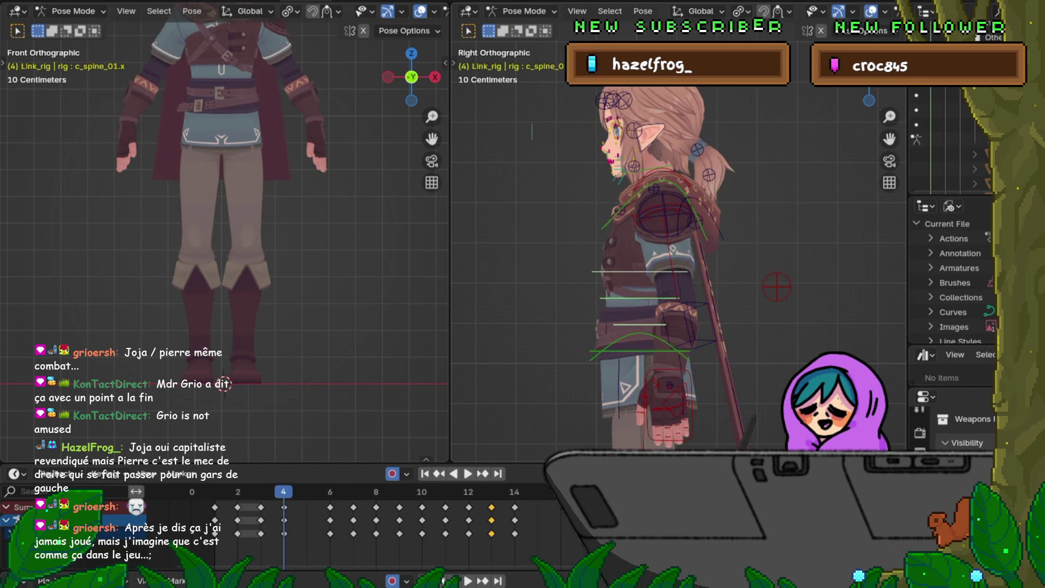
key(Up)
key(Up)
key(Up)
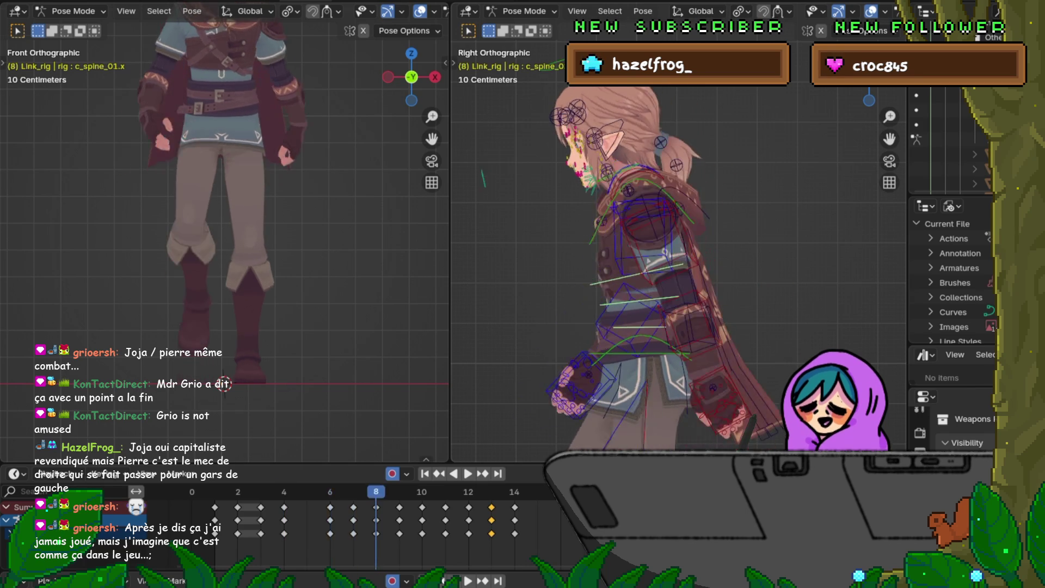
key(Down)
key(Down)
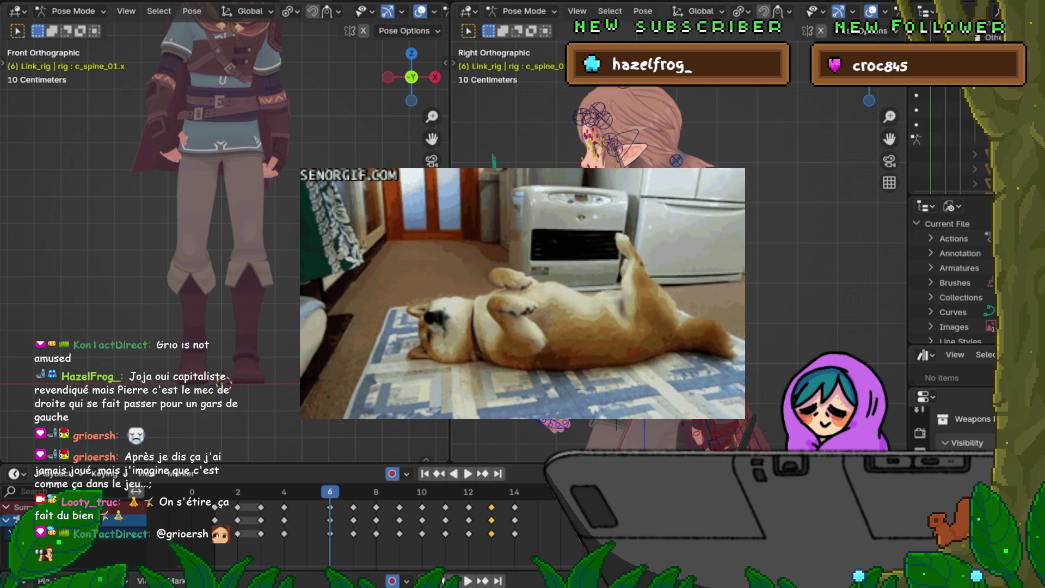
Compare frames 6 through 8, then box-select the hair bones behind the head.
key(Right)
key(Right)
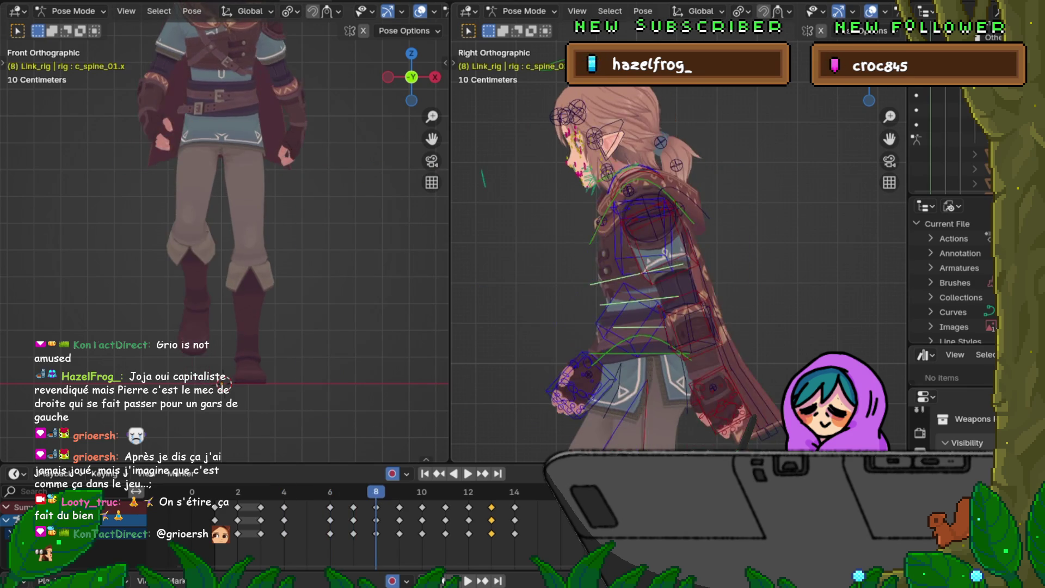
key(Left)
key(Left)
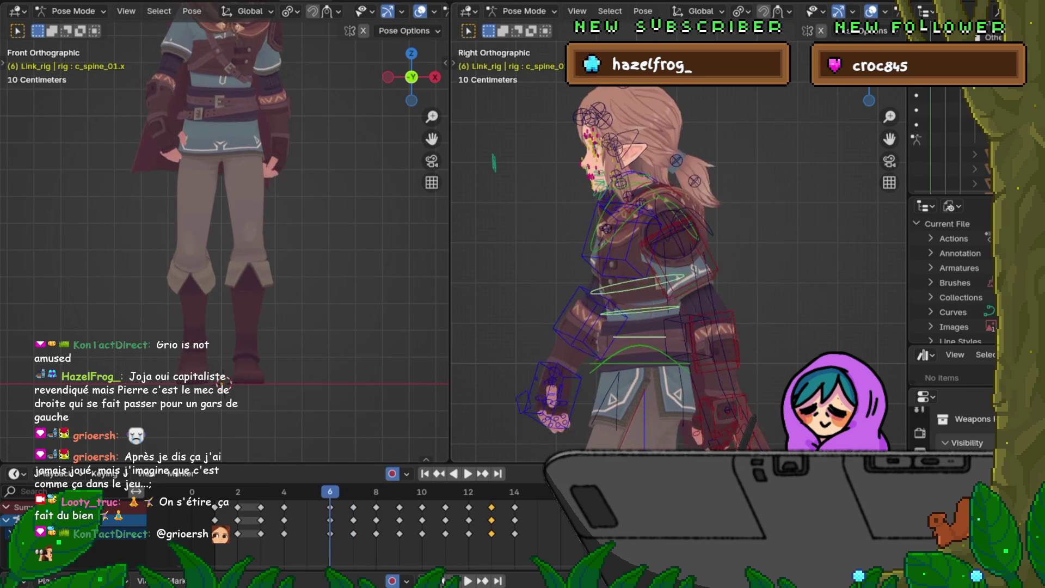
key(Right)
key(Left)
key(Right)
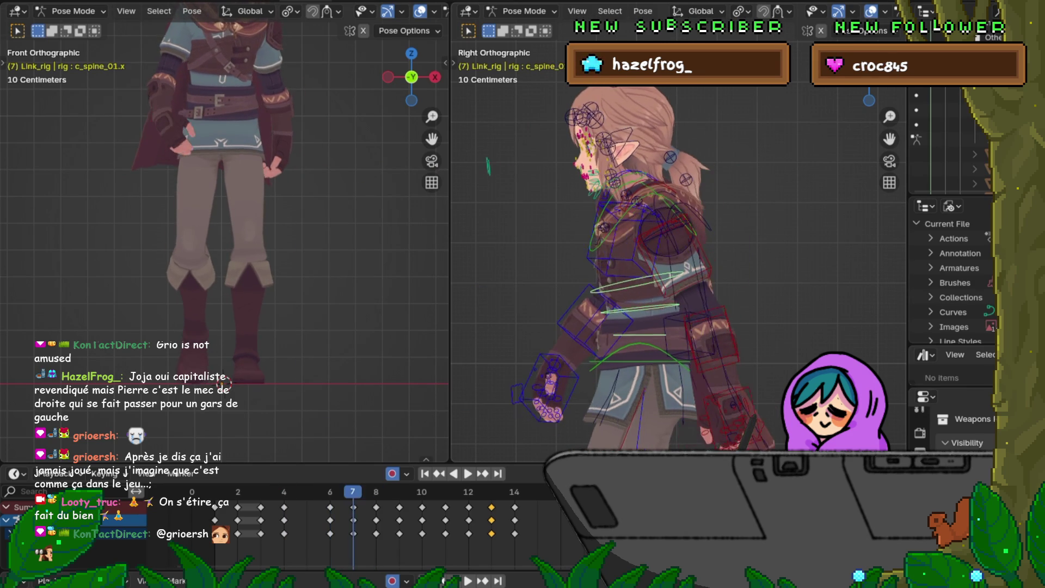
key(Right)
key(Left)
key(Left)
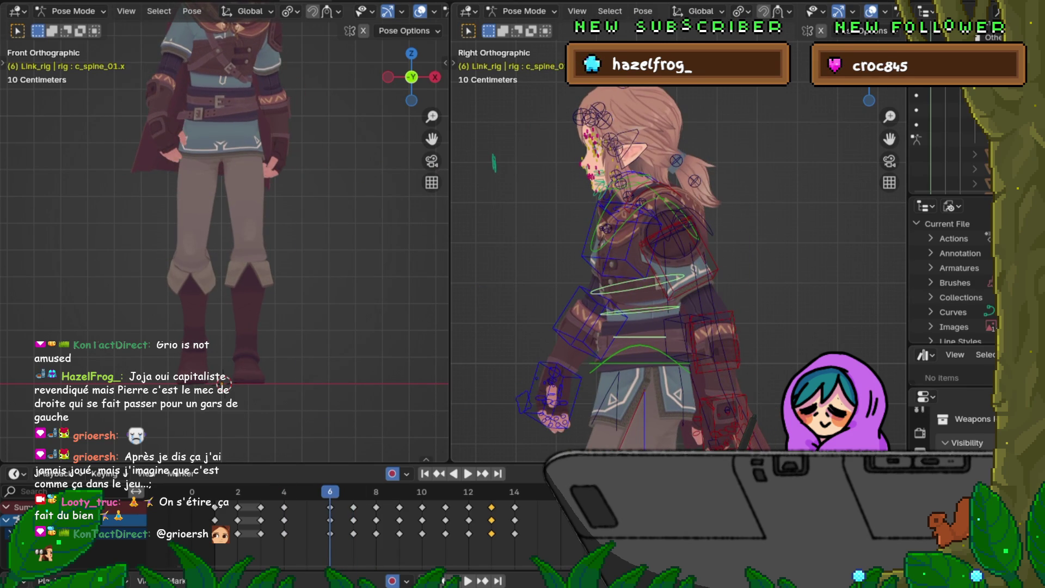
drag(677, 157, 718, 180)
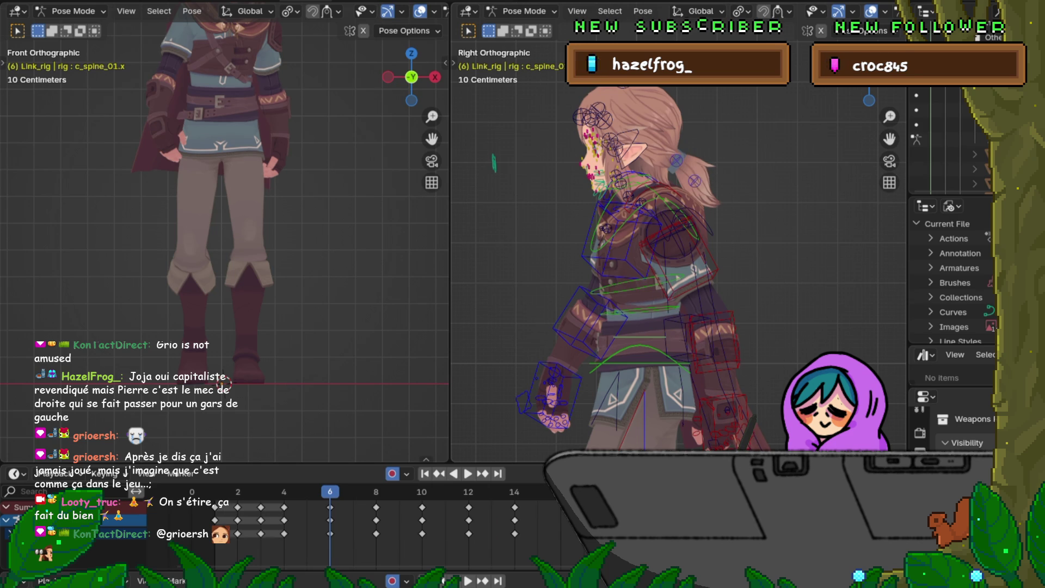
Select Bip001_Ponytail1, preview the walk, adjust its frame-6 pose, then move to frame 7.
click(695, 182)
click(676, 160)
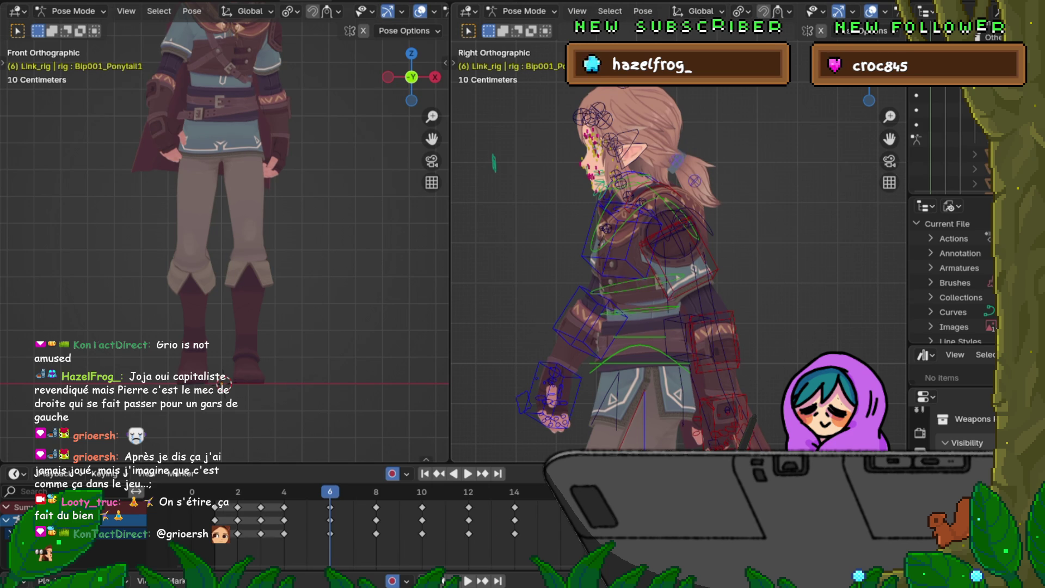
key(space)
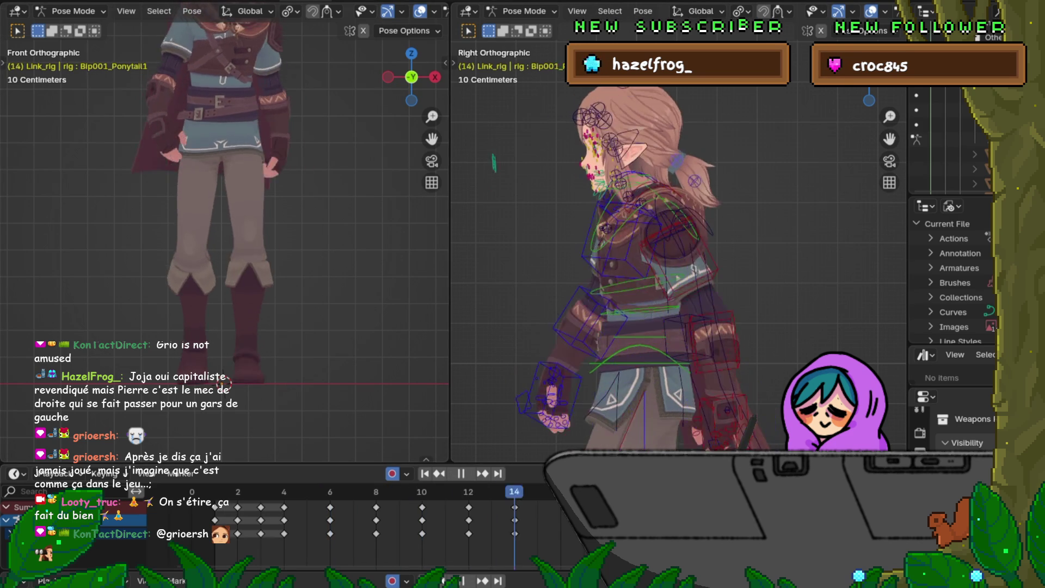
key(Escape)
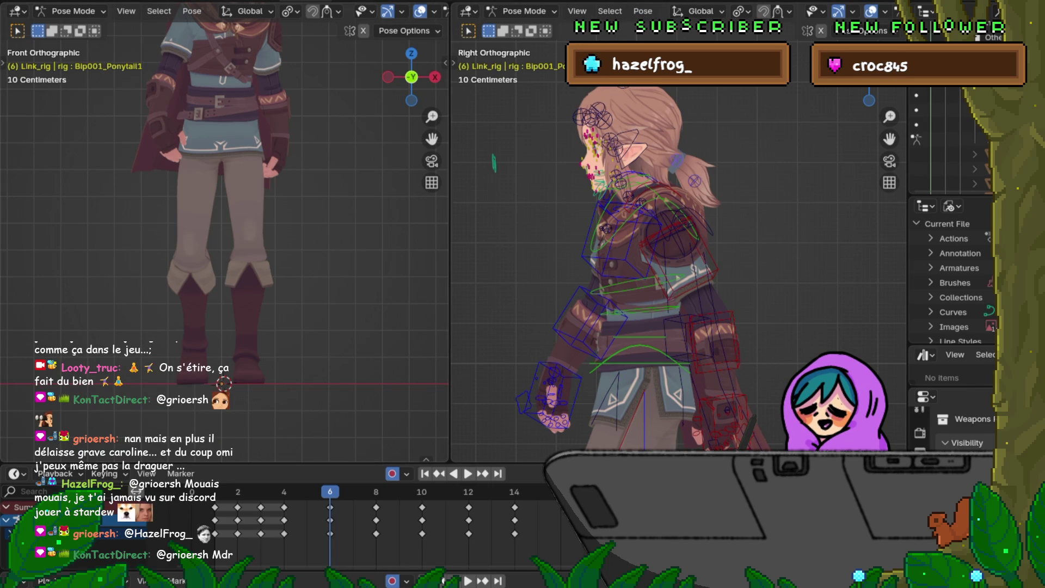
click(702, 311)
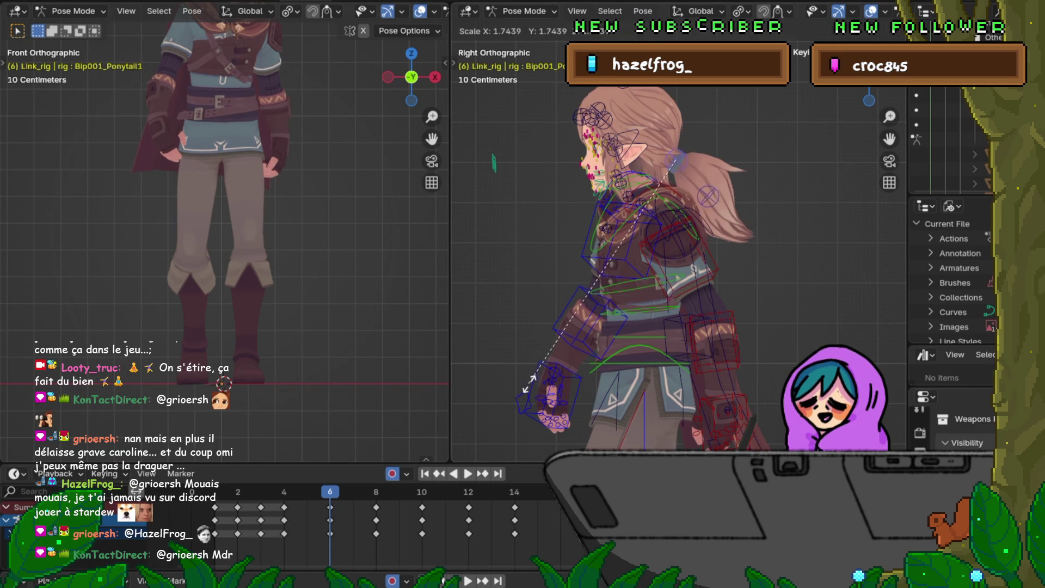
key(Right)
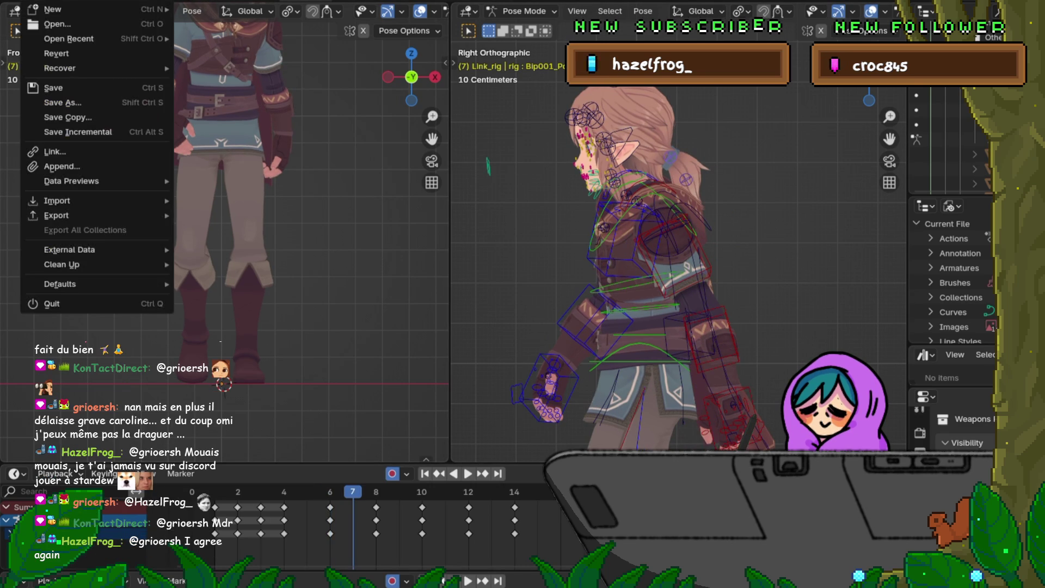
Save the file and play the animation to check the ponytail motion.
click(54, 87)
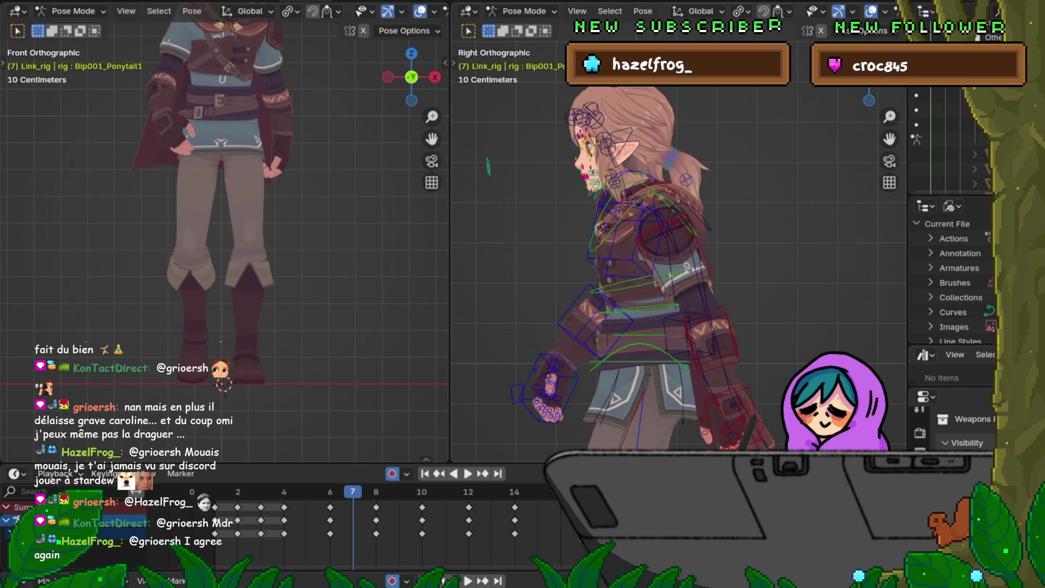
scroll(626, 245, up, 3)
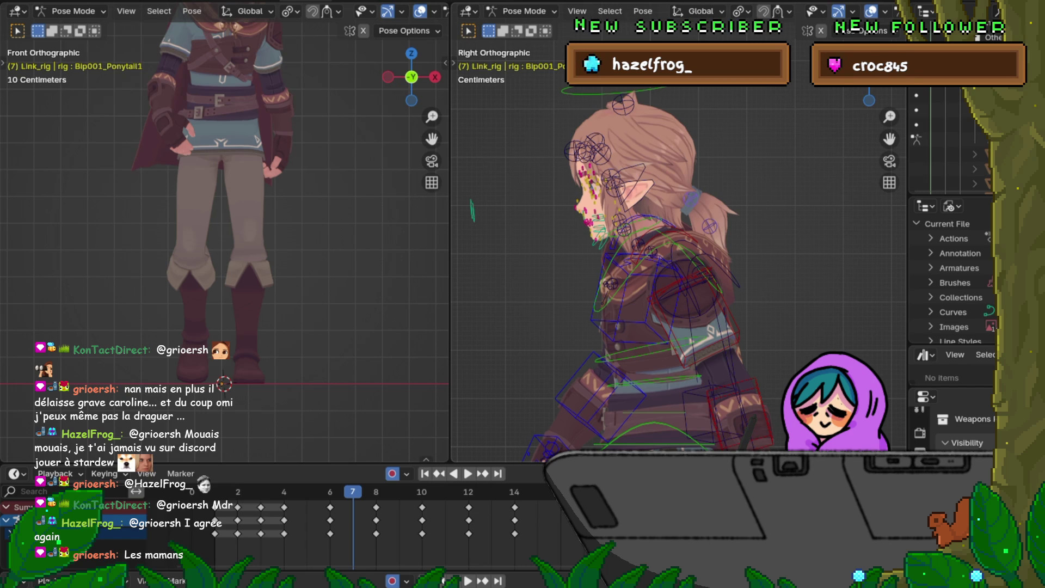
key(space)
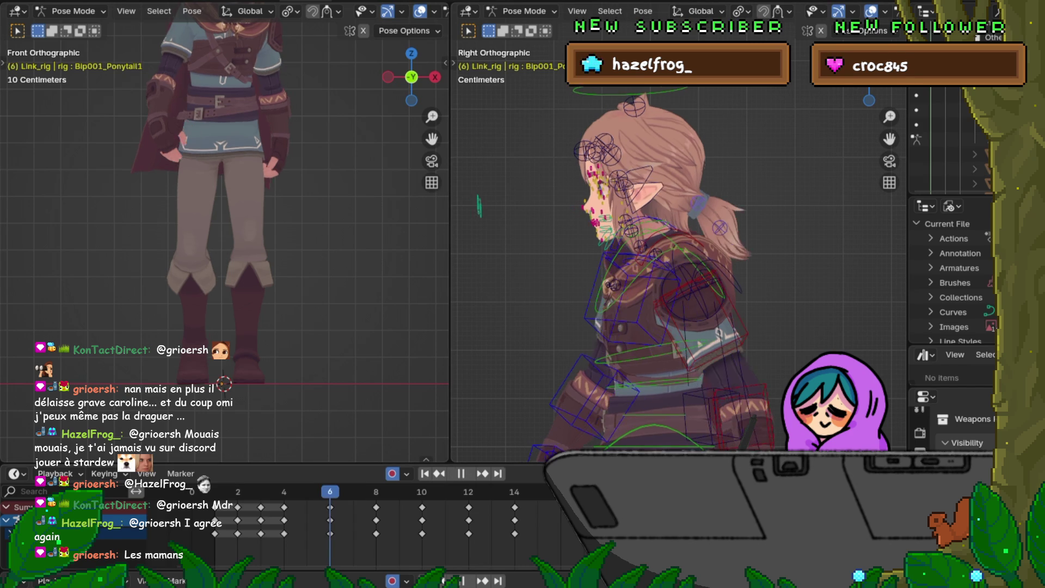
key(space)
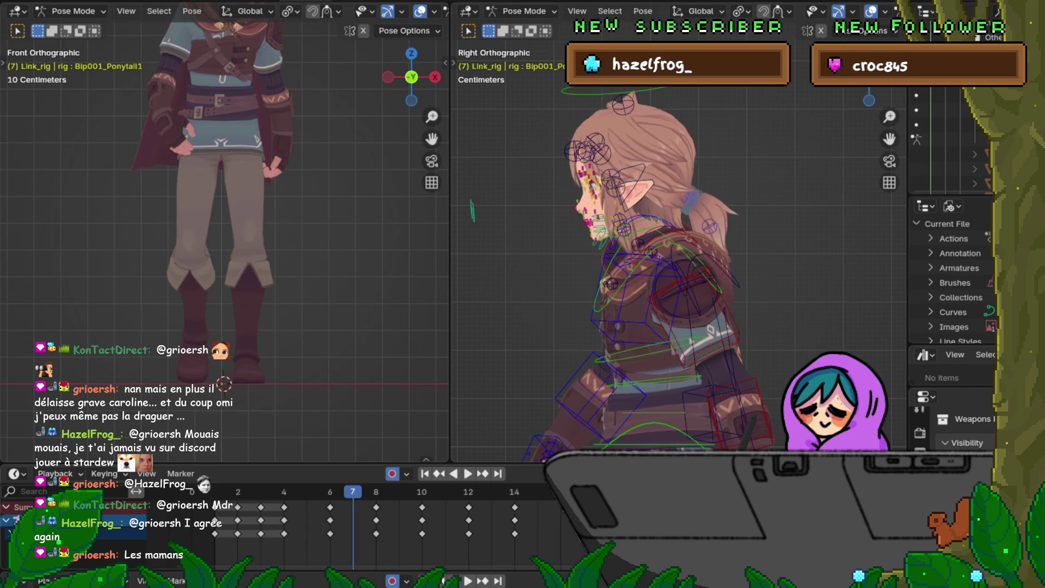
Apply a 20% Breakdowner pose to the ponytail at frame 7 and scale it down slightly.
key(shift+e)
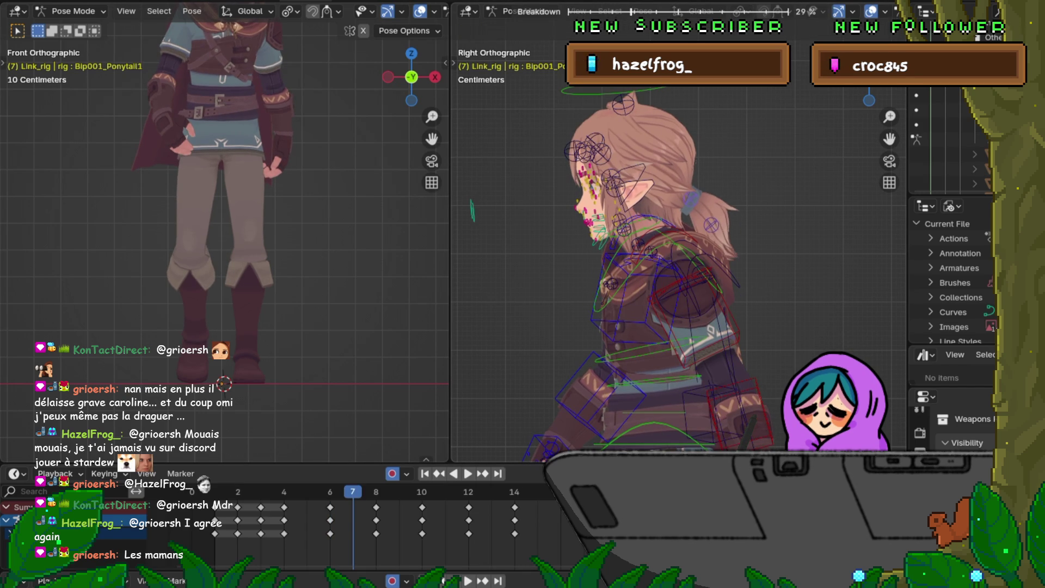
text(20)
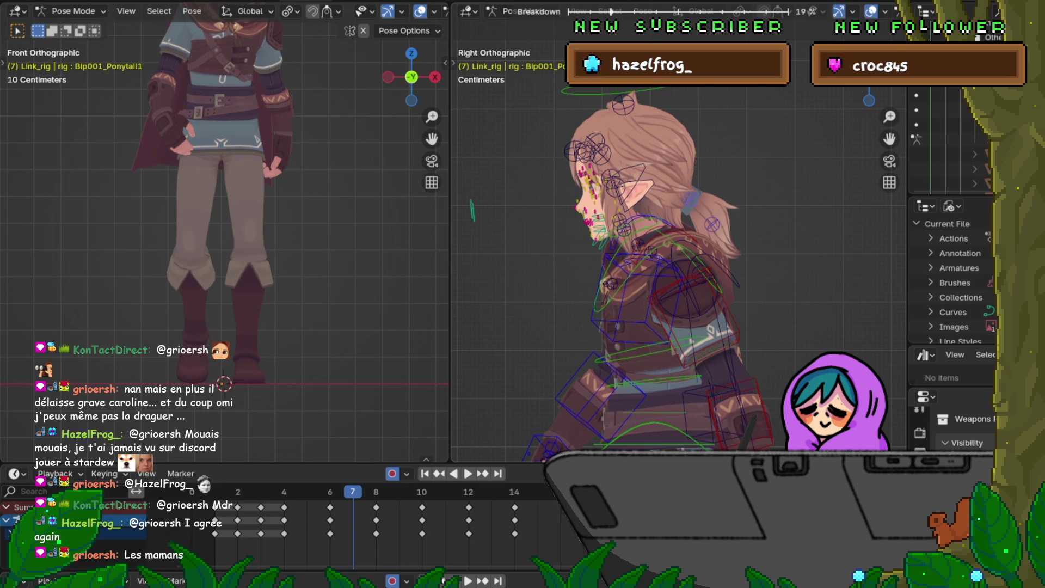
key(Return)
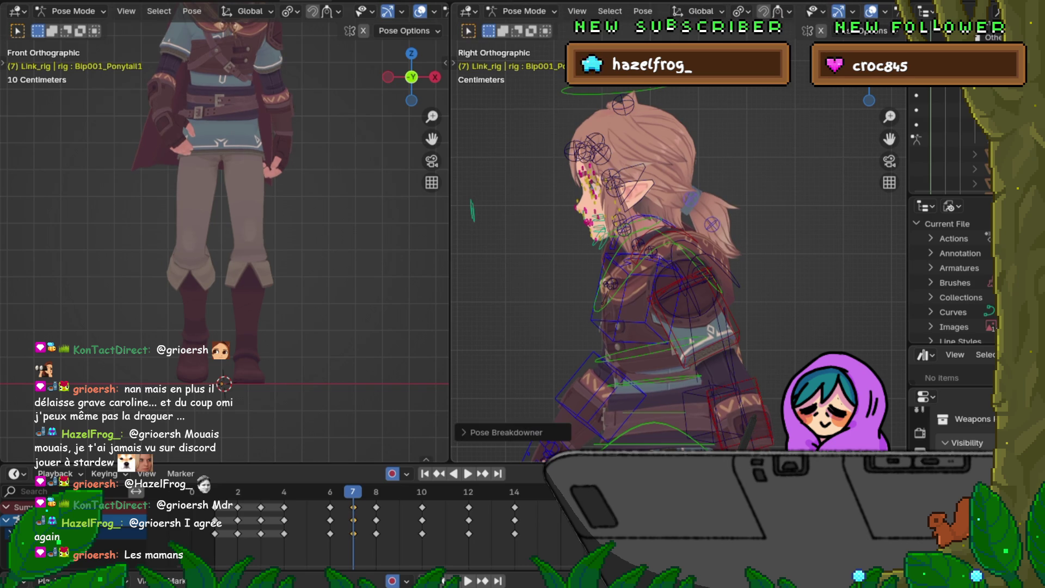
key(s)
click(641, 359)
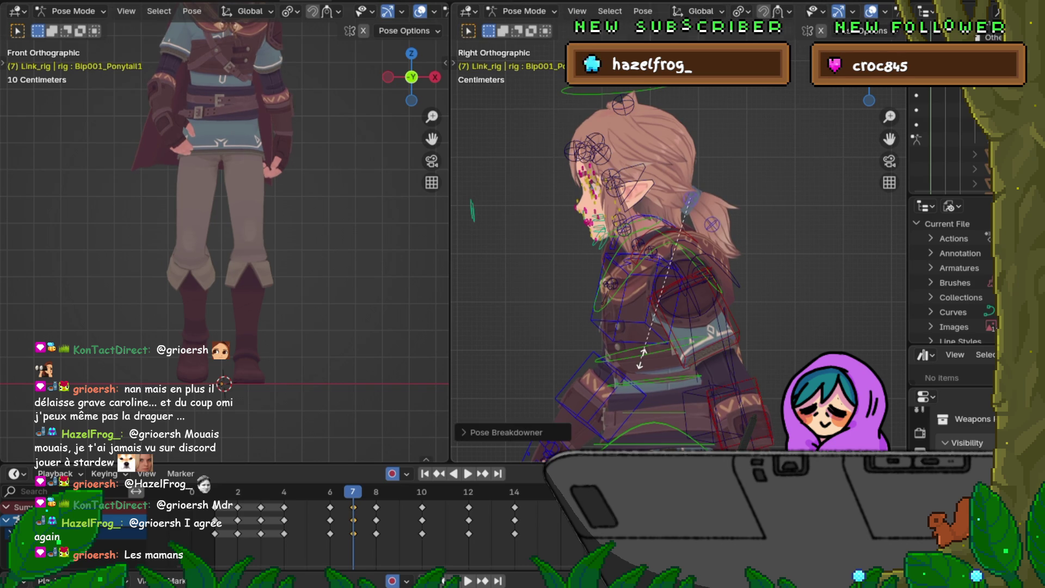
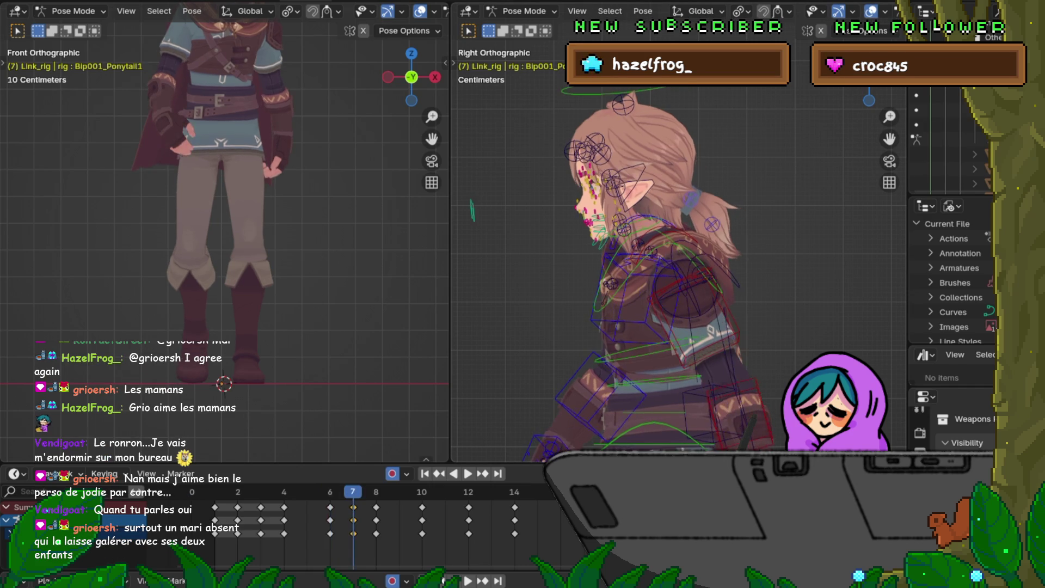
Preview the ponytail motion and set its curves to constant extrapolation.
key(Right)
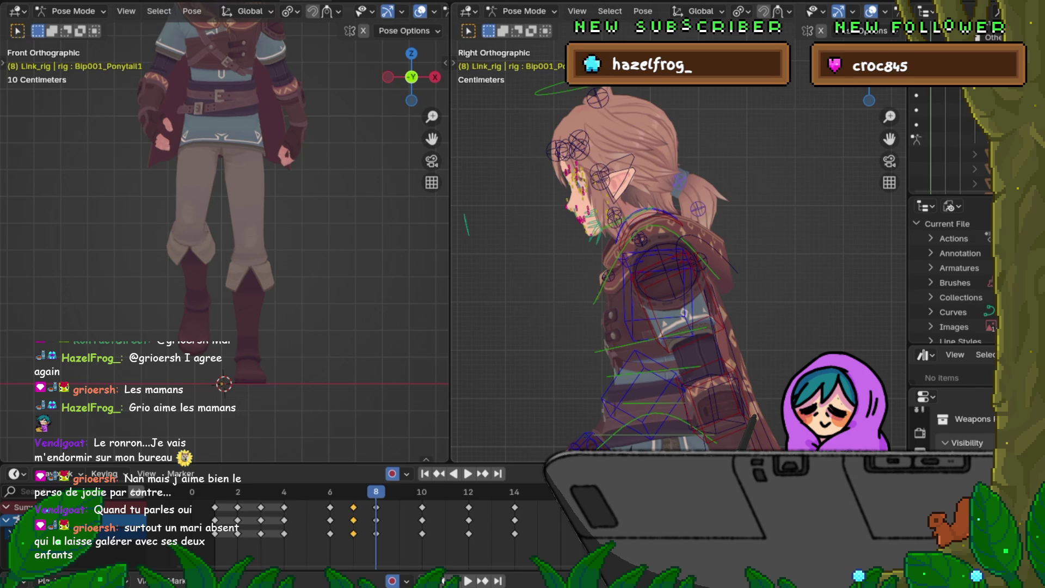
key(Up)
key(space)
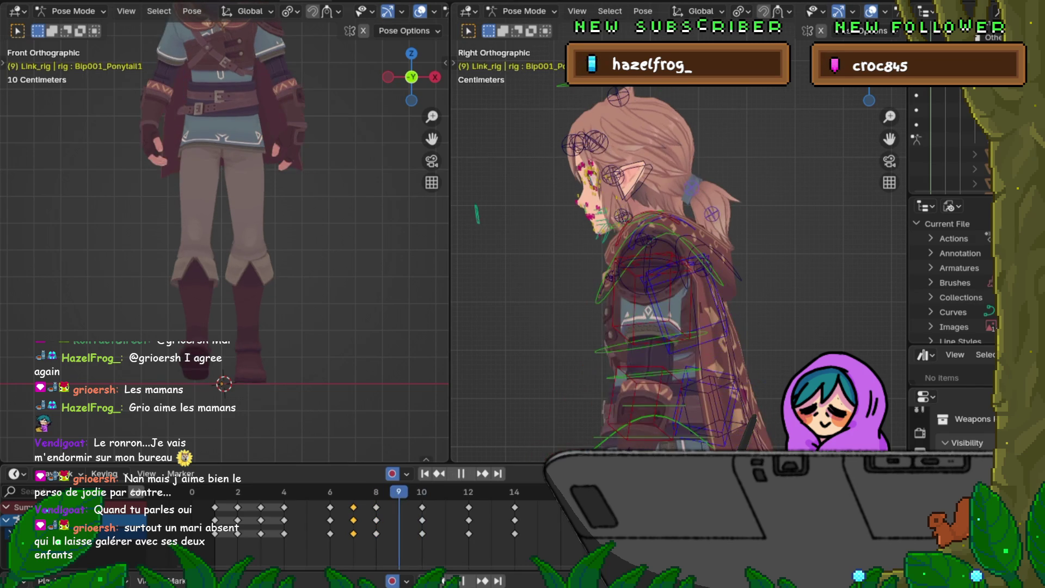
key(space)
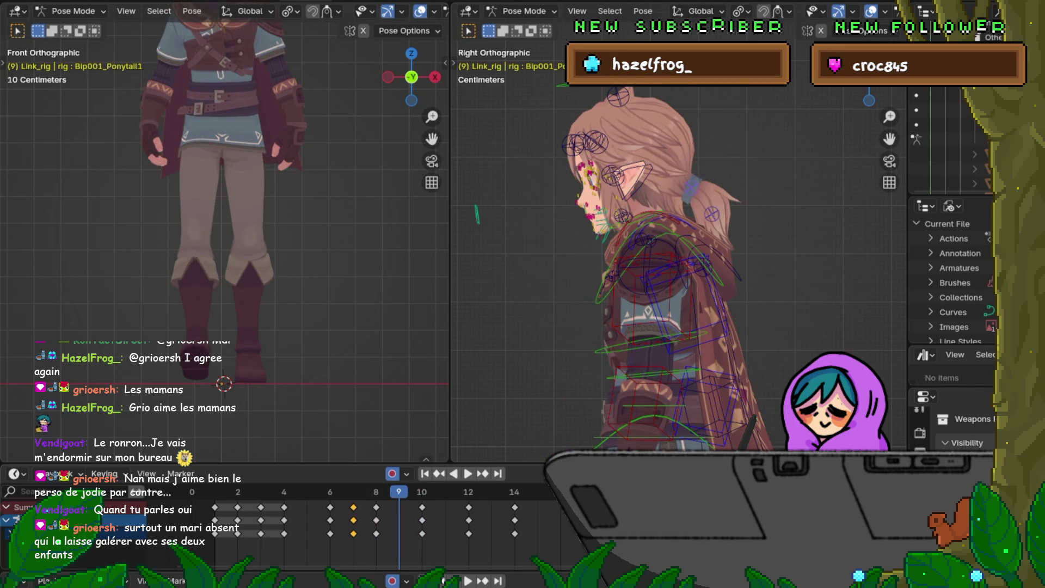
key(shift+e)
click(333, 510)
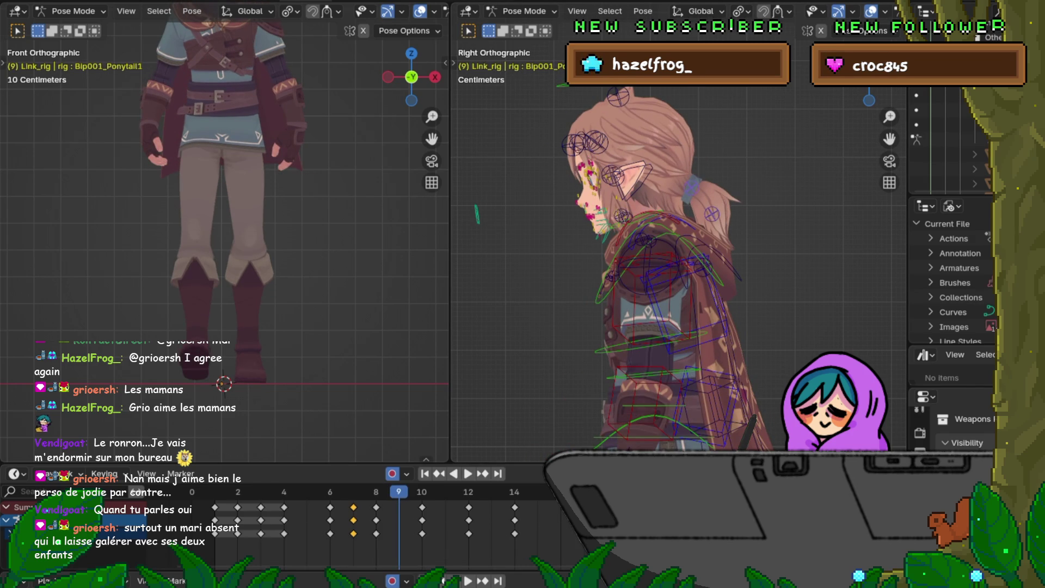
Add a breakdown pose for the upper ponytail bone at frame 9 and shift the later keys.
key(shift+e)
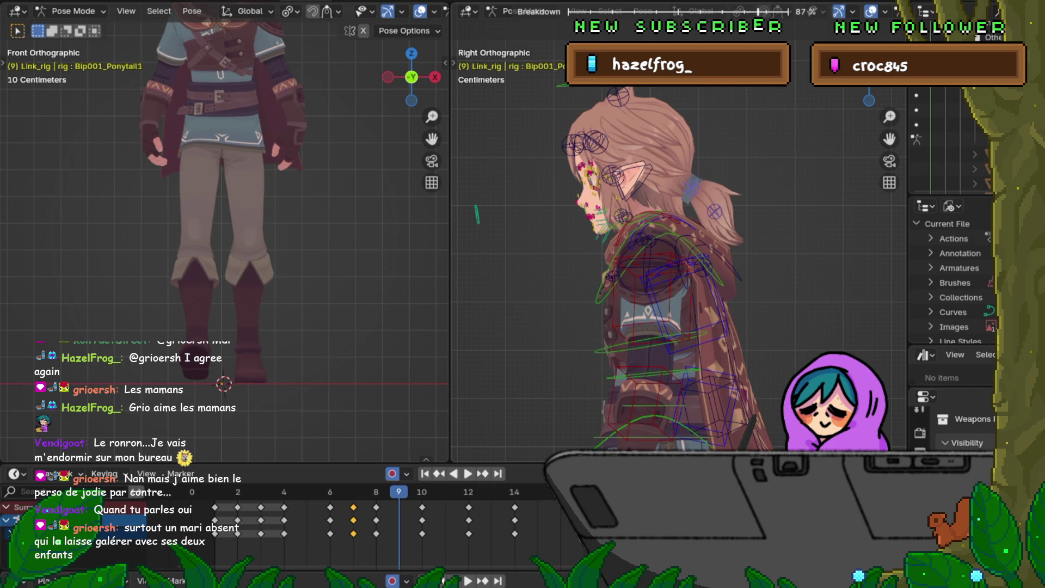
key(Return)
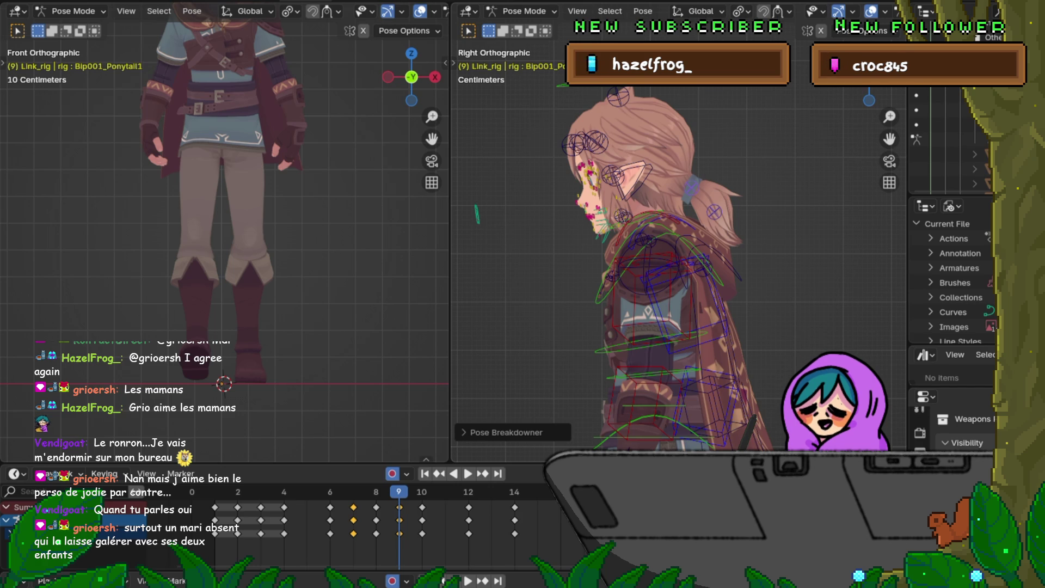
key(shift+d)
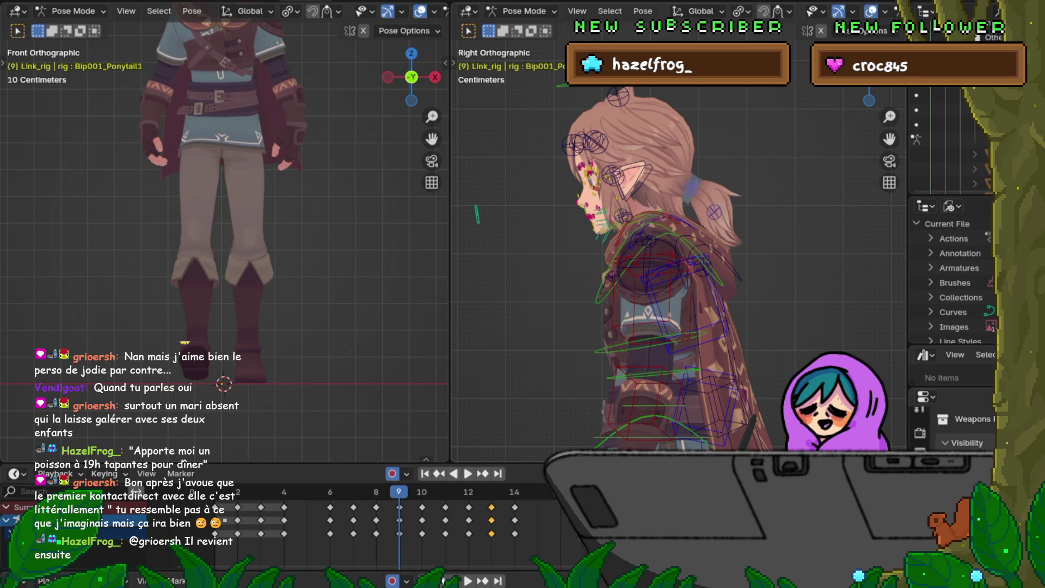
Step back and forth through frames 6–9 to compare the second ponytail bone's poses.
key(Left)
key(Left)
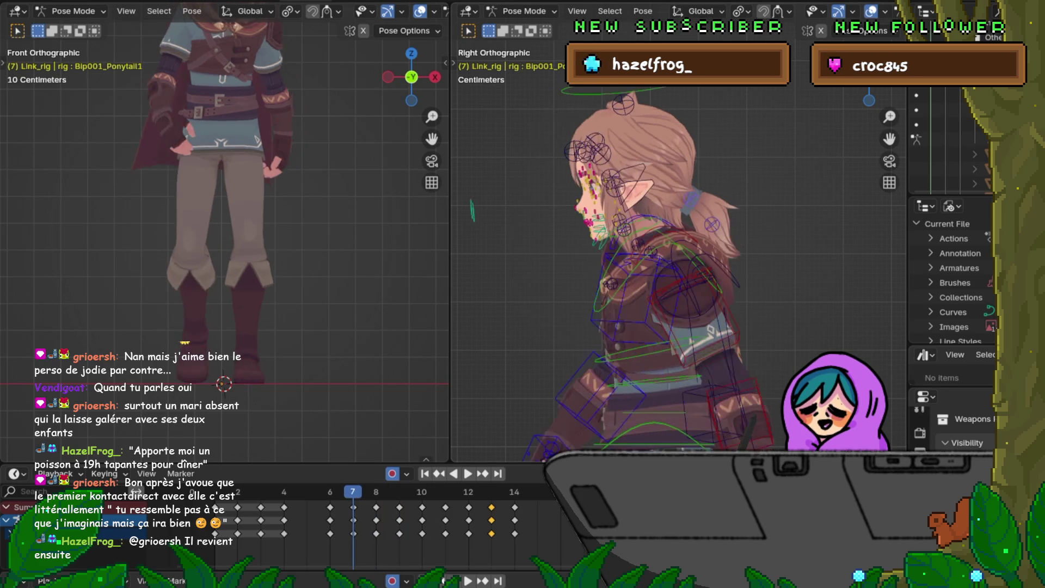
key(Right)
key(Right)
key(Left)
key(Left)
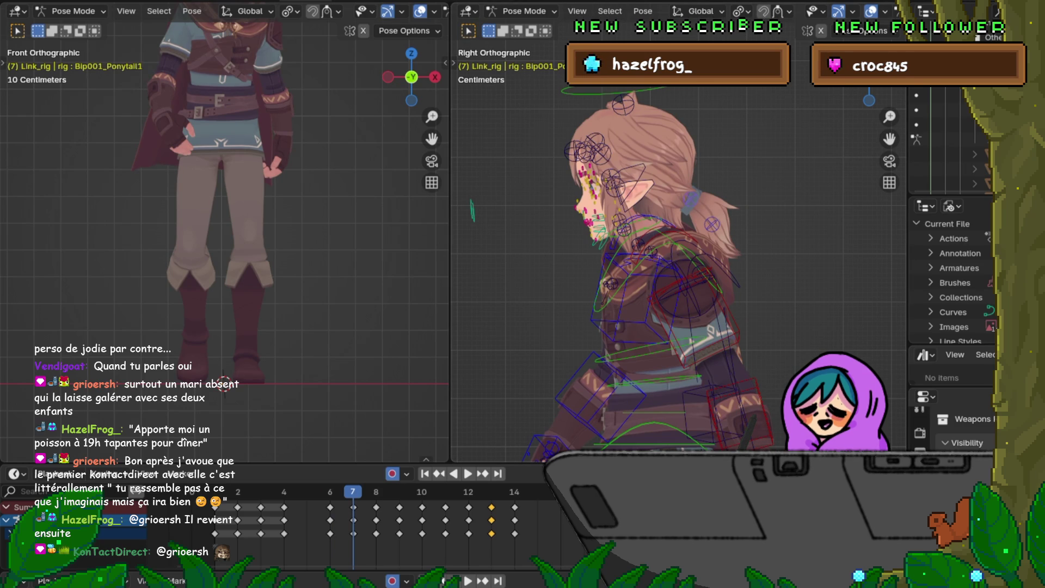
key(Left)
key(Right)
key(Right)
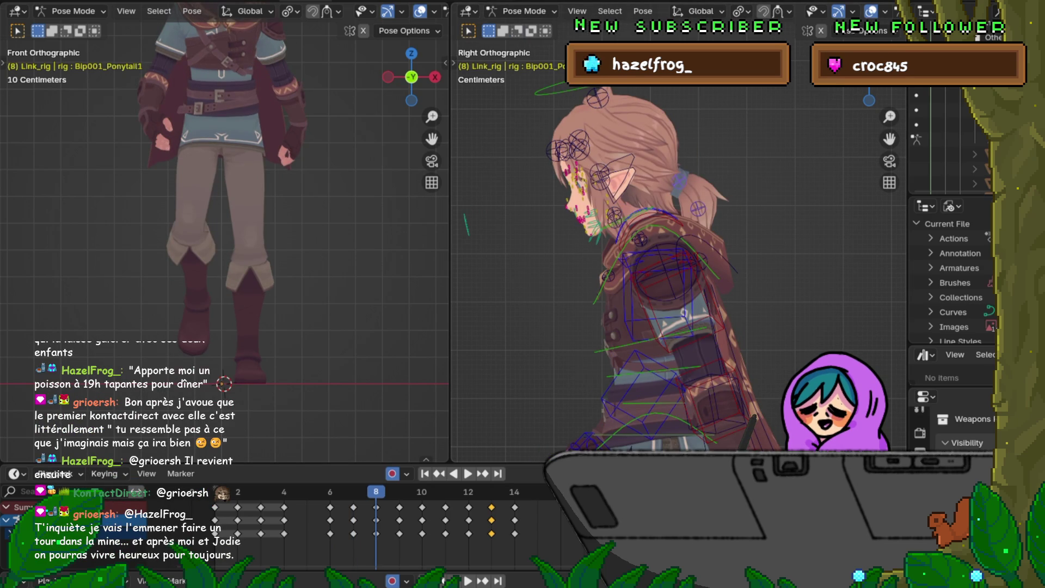
key(Left)
key(Left)
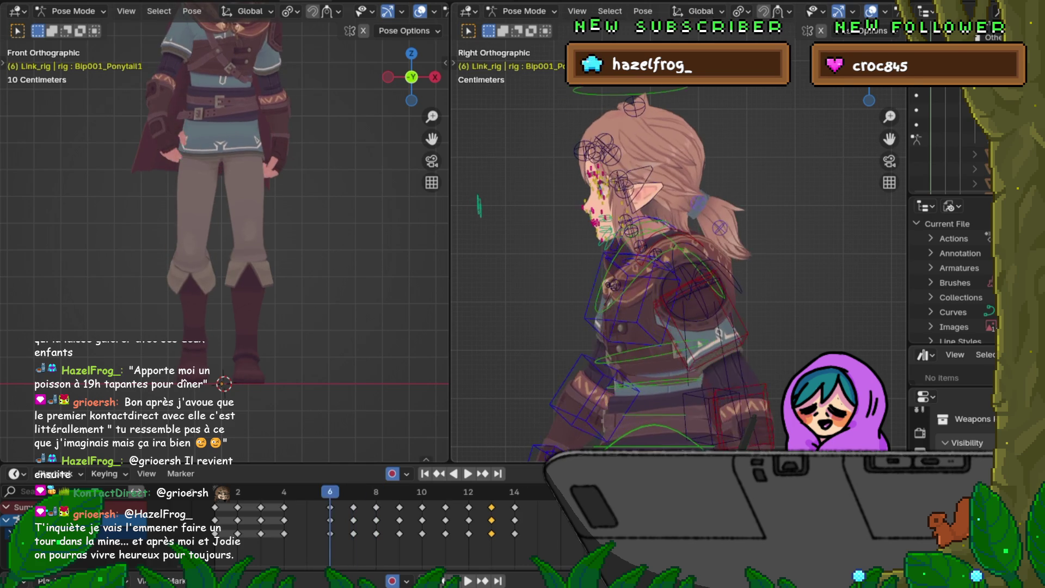
key(Right)
key(Right)
key(Left)
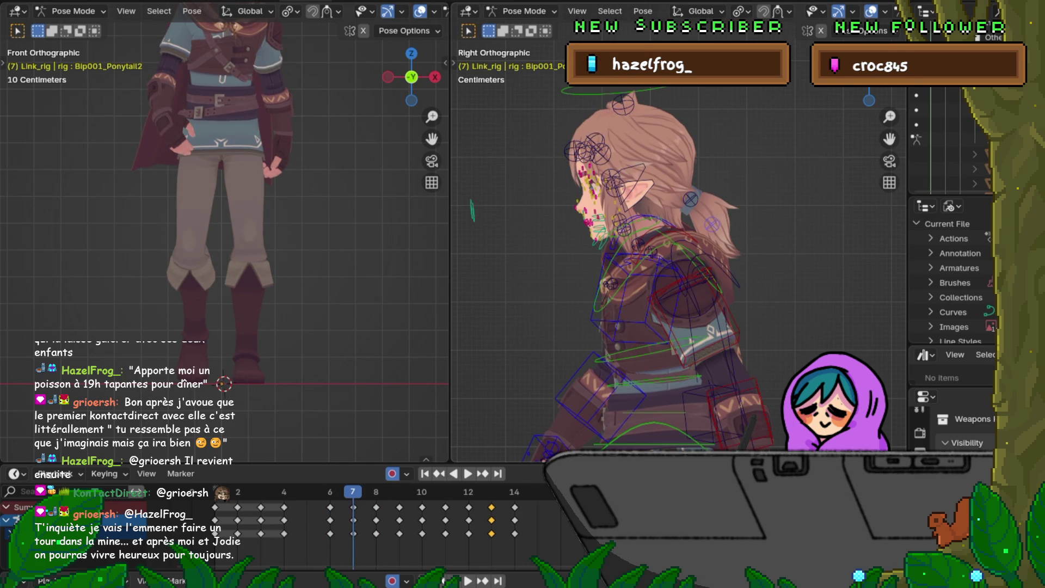
key(Right)
key(Right)
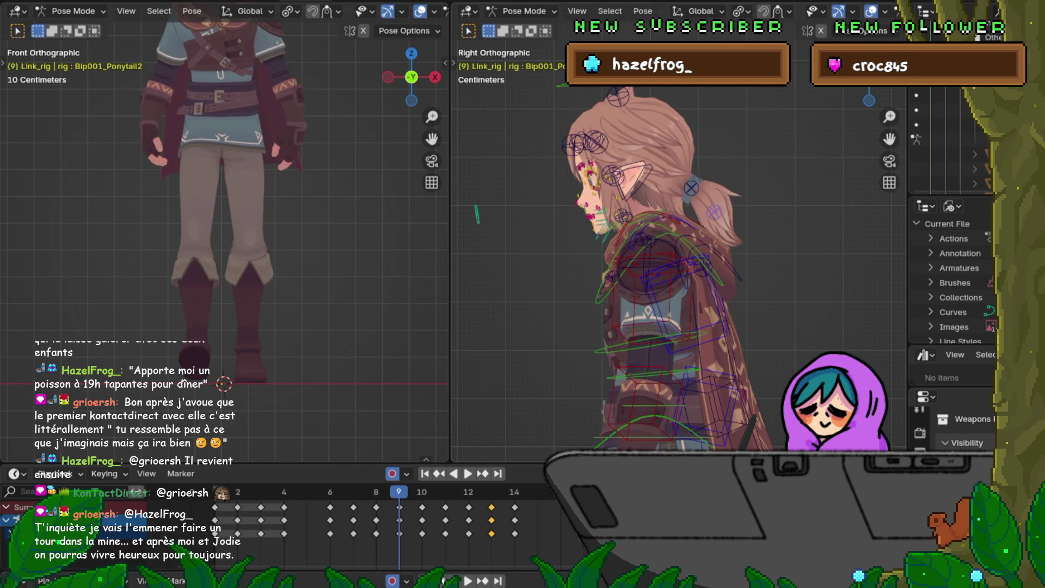
key(Left)
key(Right)
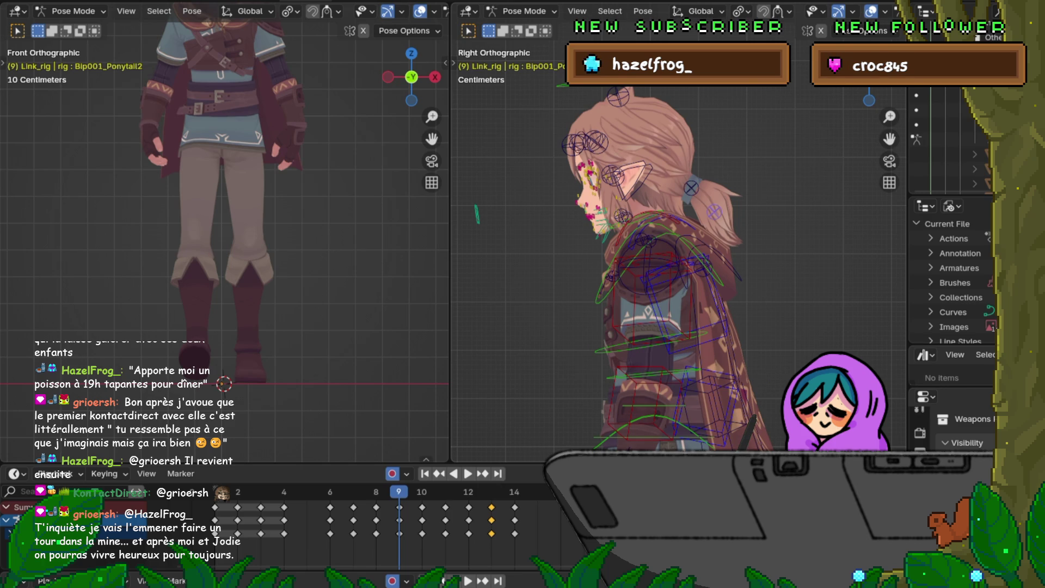
Blend a breakdown pose for Bip001_Ponytail2 at frame 9 and check it against frame 8.
key(shift+e)
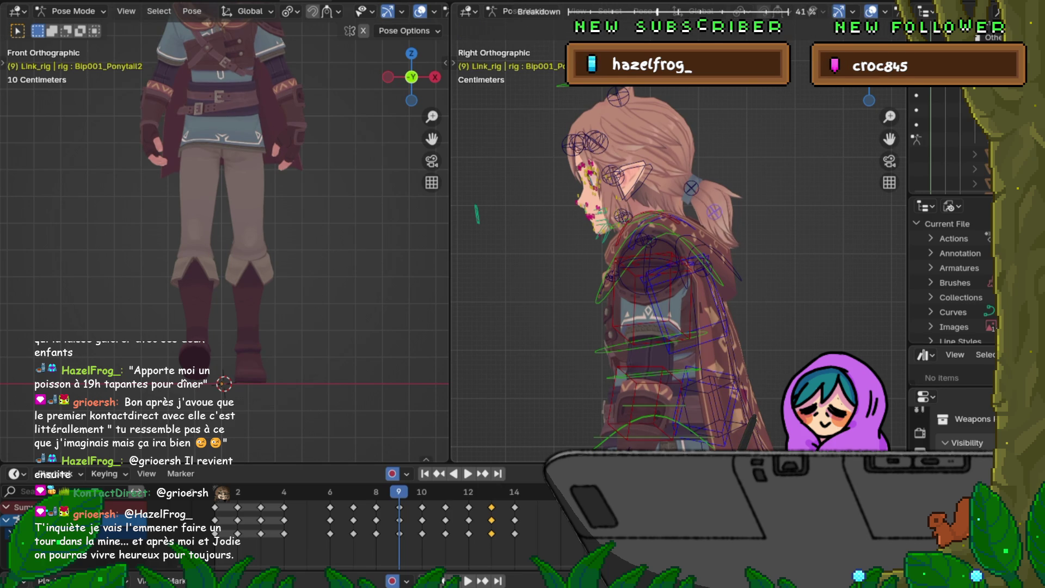
key(Return)
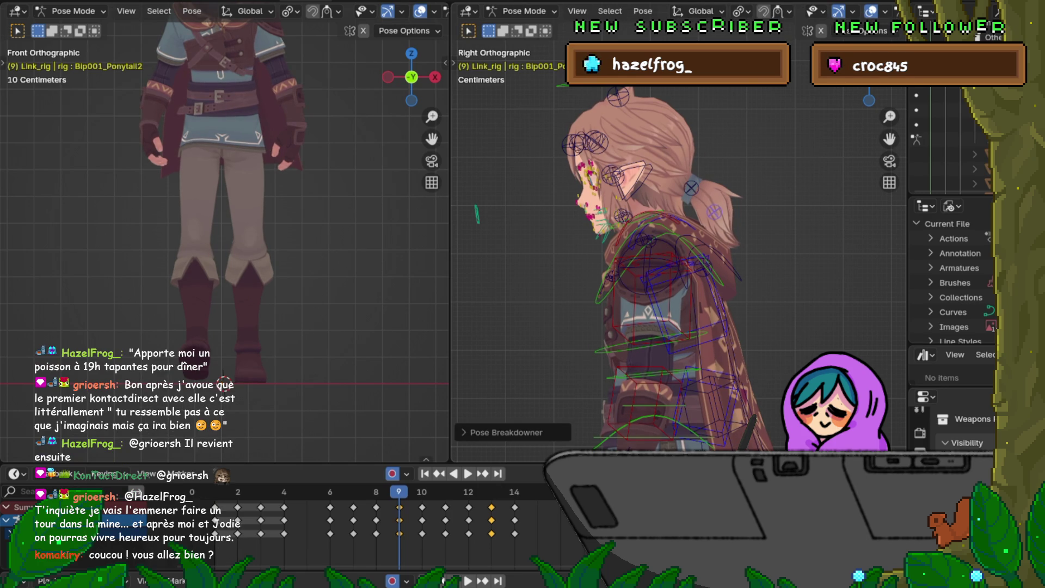
key(Left)
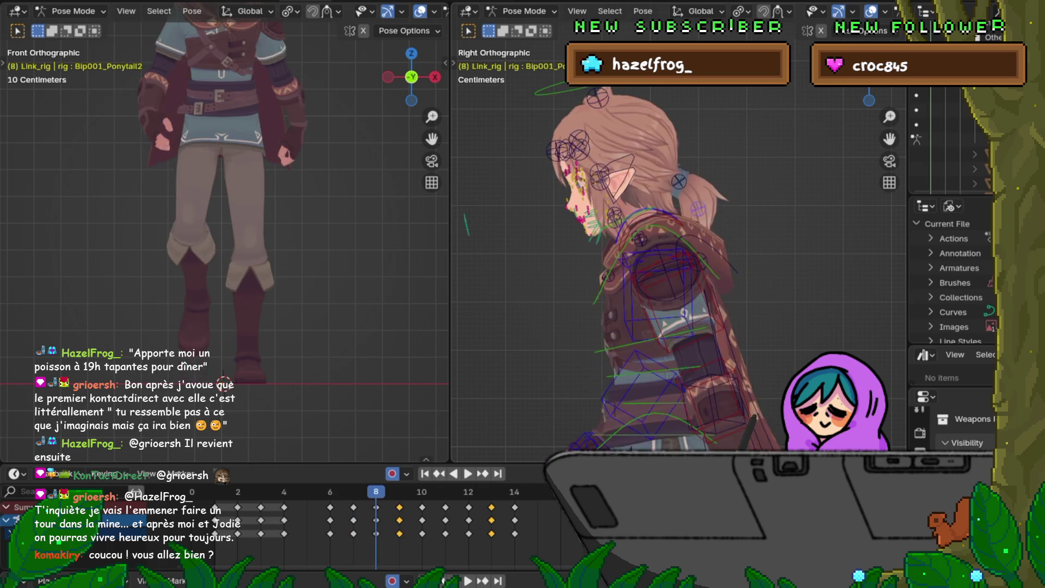
key(Right)
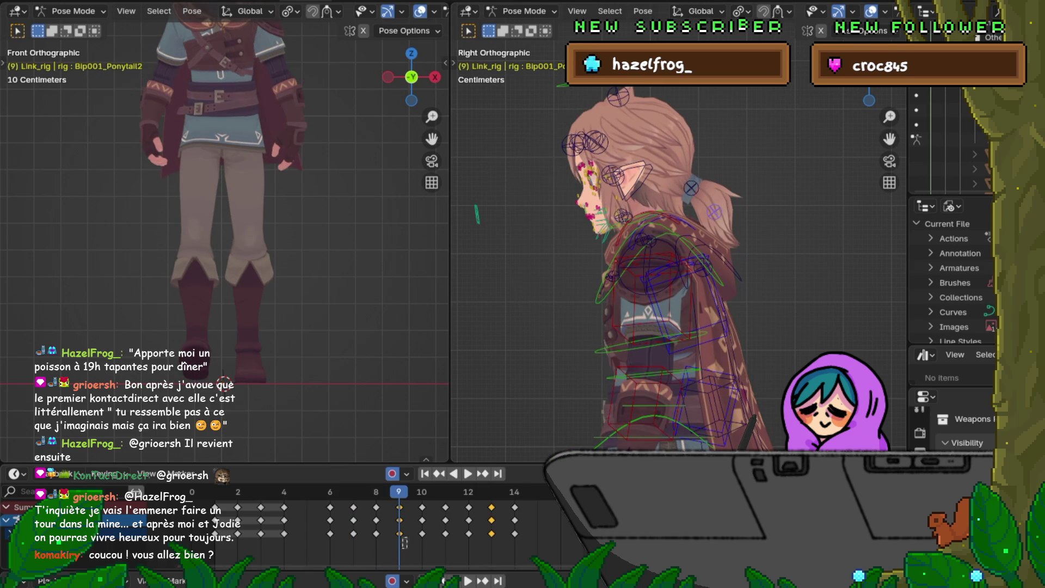
Paste the copied ponytail keys at frame 9 in the Dope Sheet.
click(399, 519)
right_click(356, 506)
click(353, 428)
key(Right)
key(Right)
key(Right)
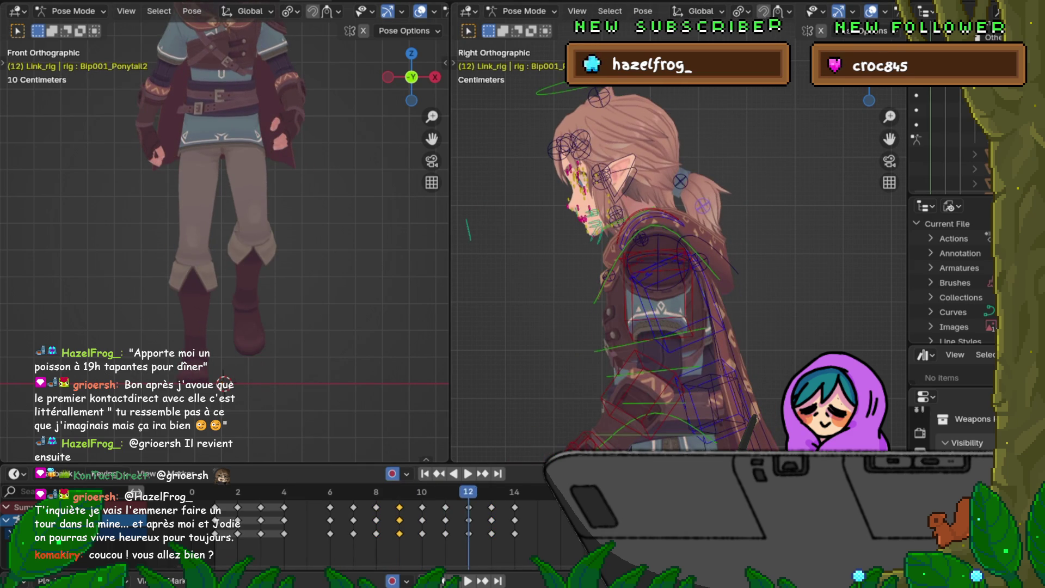
key(Left)
key(Left)
key(Left)
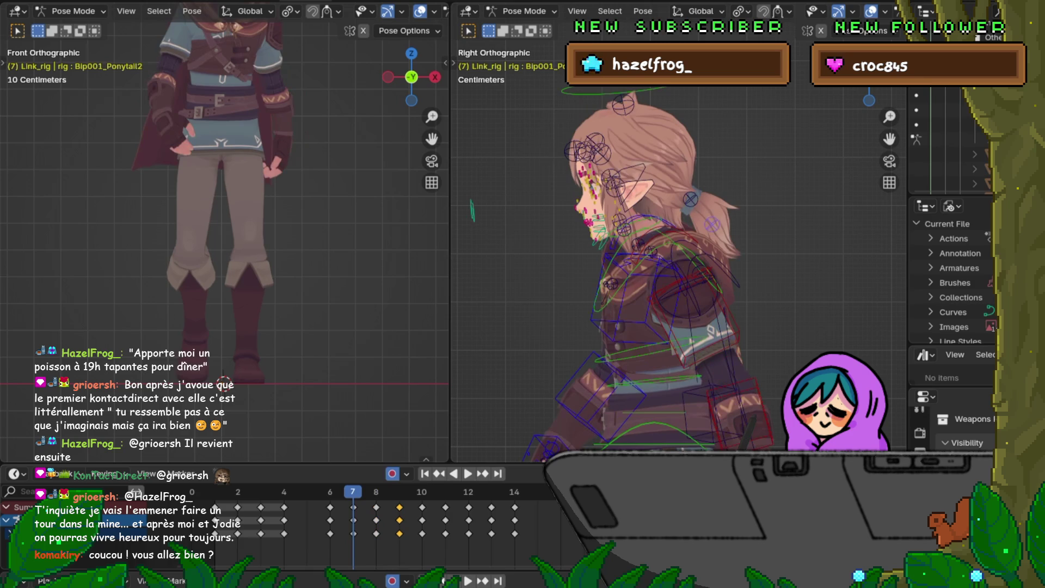
Copy Bip001_Ponytail1's frame 7 keys and paste them at frame 11.
click(691, 199)
click(354, 506)
right_click(353, 507)
click(294, 415)
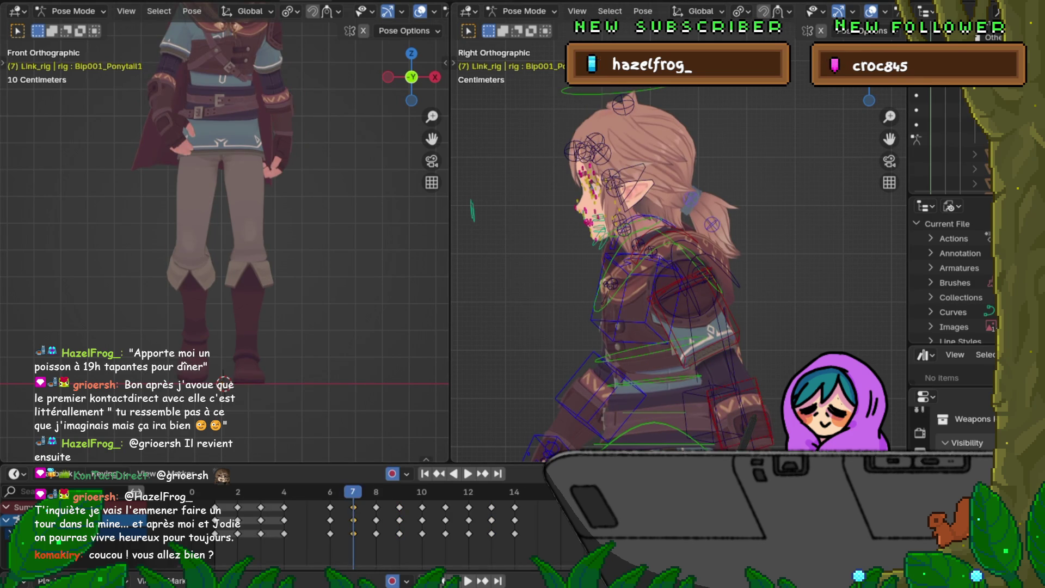
key(Right)
key(Right)
key(Right)
key(Right)
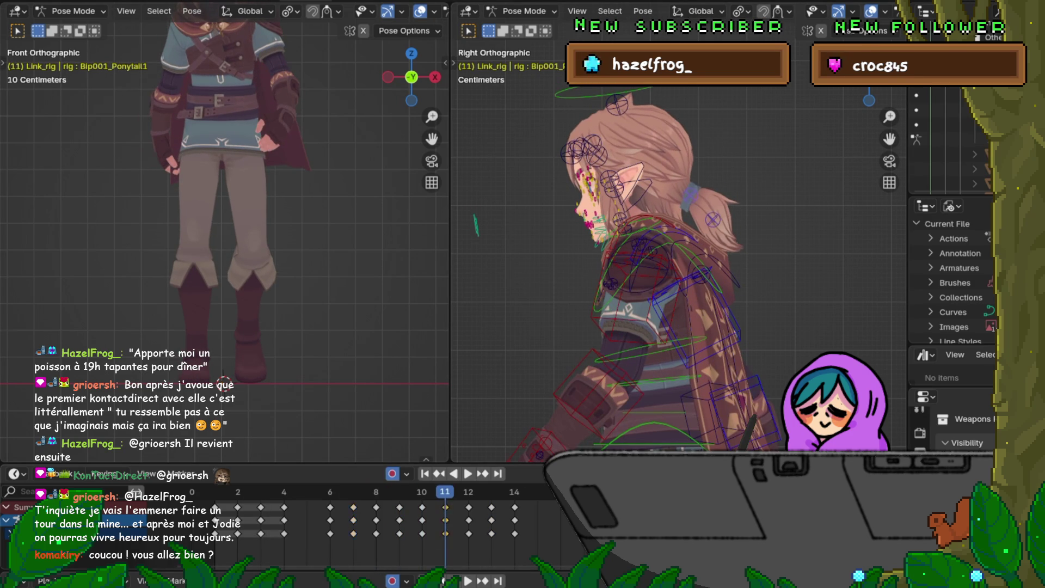
right_click(370, 411)
click(370, 428)
Copy the frame 9 keys, paste them at frame 13, and play the walk loop.
key(Left)
key(Left)
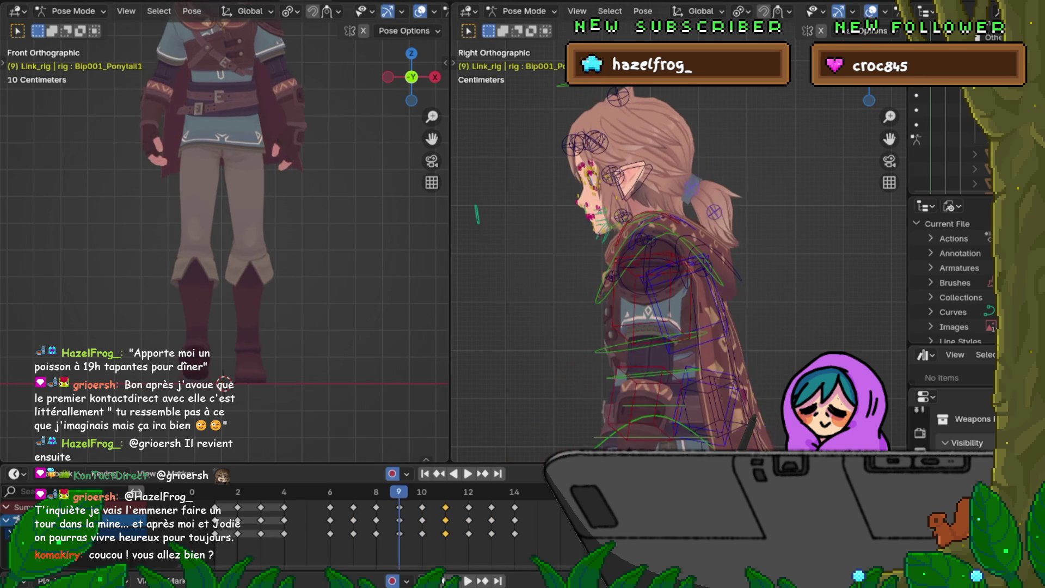
right_click(370, 428)
click(370, 429)
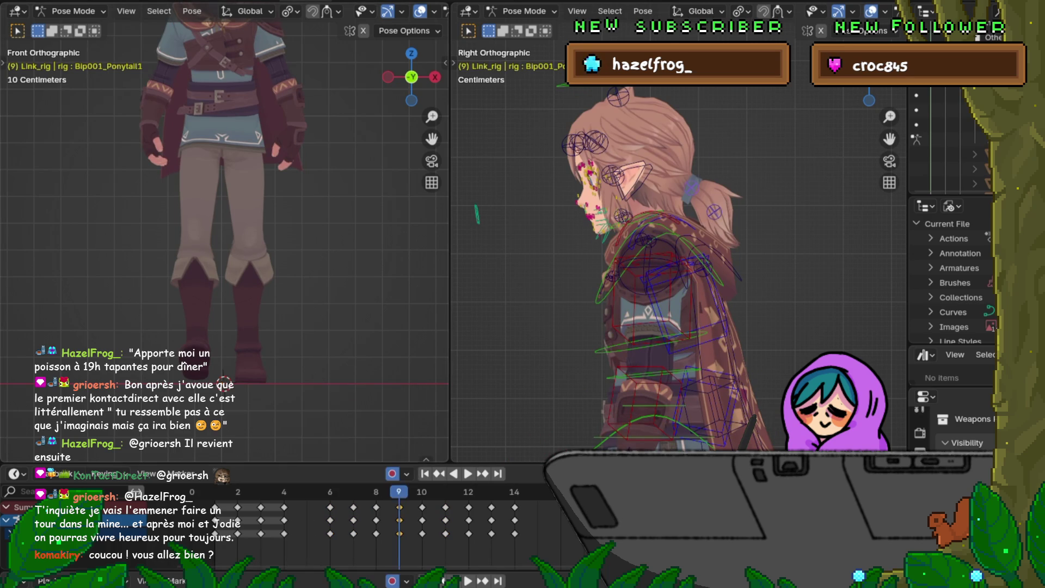
key(Right)
key(Right)
key(Right)
right_click(424, 541)
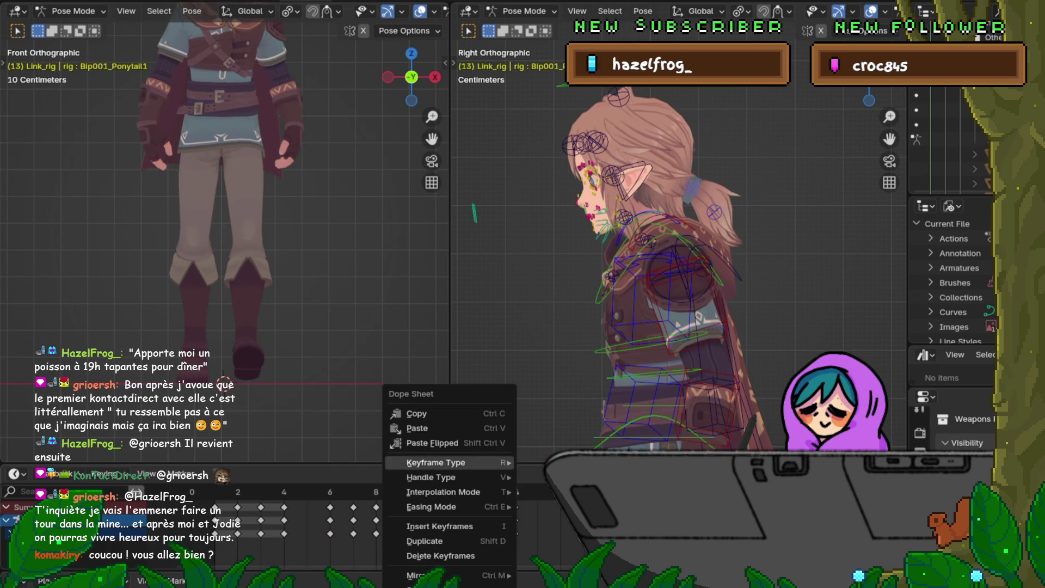
click(419, 429)
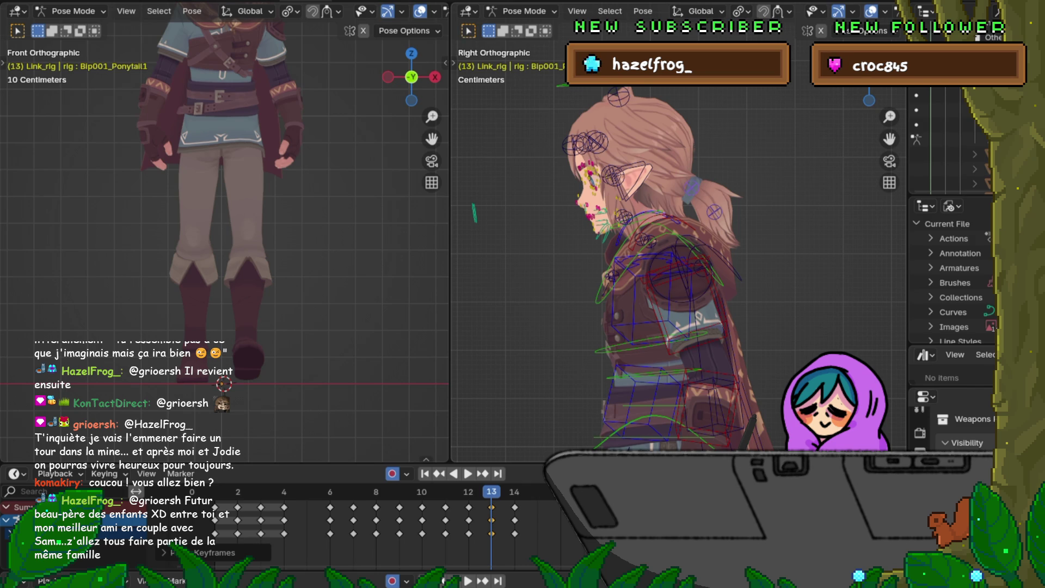
key(space)
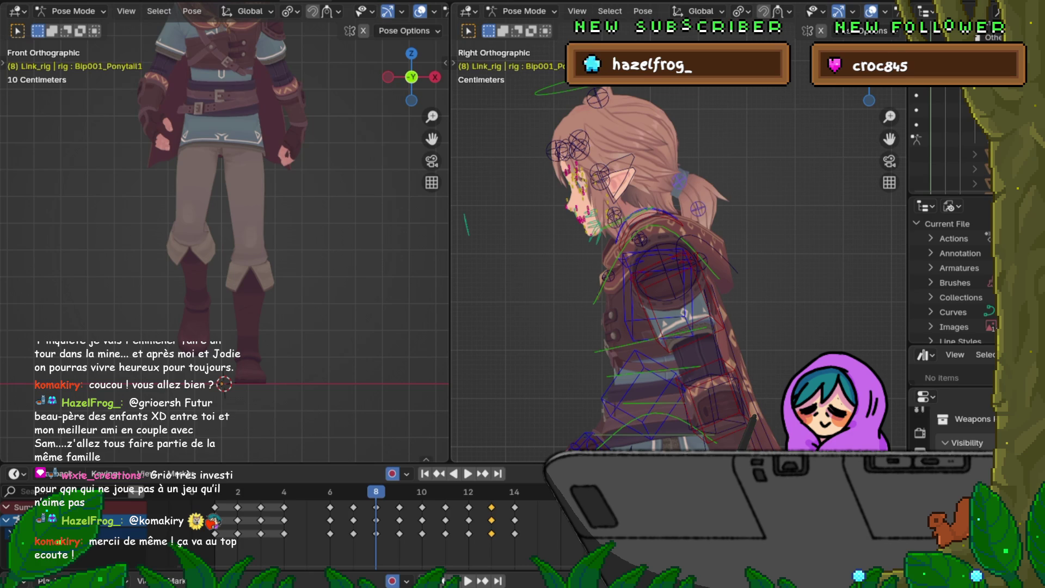
Rotate the second ponytail bone, then cancel a trial rotation of the first.
key(bracketright)
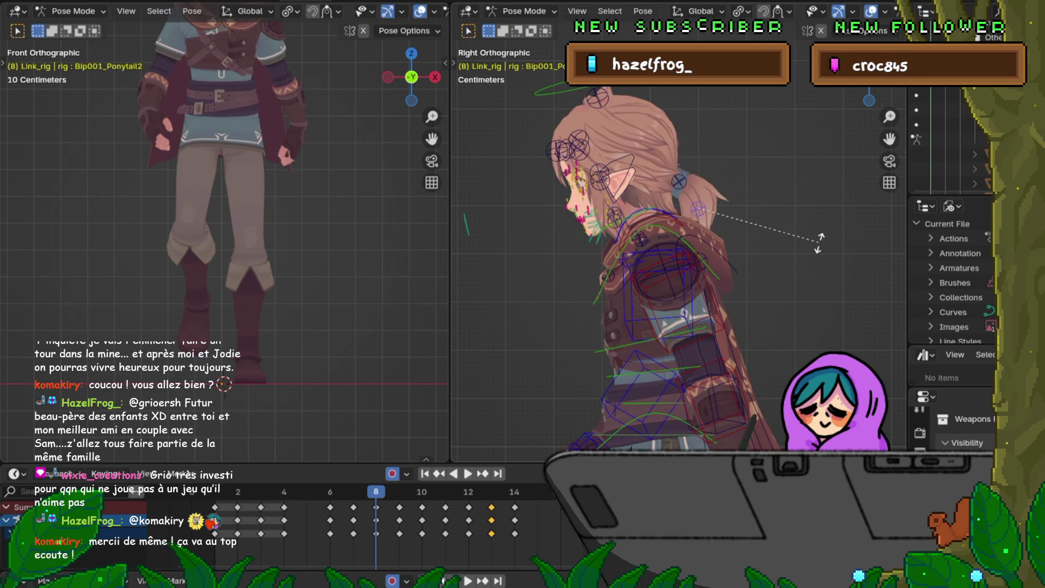
key(r)
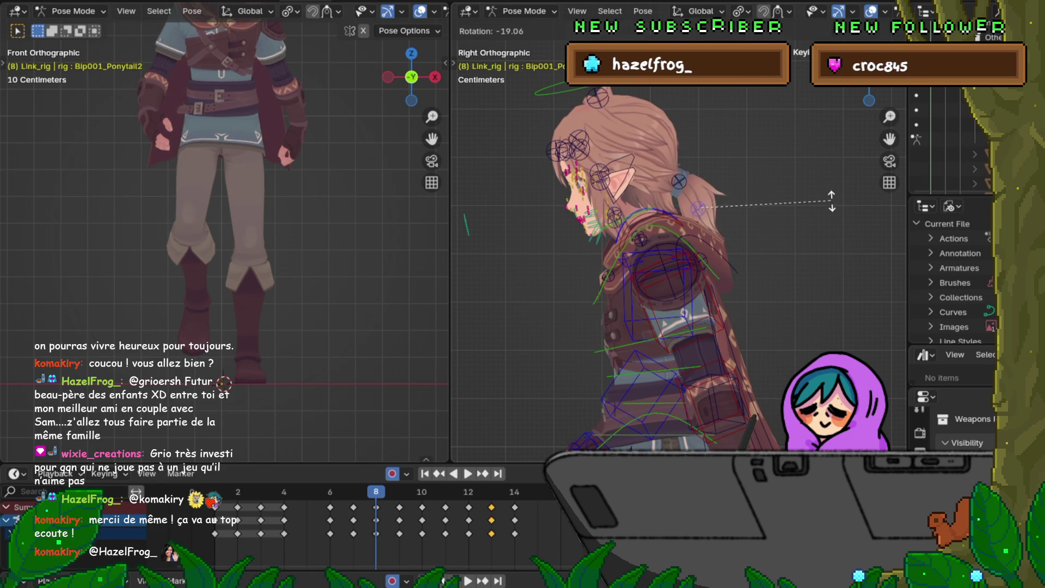
click(833, 194)
key(bracketleft)
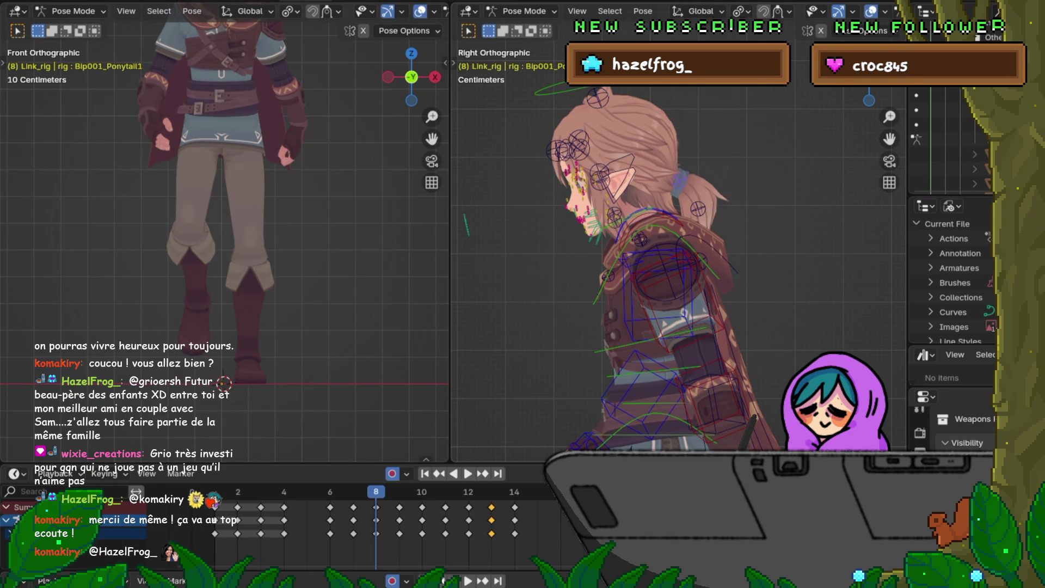
key(r)
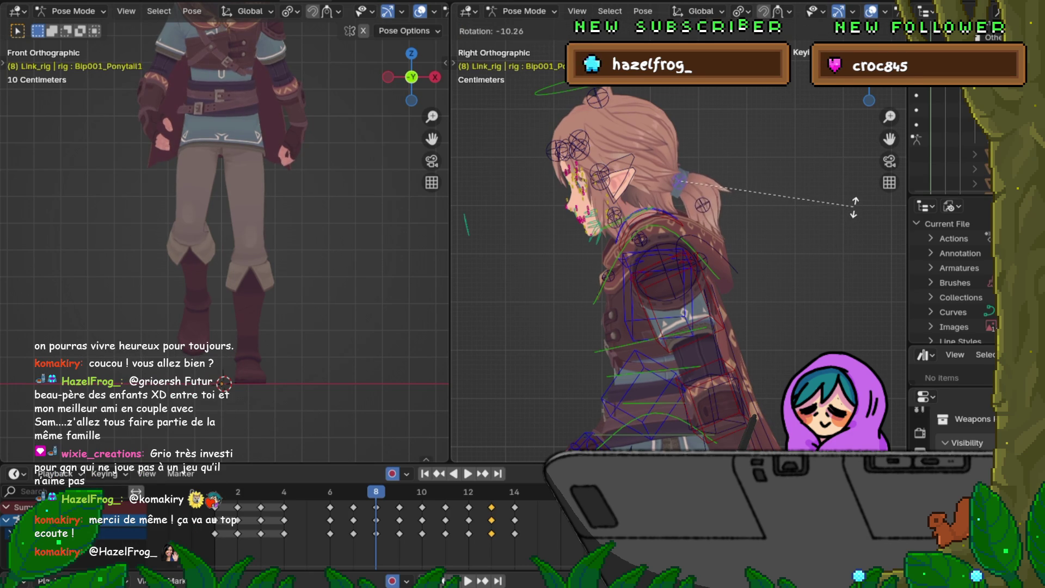
key(Escape)
Re-rotate the first ponytail bone at frame 8, then start a breakdown at frame 7.
key(Left)
key(Left)
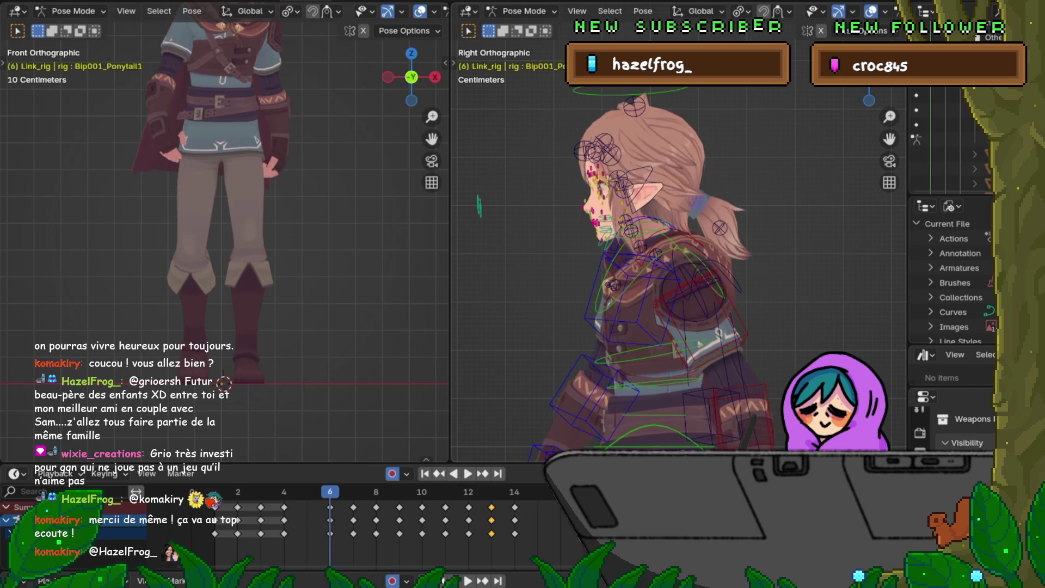
key(Right)
key(Right)
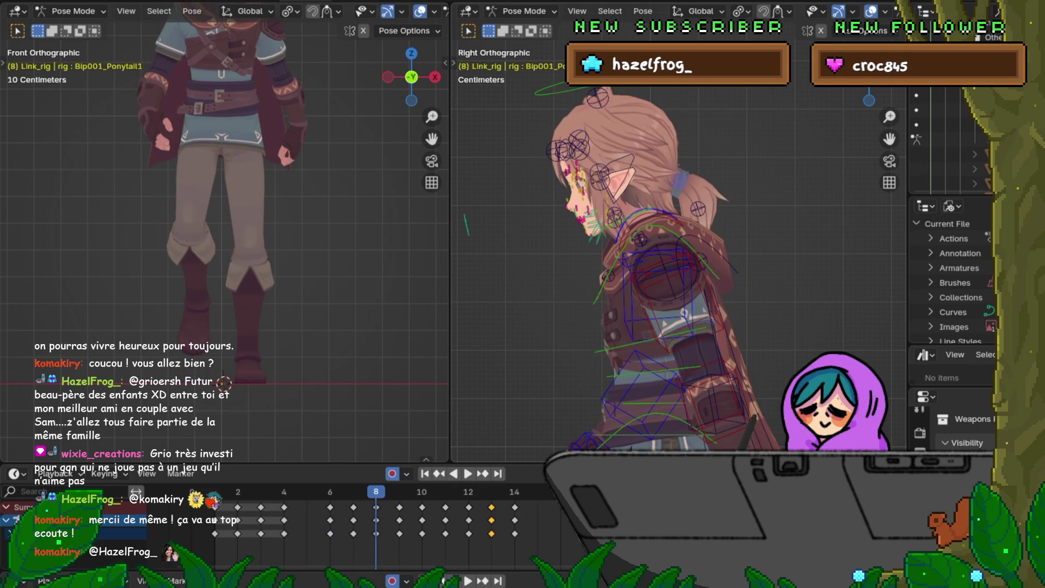
key(r)
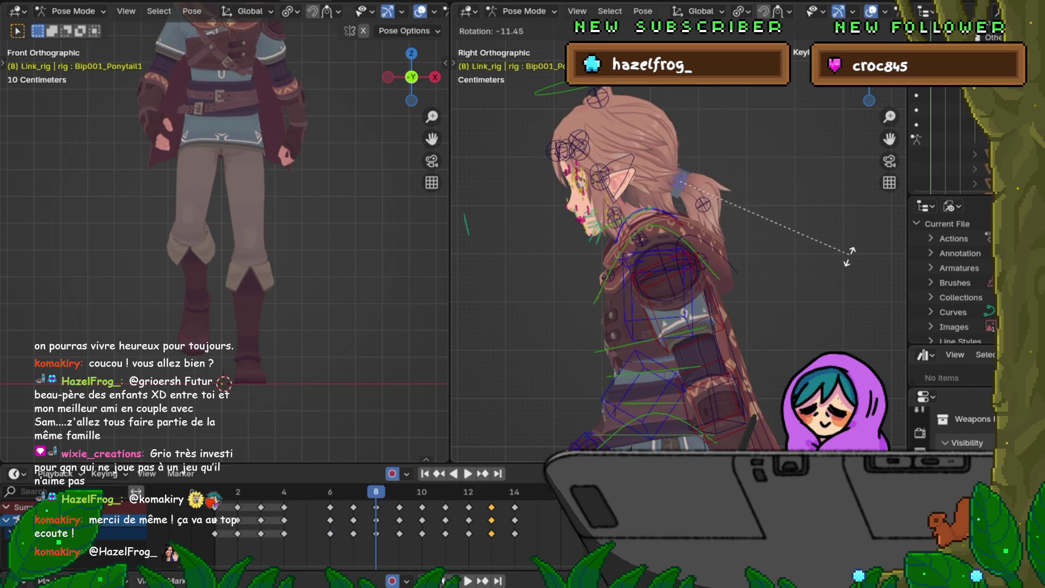
click(845, 261)
key(Left)
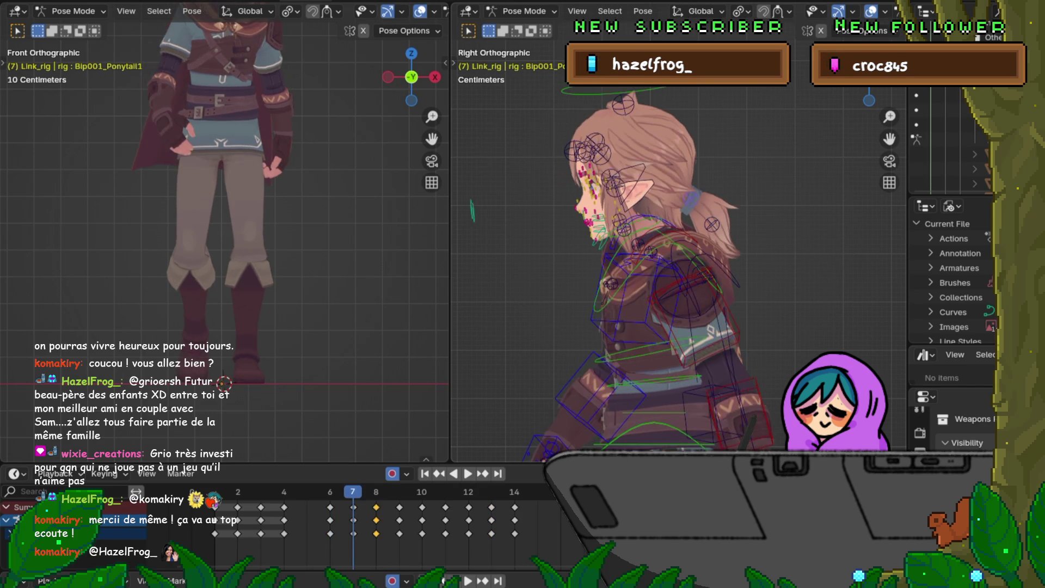
key(shift+e)
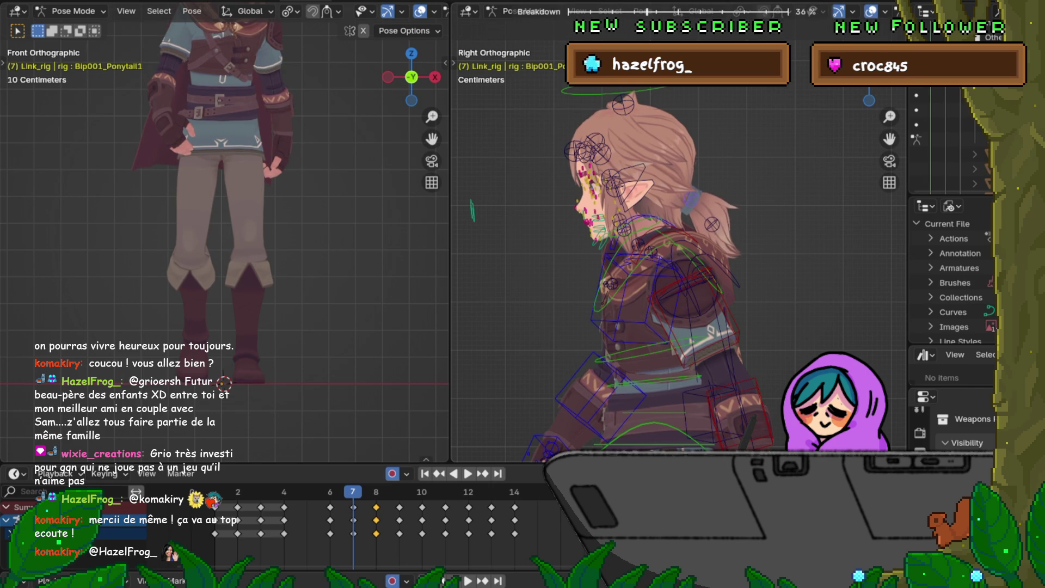
Confirm a 30% breakdown pose at frame 7 and review frames 8–9.
key(Return)
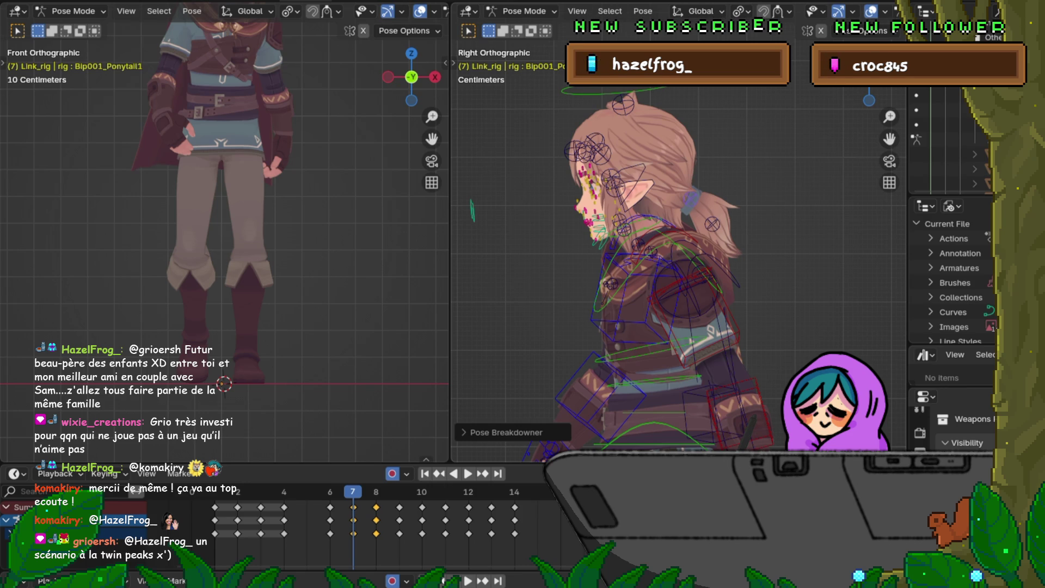
key(Right)
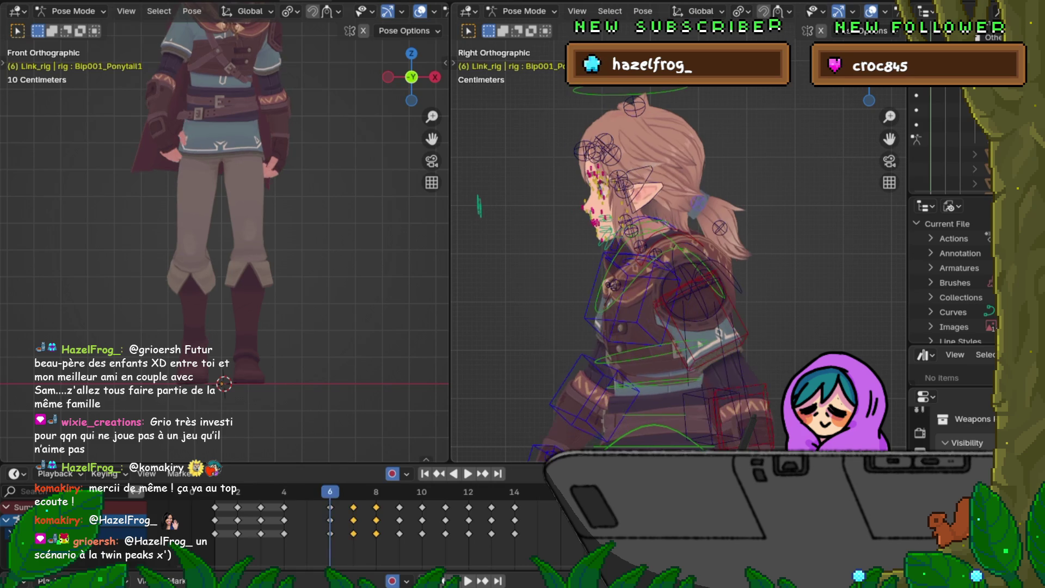
key(Right)
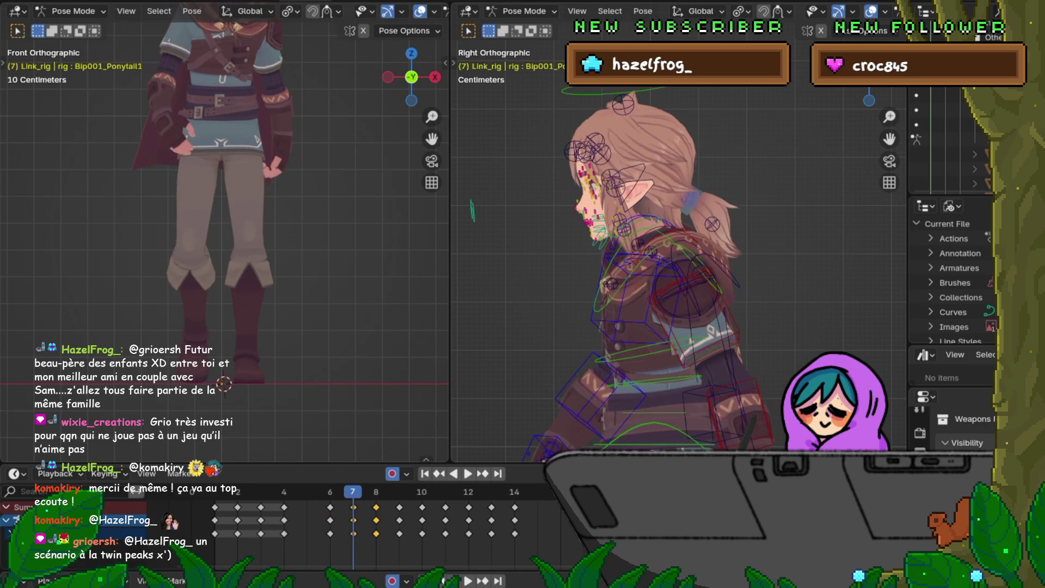
key(Left)
key(Right)
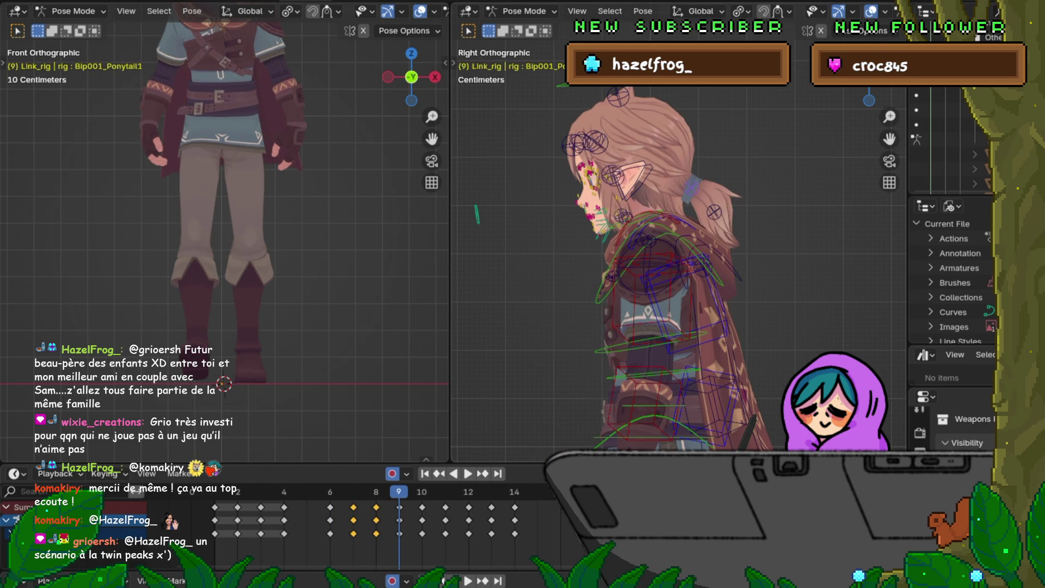
Copy the second ponytail bone's frame 7 keys and paste them at frame 11.
click(691, 187)
key(Left)
key(Left)
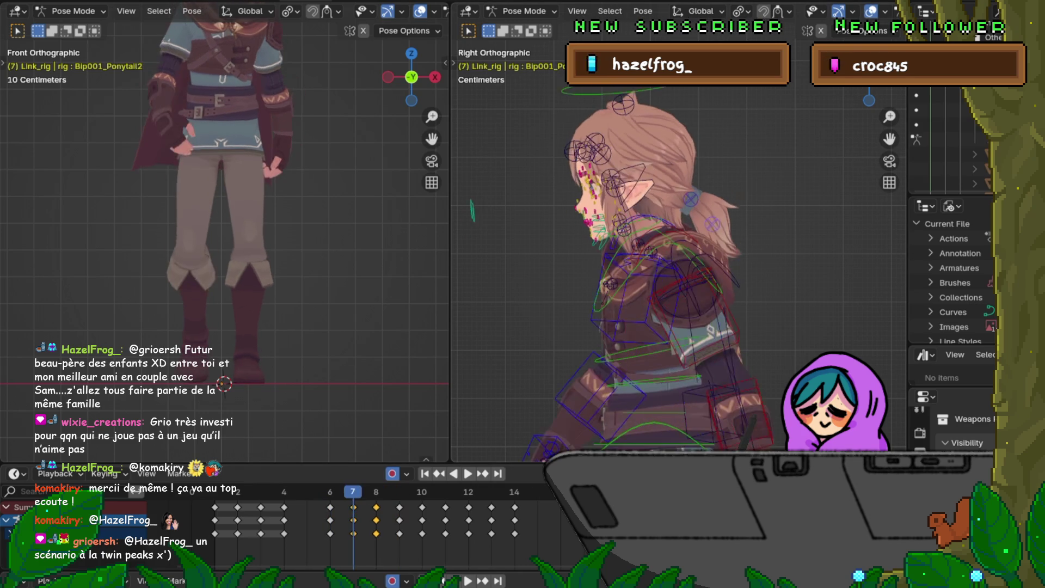
key(Right)
key(Left)
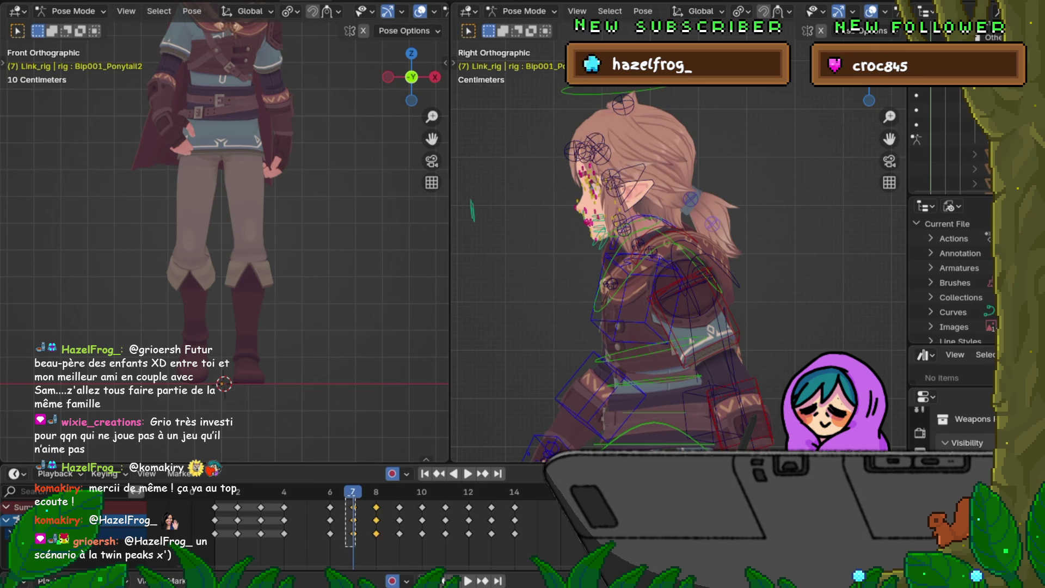
right_click(352, 506)
click(280, 413)
key(Right)
key(Right)
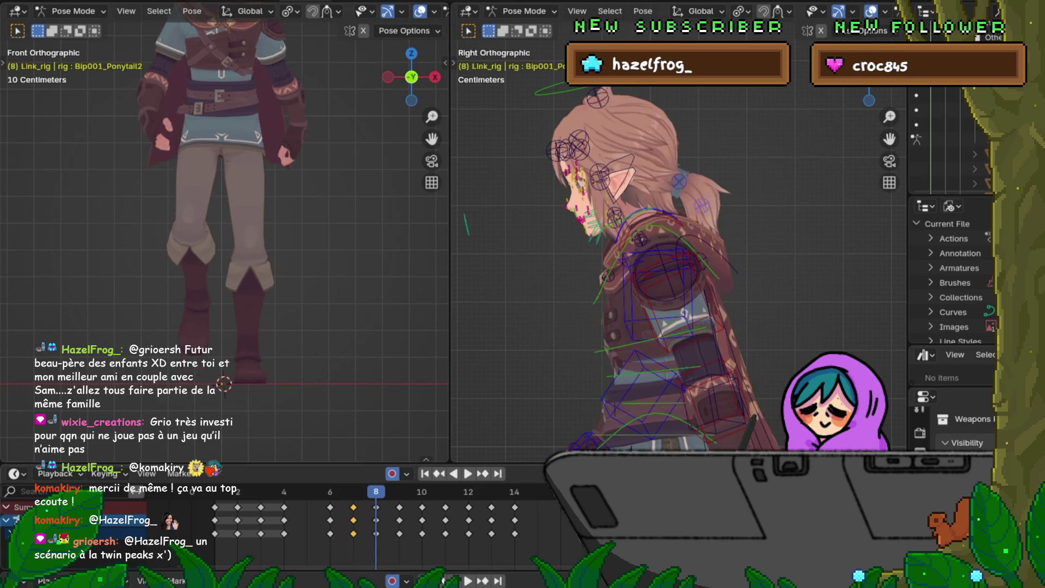
key(Right)
key(Right)
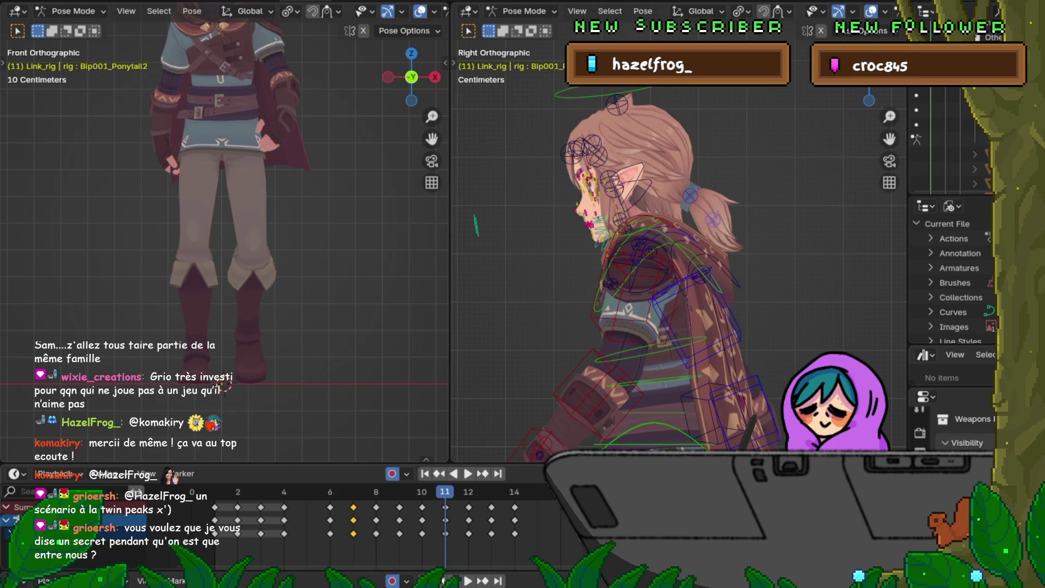
key(Left)
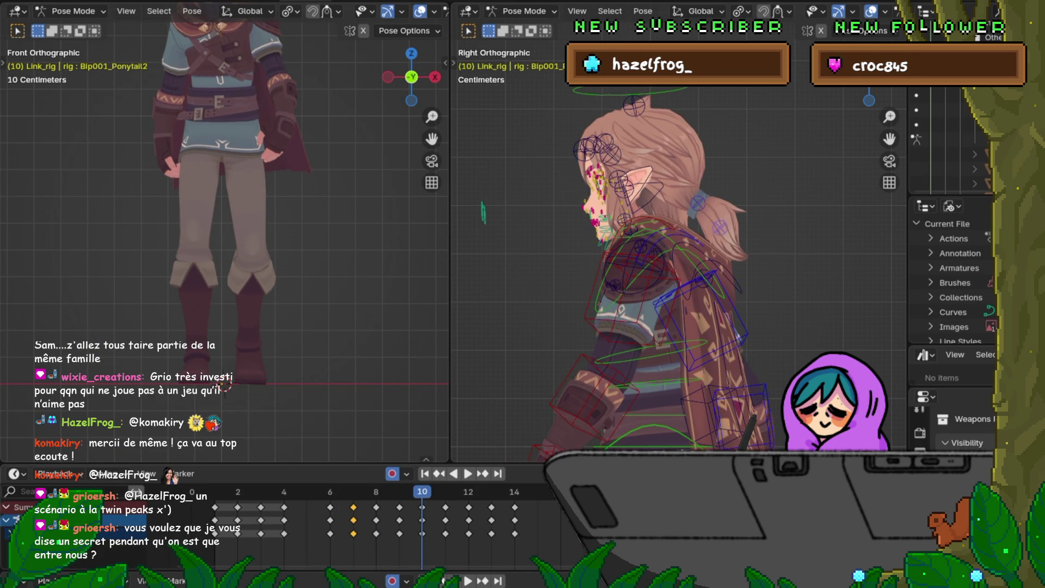
key(Right)
key(Left)
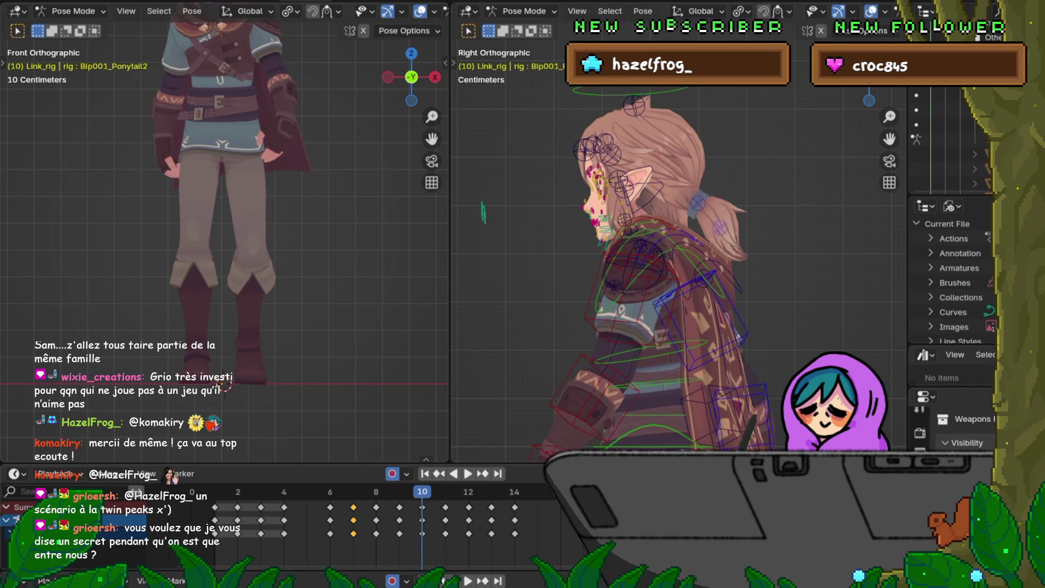
key(Right)
right_click(376, 413)
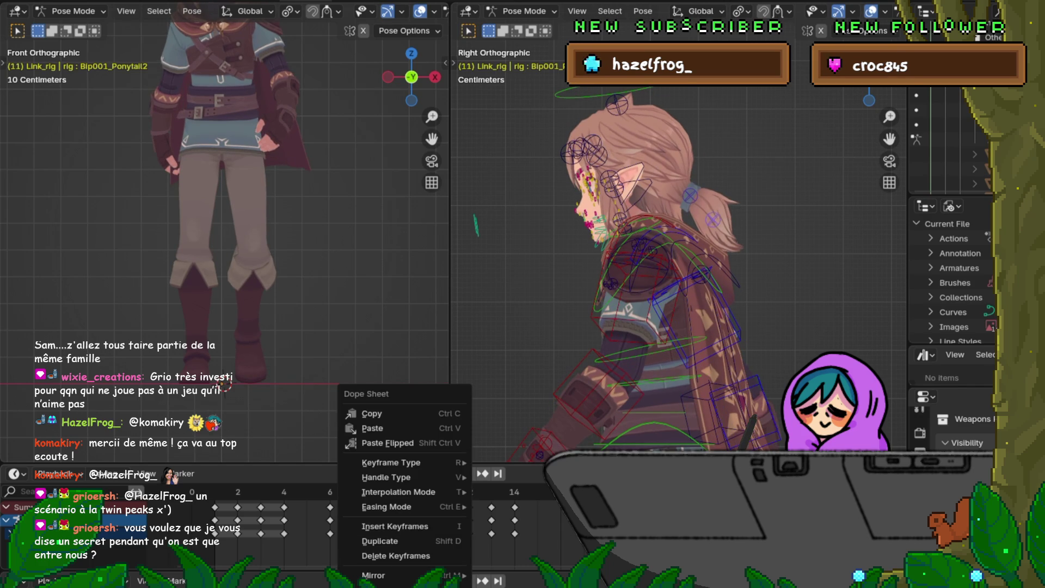
click(375, 428)
Copy the frame 8 keys and paste them flipped at frame 12.
key(Left)
key(Left)
key(Left)
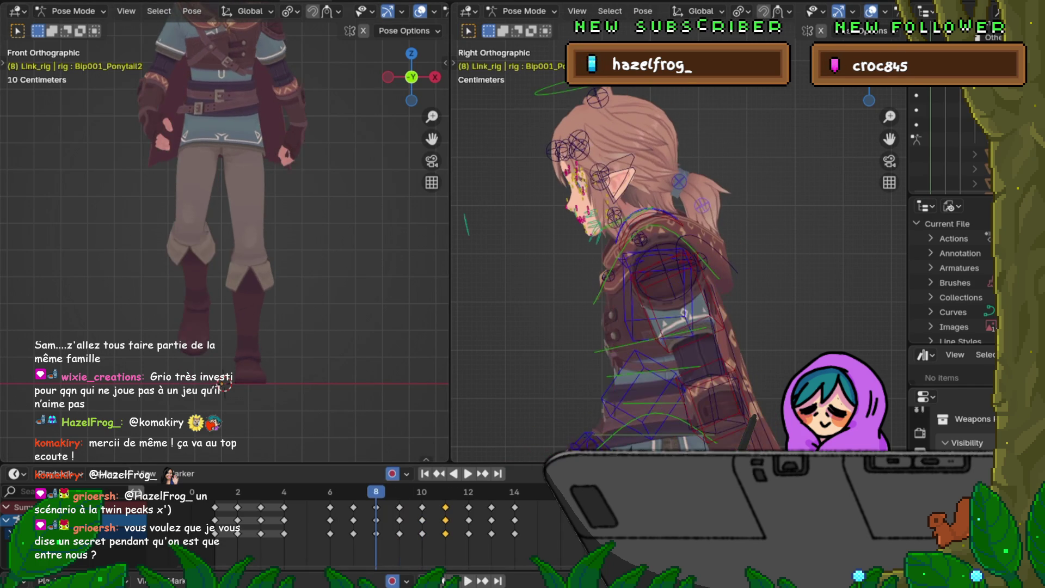
right_click(327, 428)
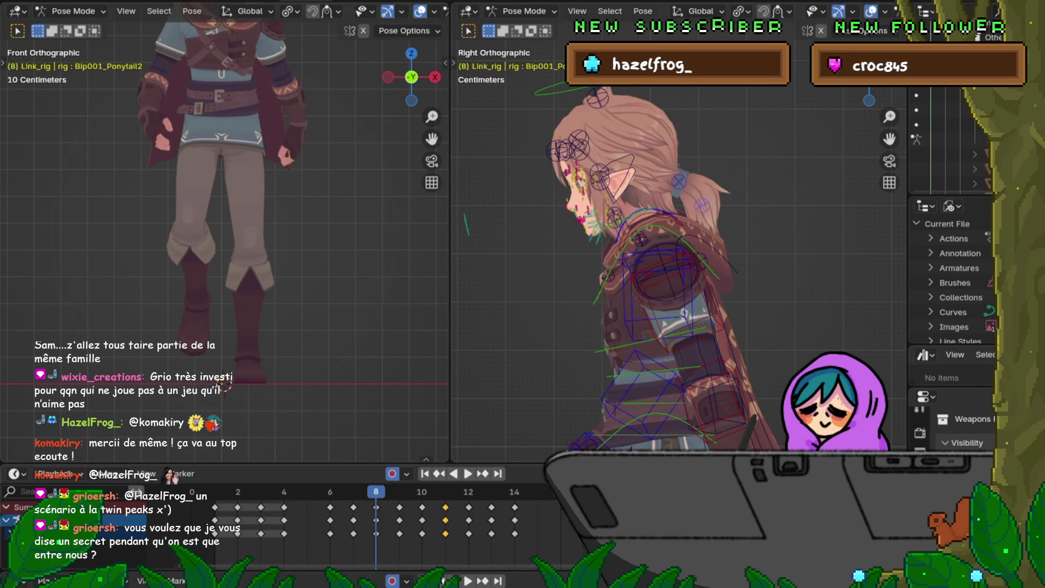
click(375, 507)
right_click(322, 428)
click(304, 414)
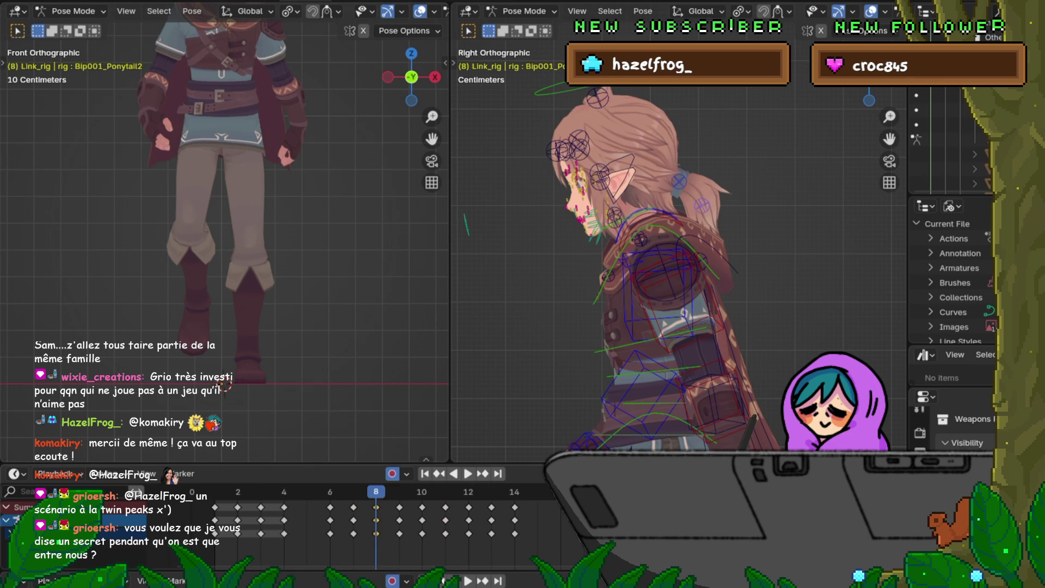
key(Right)
key(Right)
key(Right)
right_click(424, 501)
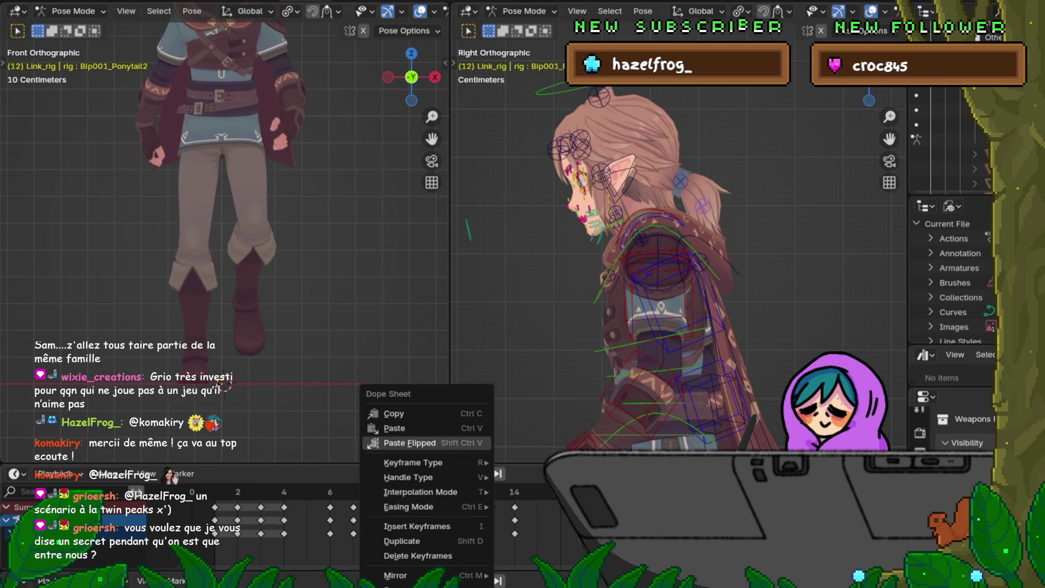
click(413, 427)
Copy the frame 9 keys to frame 13, then play the loop to check.
key(Left)
key(Left)
key(Left)
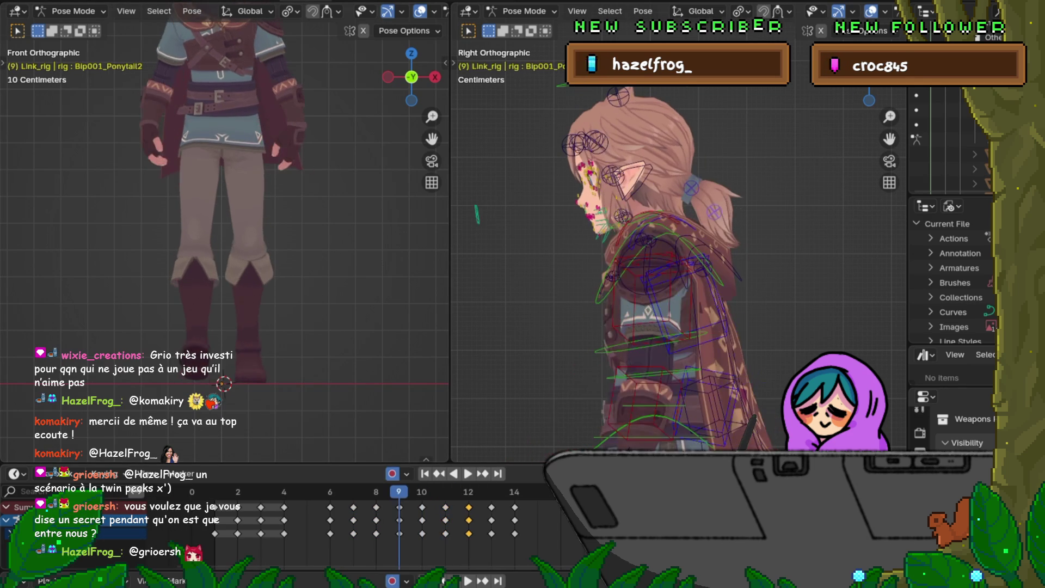
right_click(305, 414)
click(304, 413)
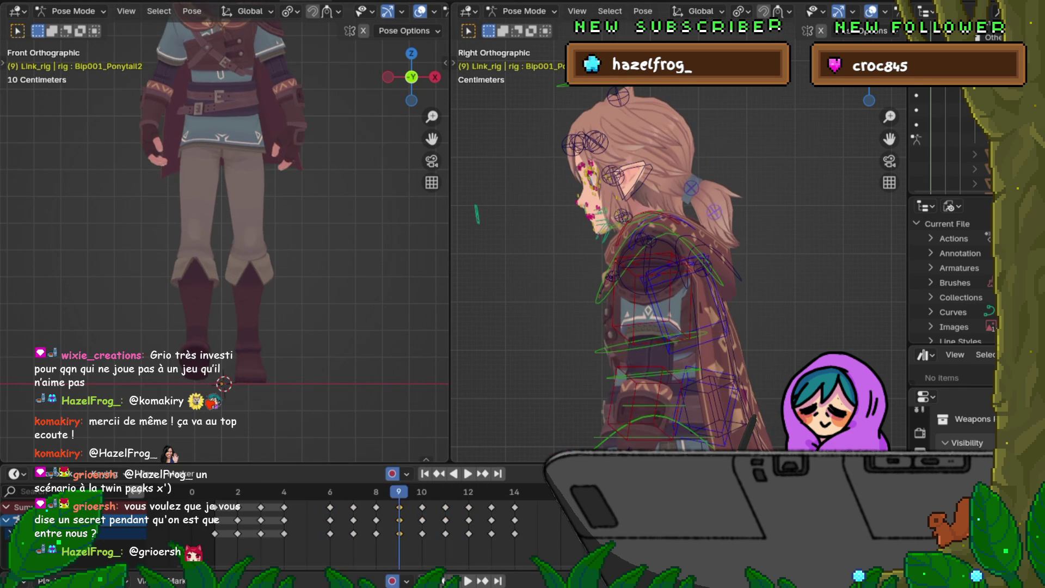
key(Right)
key(Right)
key(Right)
right_click(398, 414)
click(430, 428)
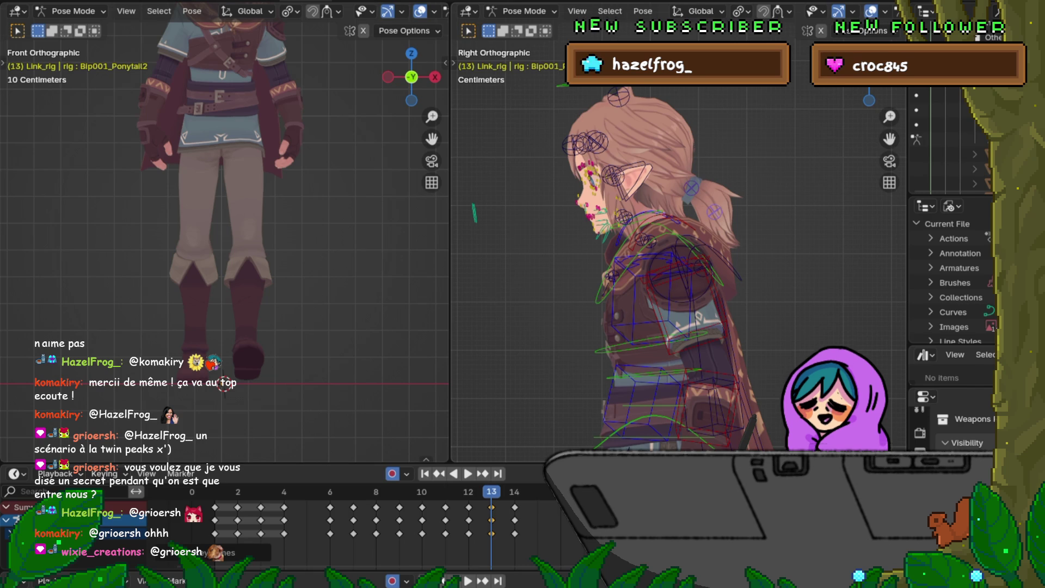
key(space)
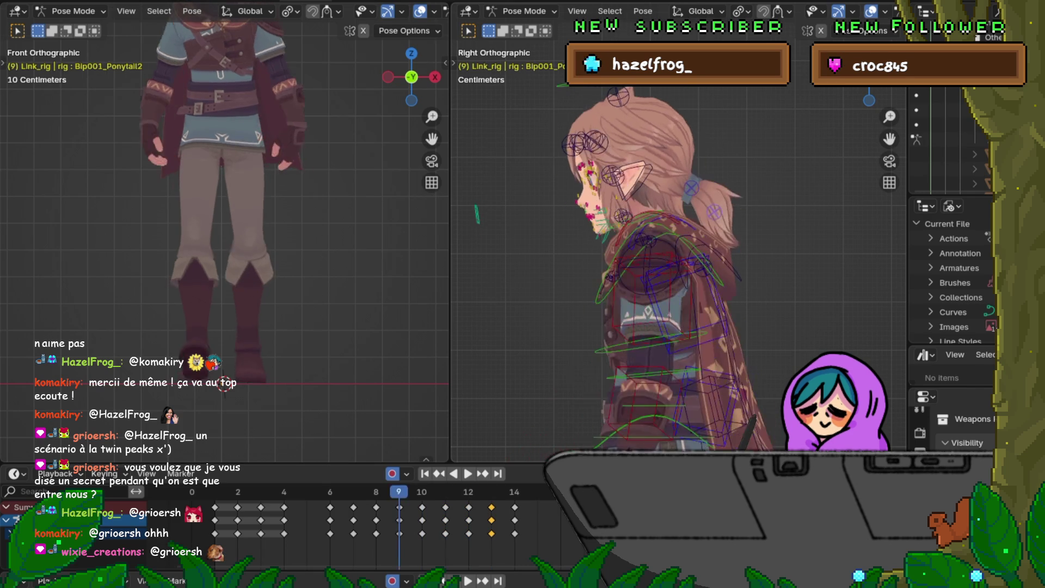
key(space)
key(Right)
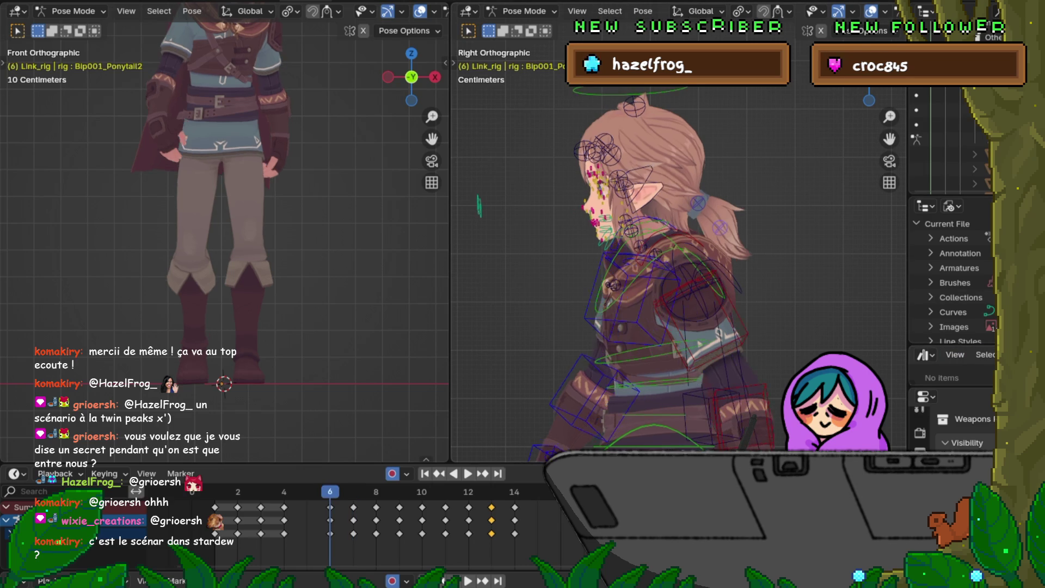
Compare frames 7 and 8, select Bip001_Ear.L, and frame the head.
key(Right)
key(Left)
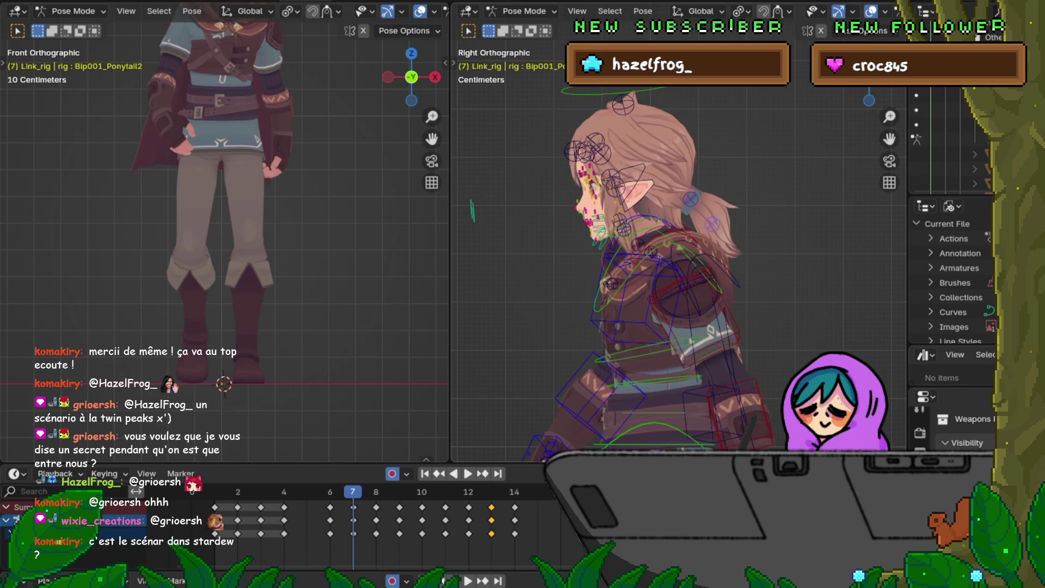
key(Right)
key(Left)
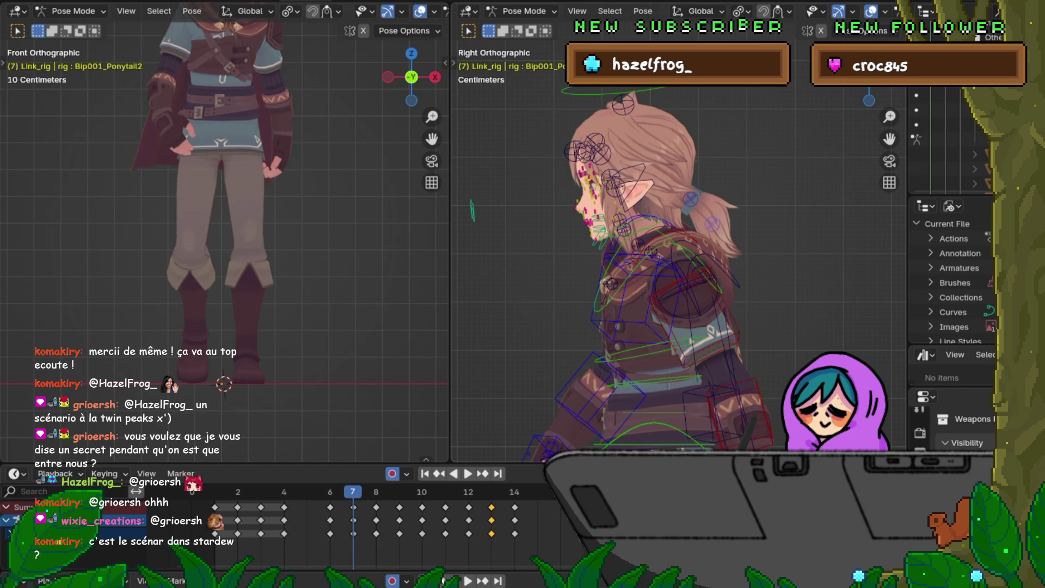
click(614, 184)
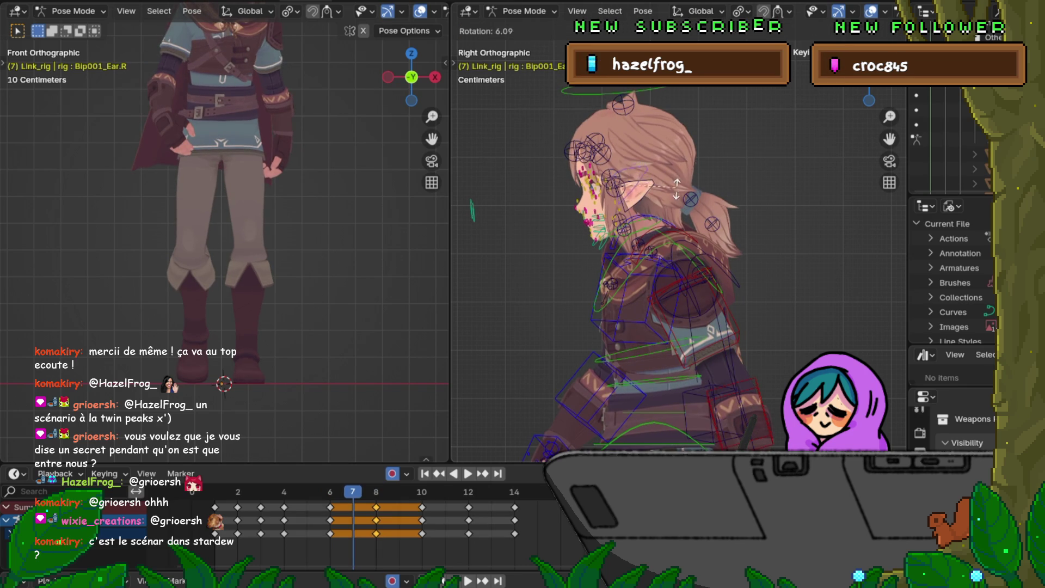
click(626, 187)
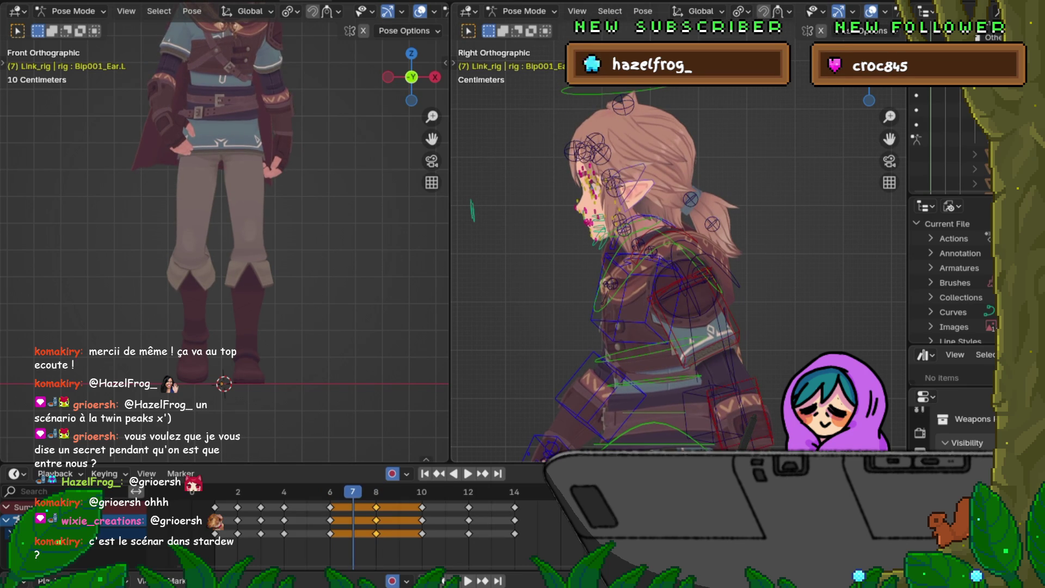
shift+middle_drag(653, 272, 637, 136)
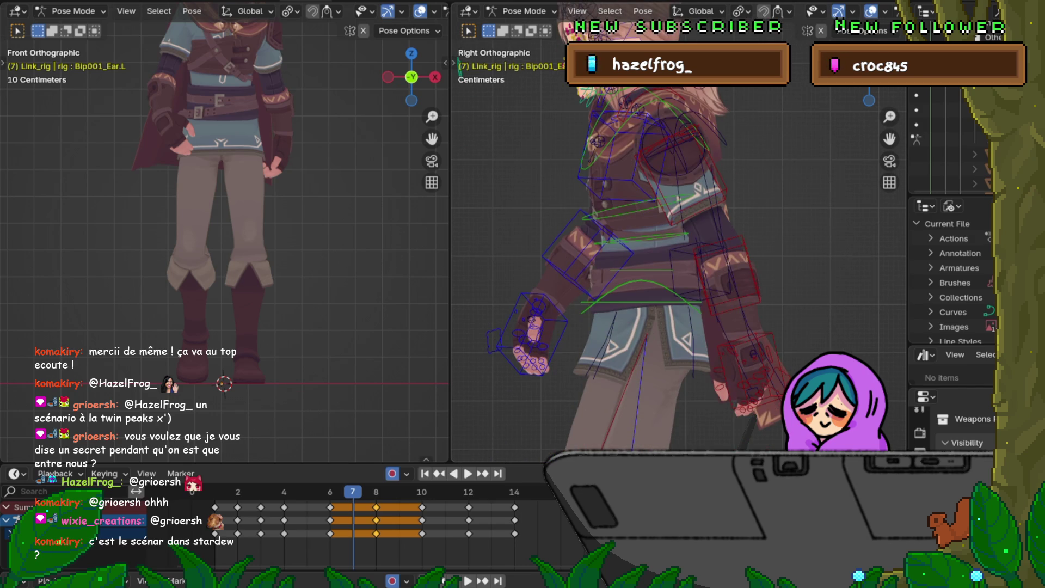
shift+middle_drag(653, 218, 664, 327)
key(Left)
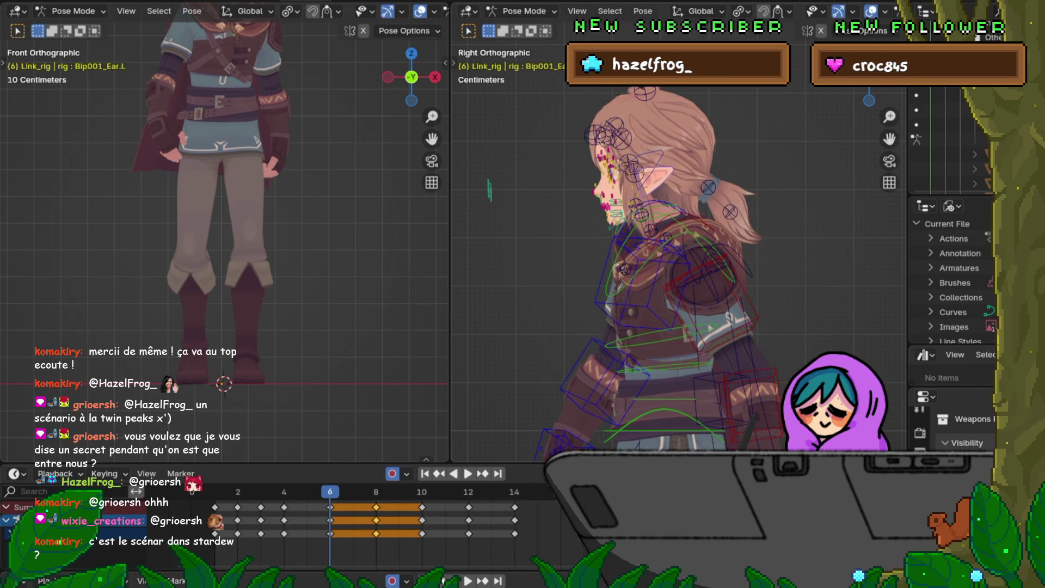
Switch to a front view of the face and cancel a trial Z rotation of the ear.
key(KP_1)
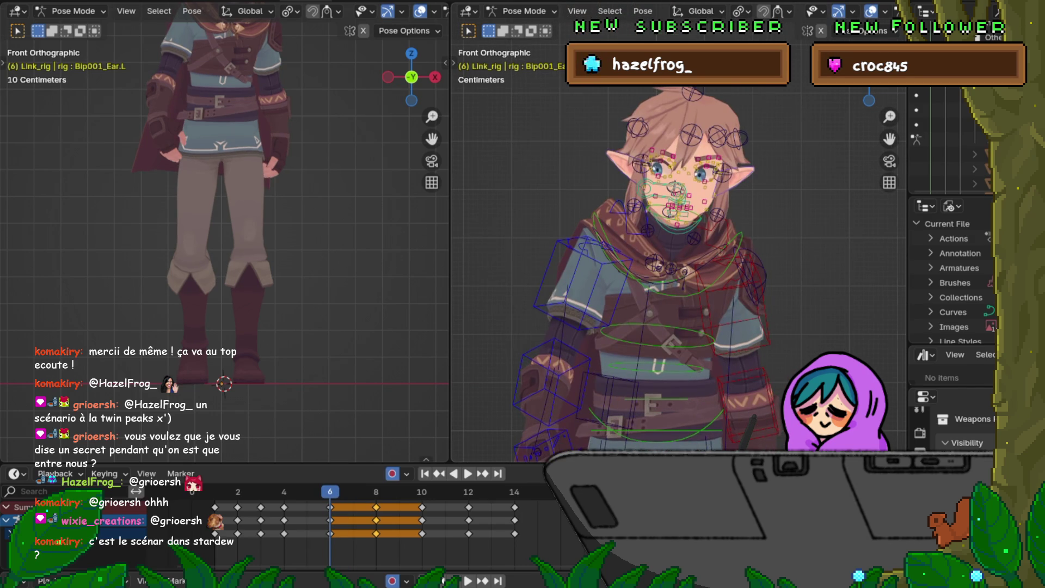
scroll(675, 218, up, 5)
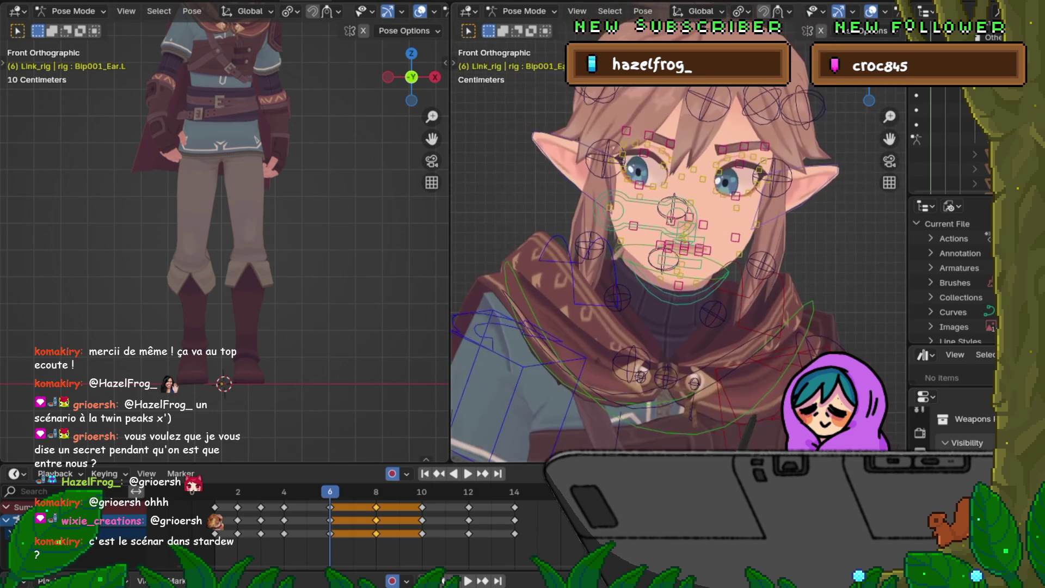
scroll(678, 234, down, 1)
shift+middle_drag(680, 234, 675, 235)
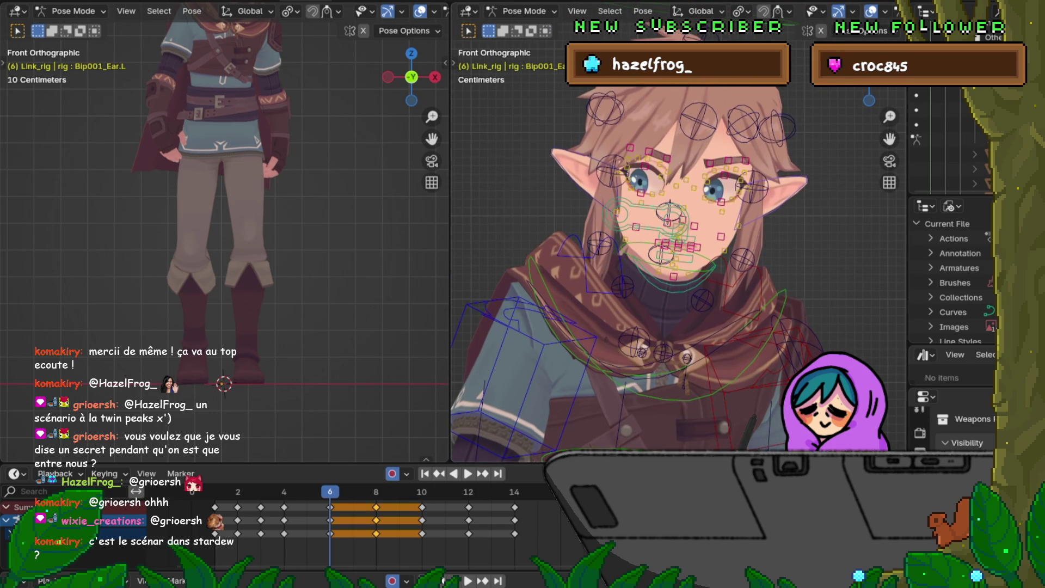
key(r)
key(z)
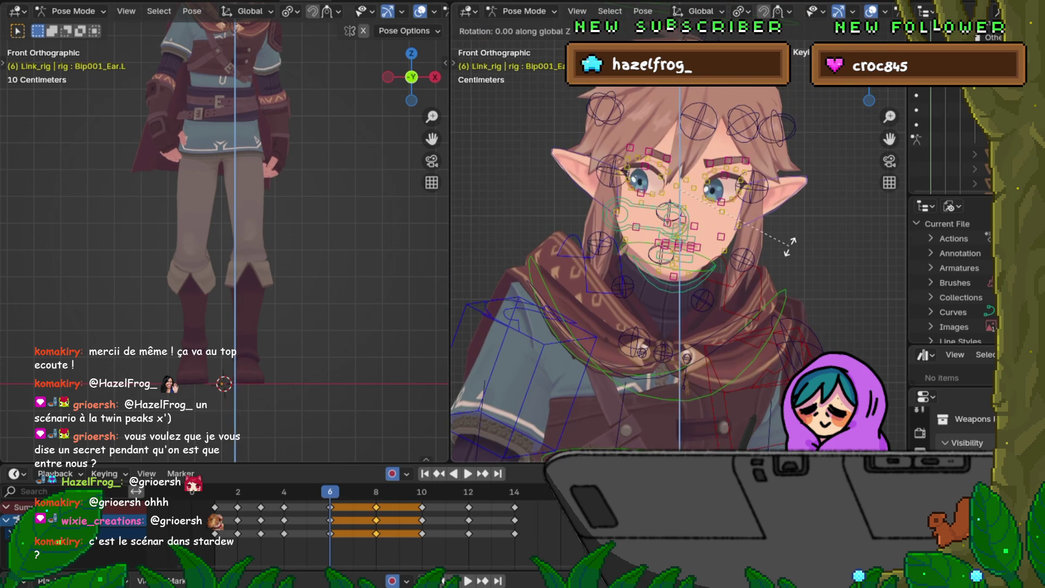
key(z)
key(z)
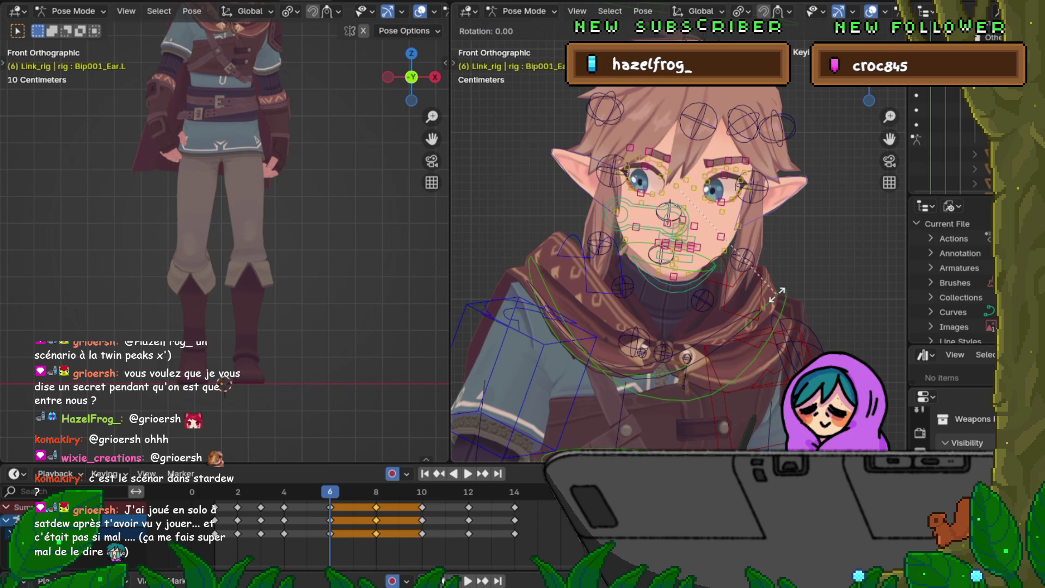
key(Escape)
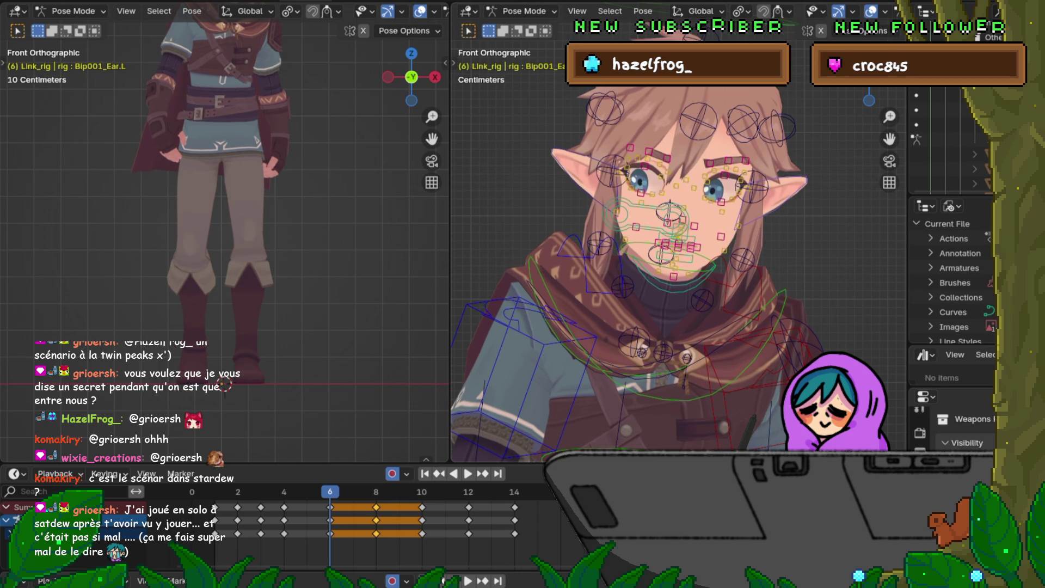
Tilt the left ear about the global X axis at frame 8.
key(Up)
key(Down)
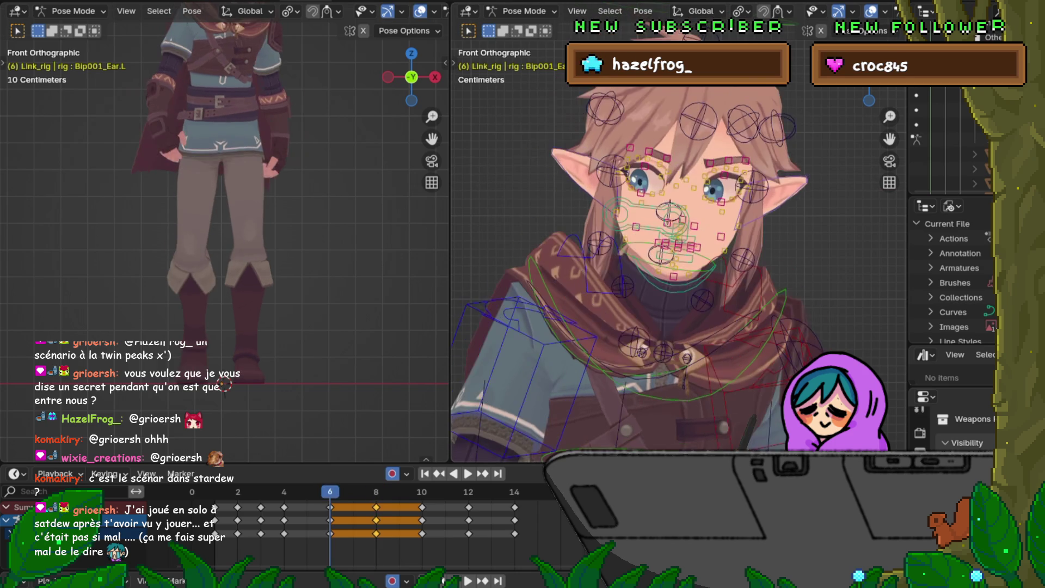
key(Up)
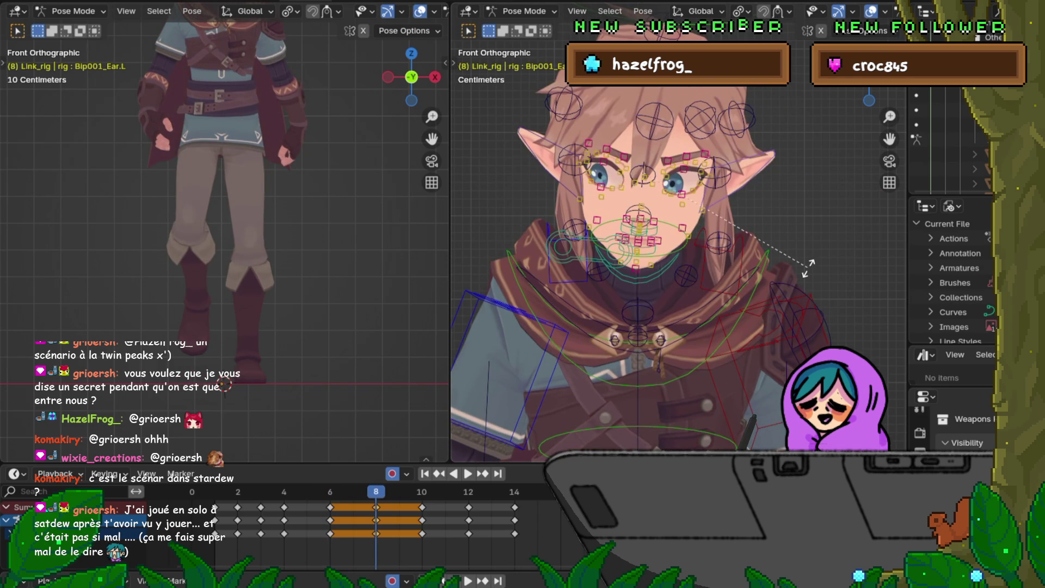
key(r)
key(x)
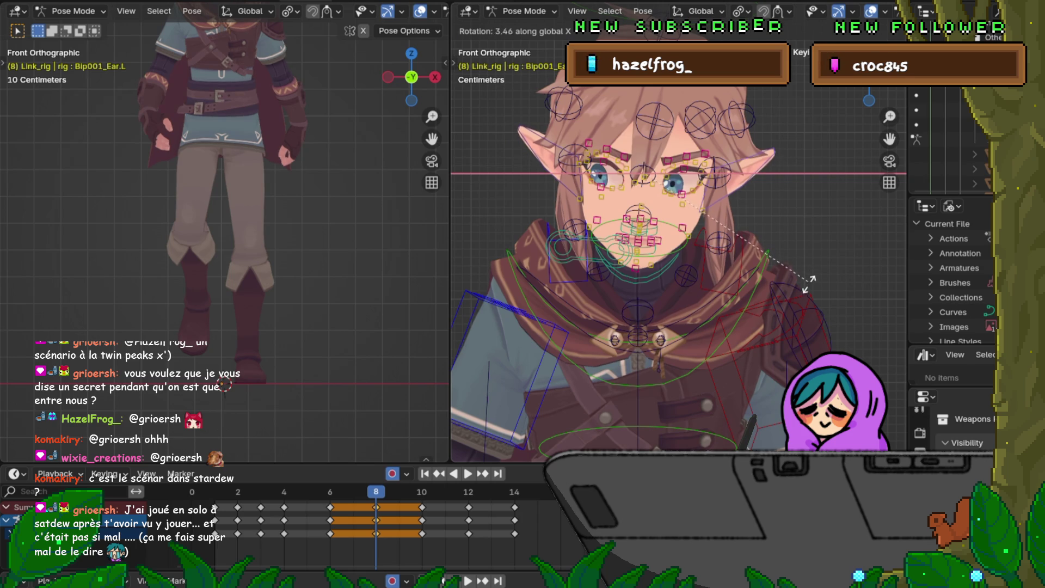
click(810, 260)
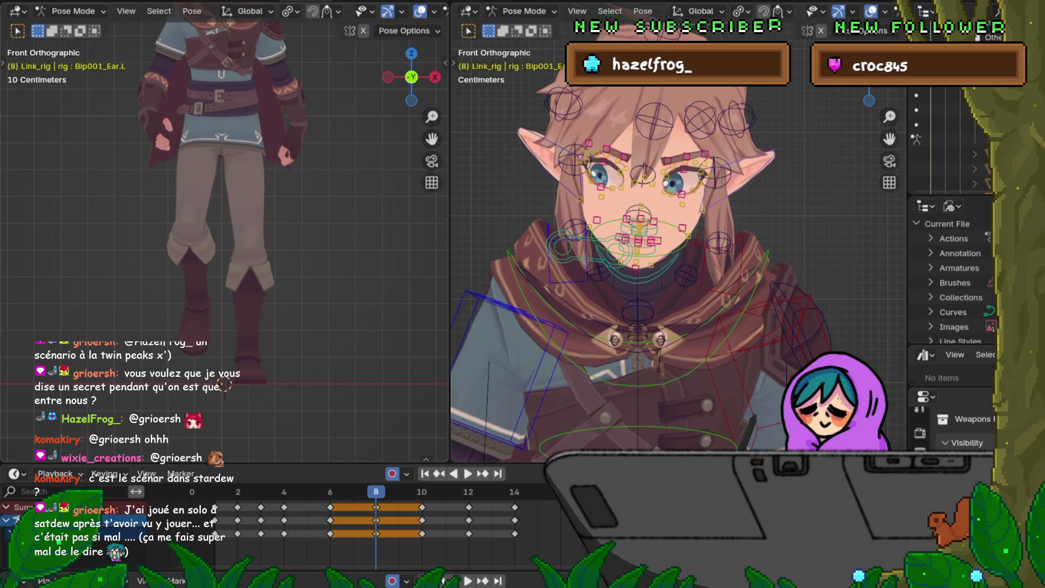
shift+middle_drag(224, 385, 241, 546)
From the right side view, re-tilt the left ear on global X and key frame 8.
key(KP_3)
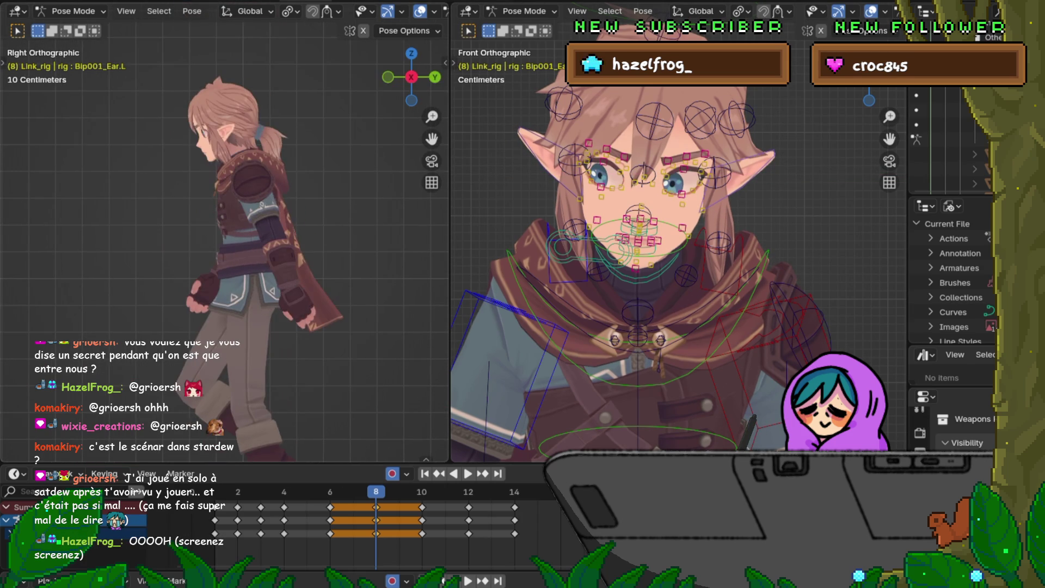
scroll(224, 232, up, 3)
shift+middle_drag(224, 232, 251, 368)
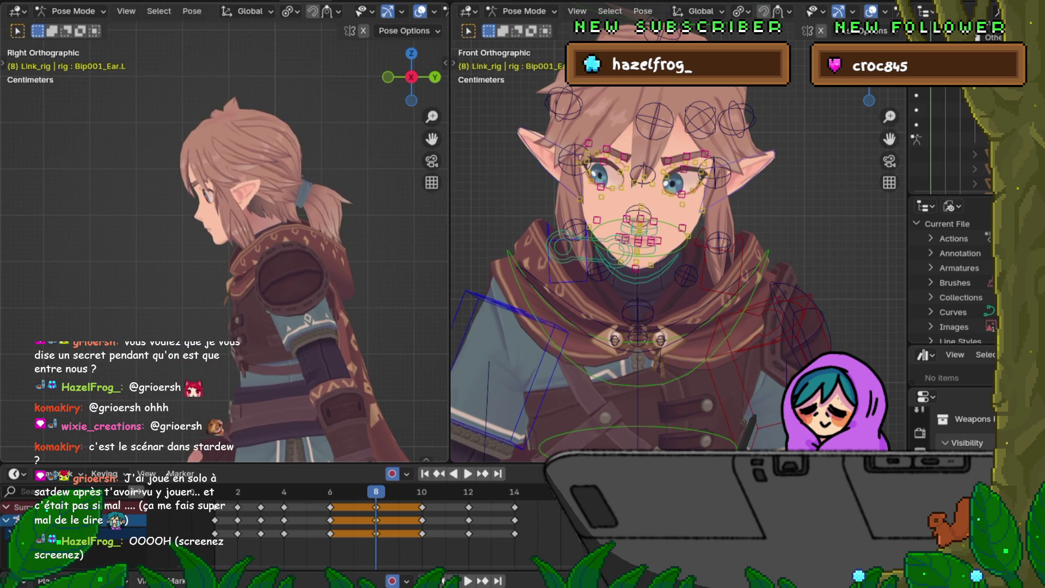
key(r)
key(x)
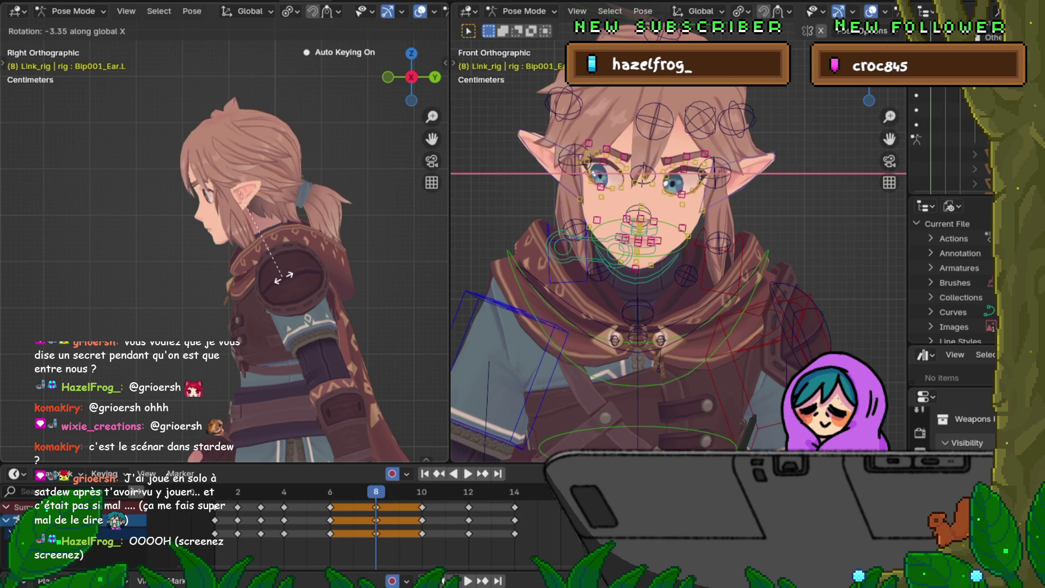
click(283, 277)
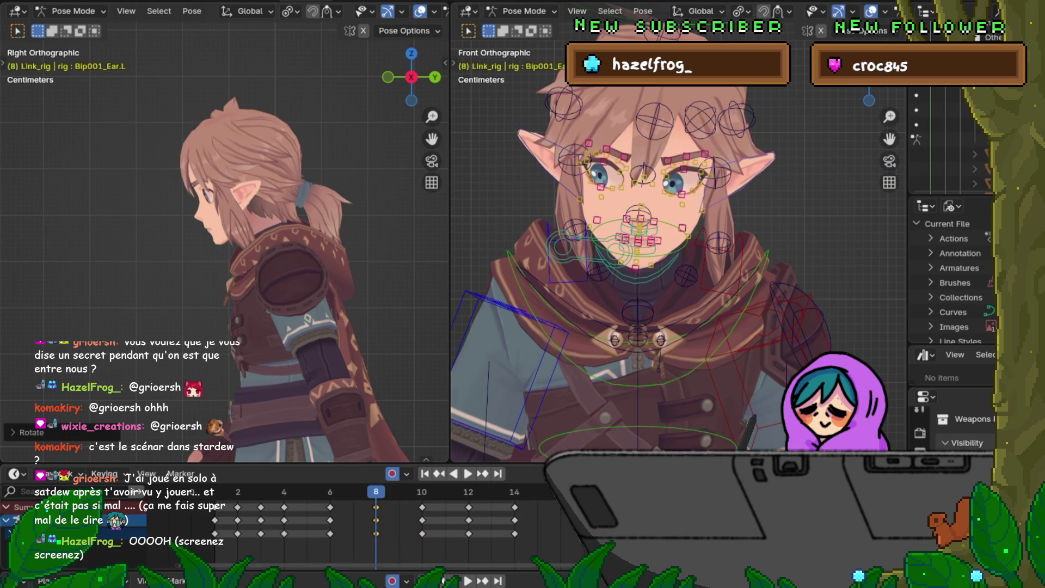
Copy the ear's frame 8 key and paste it flipped at frame 12.
right_click(332, 506)
click(305, 413)
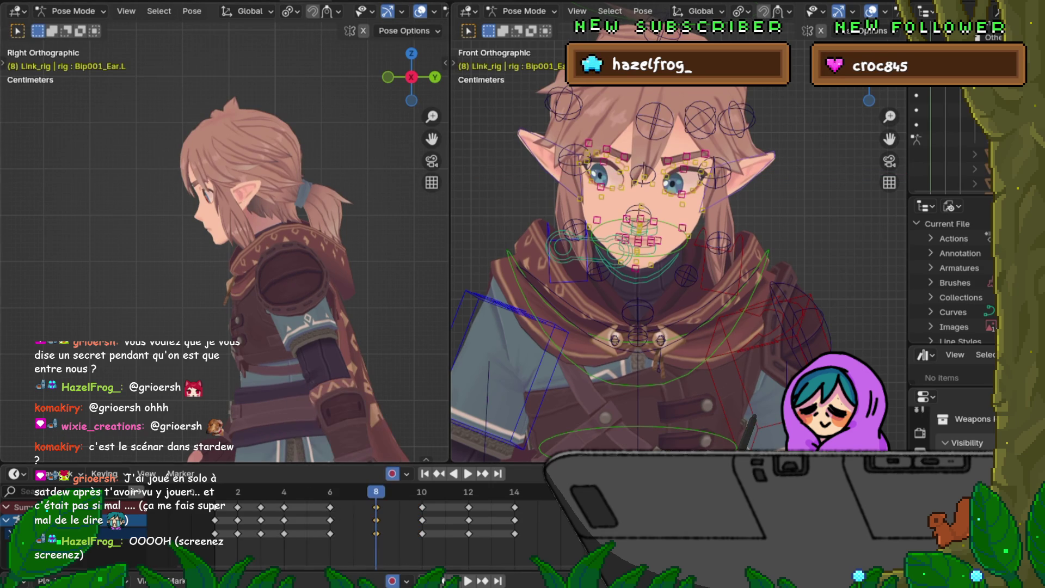
click(468, 492)
right_click(430, 506)
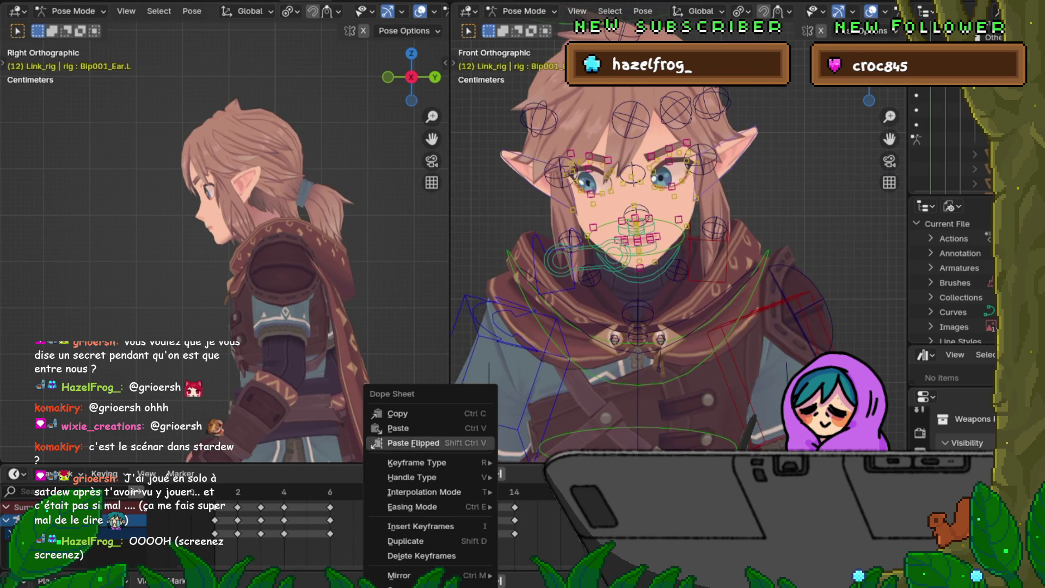
click(392, 430)
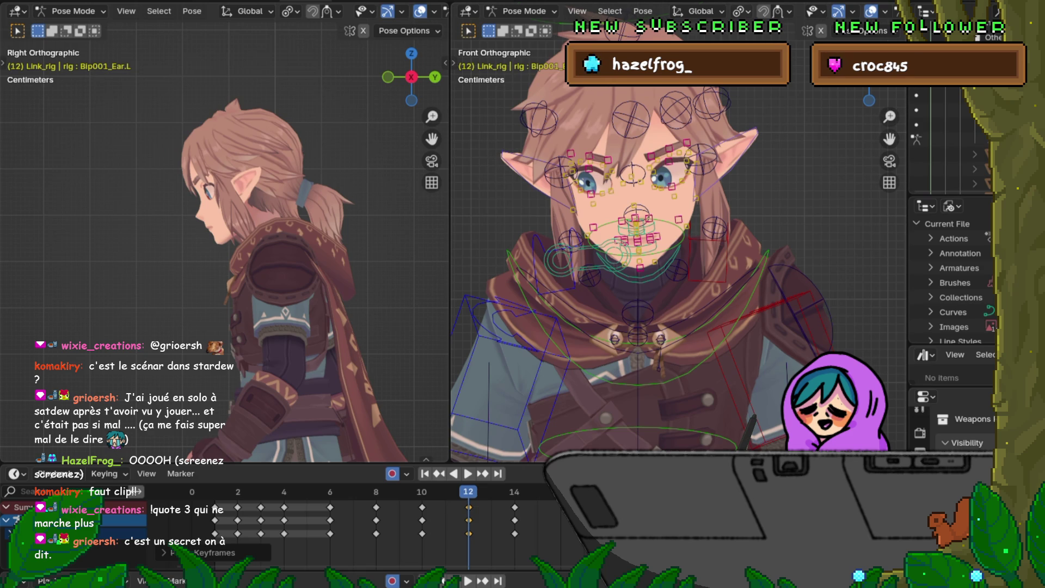
Save the rig file with the new ear keyframes from the F4 file menu.
key(F4)
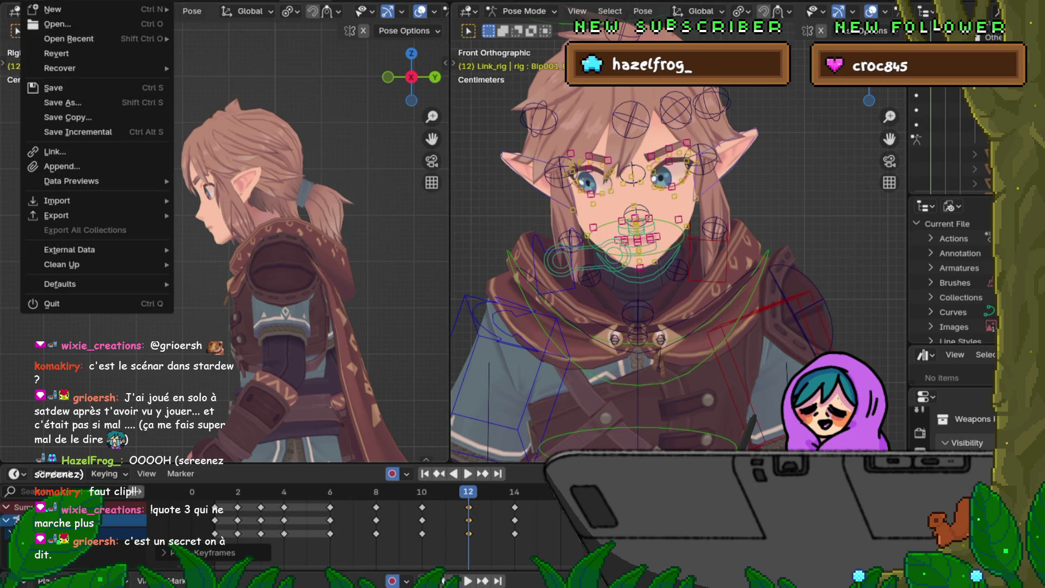
key(Return)
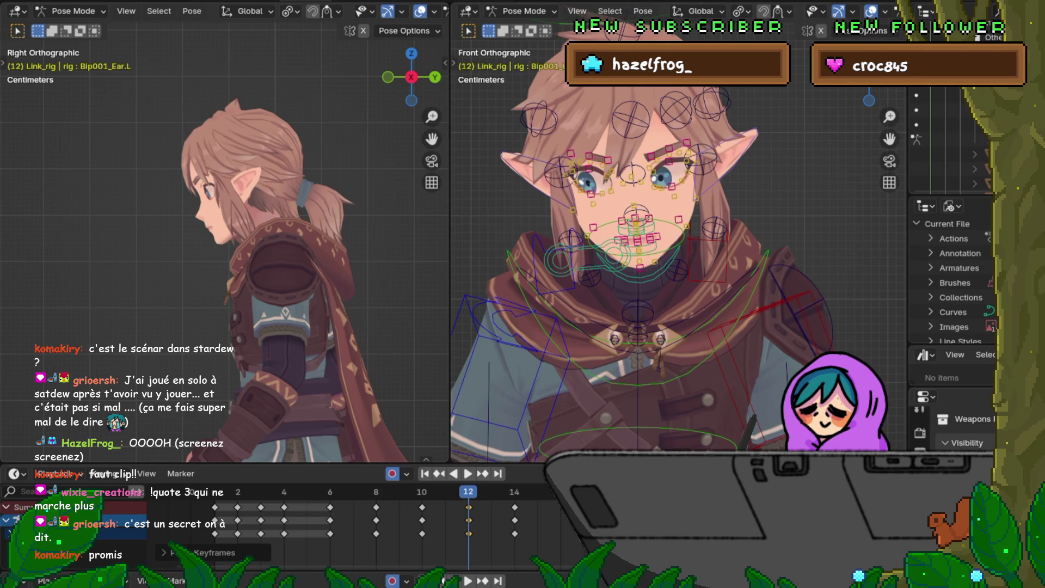
Step between frames 8, 10, 12 and 14 to compare the walk poses.
key(Down)
key(Down)
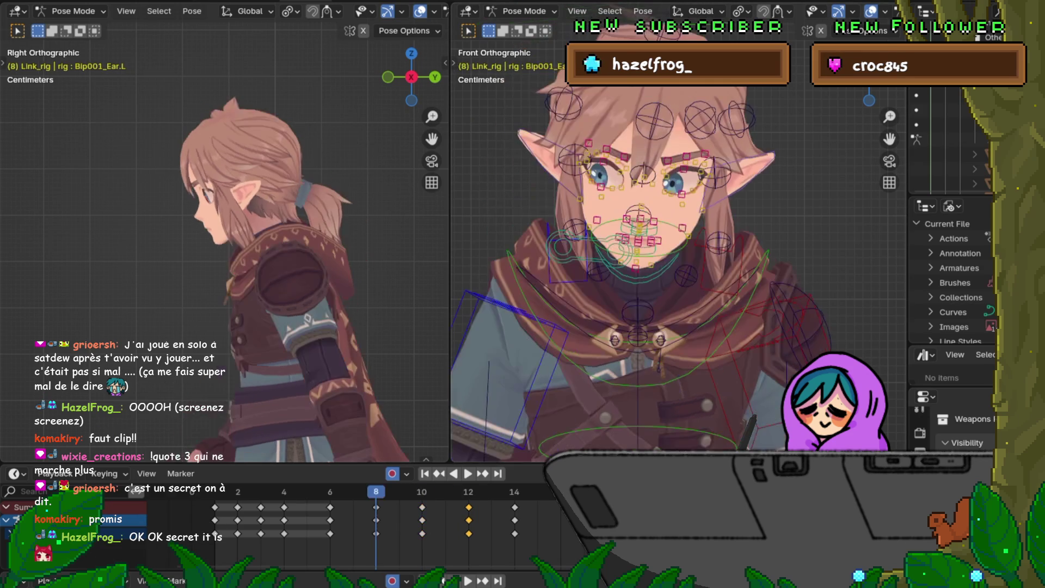
key(Up)
key(Down)
key(Up)
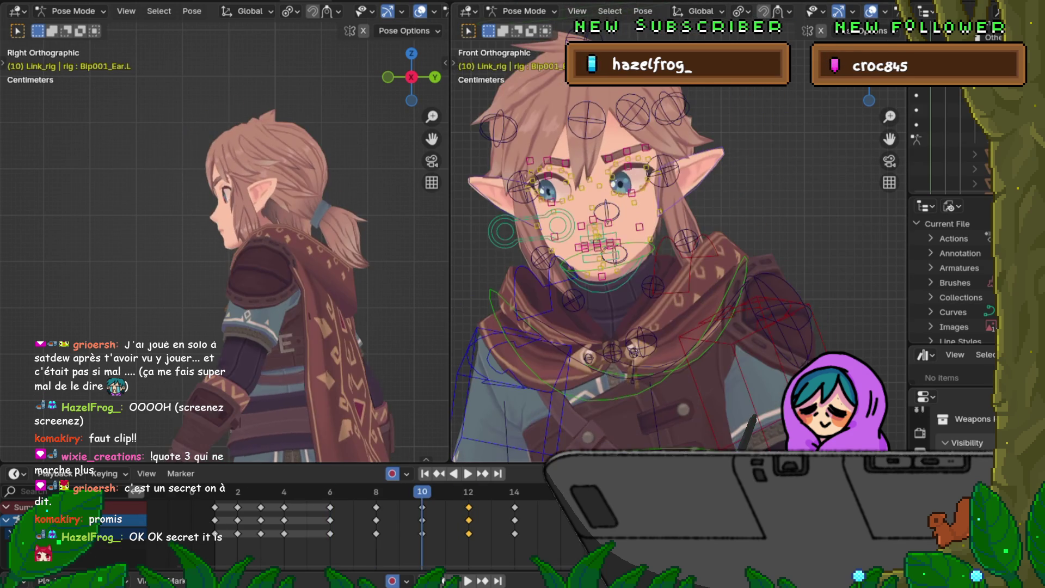
key(Up)
key(Up)
key(Down)
key(Down)
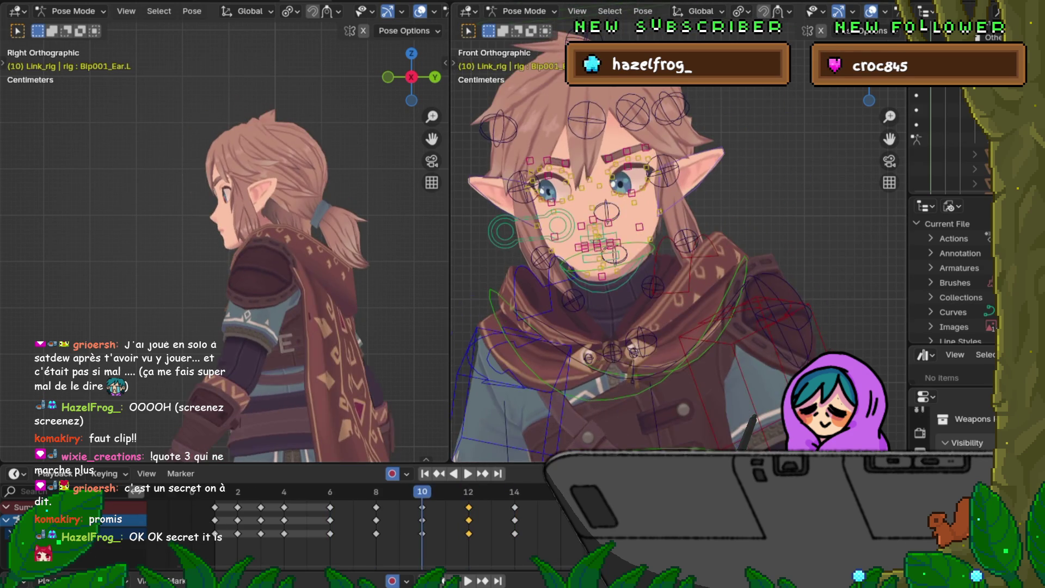
key(Up)
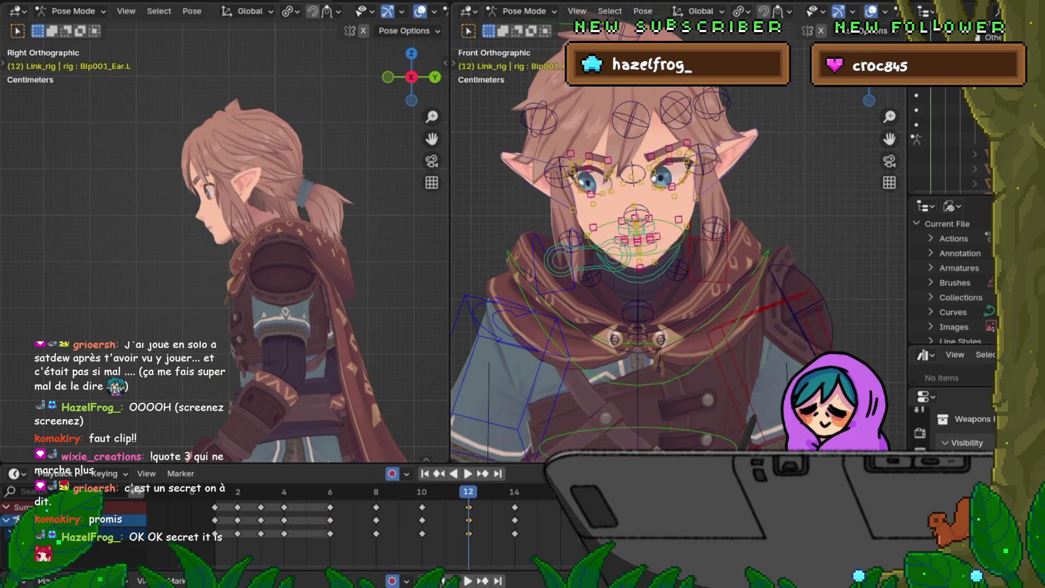
Orbit the right viewport around the rig, then settle on a centred Top Ortho view.
scroll(670, 245, down, 5)
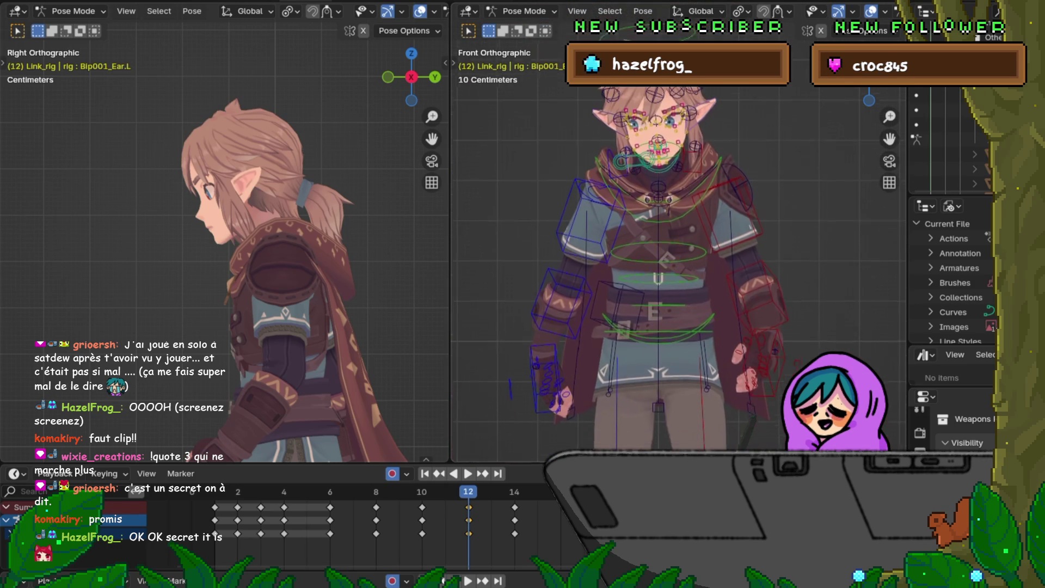
shift+middle_drag(675, 327, 675, 163)
middle_drag(675, 245, 740, 218)
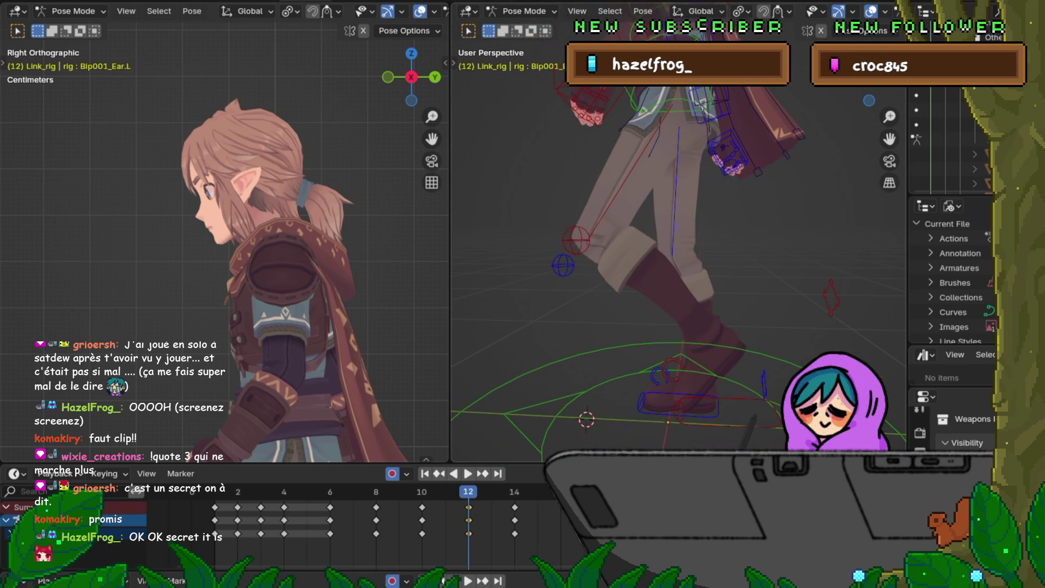
shift+middle_drag(675, 218, 674, 392)
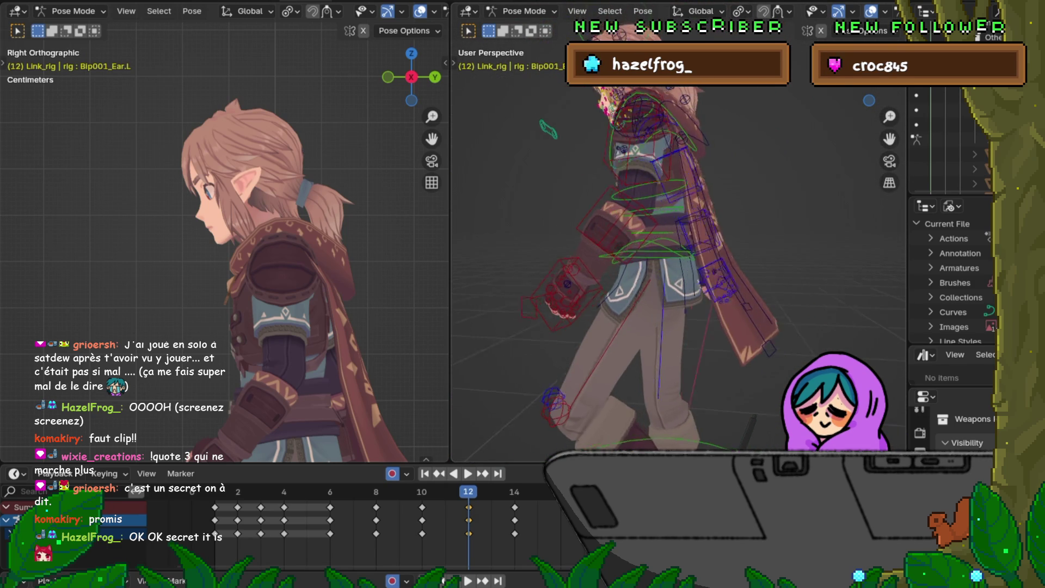
middle_drag(708, 245, 620, 245)
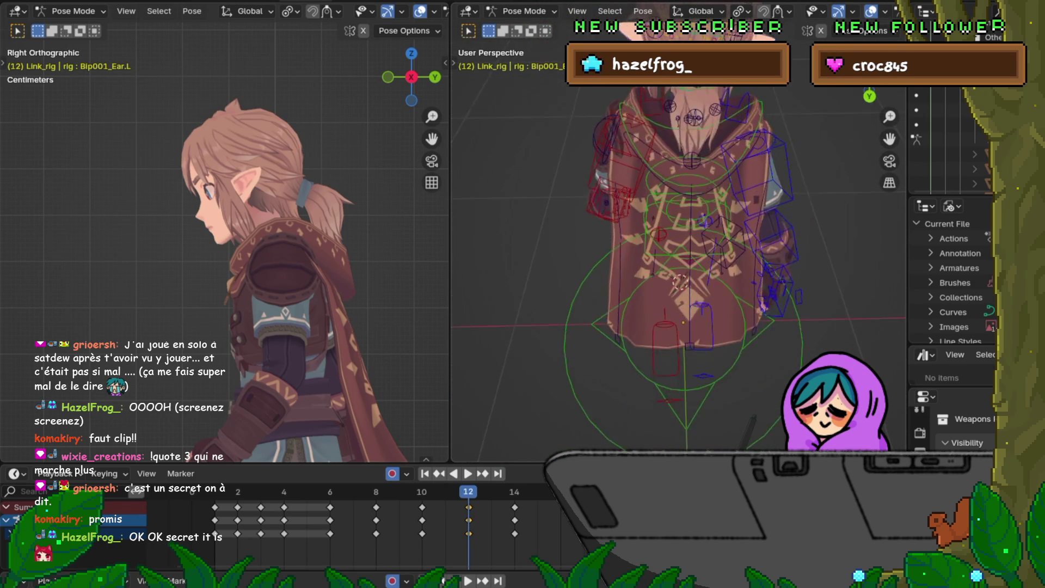
key(KP_7)
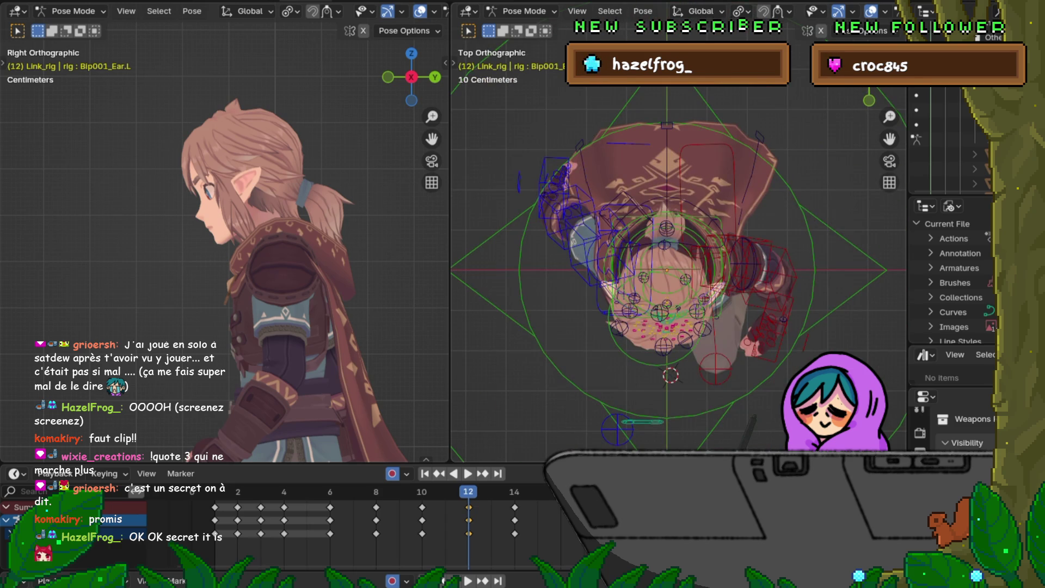
shift+middle_drag(664, 245, 663, 272)
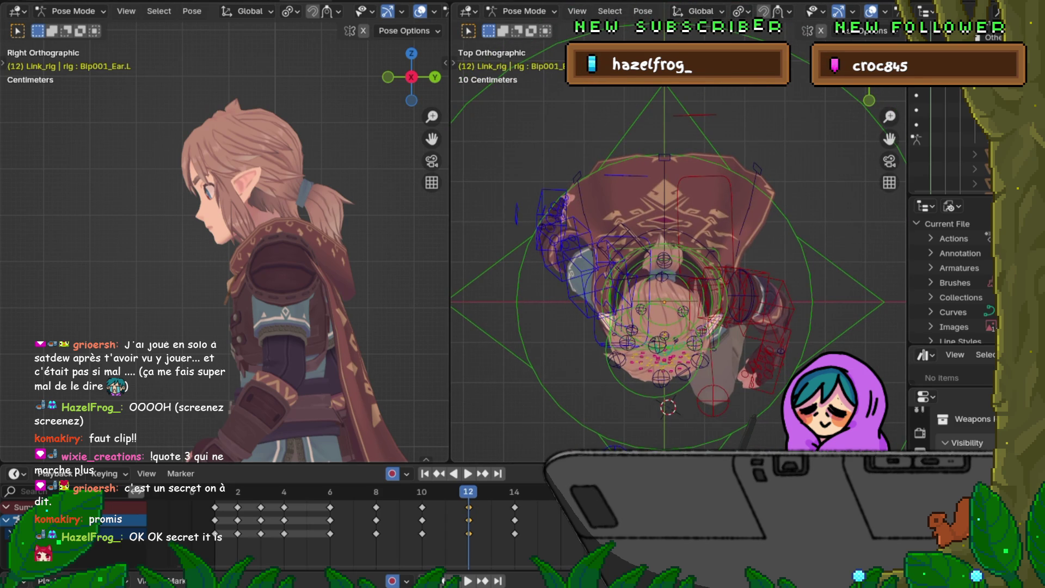
Save the blend file, then return to frame 8 and select Bip001_Cape1_R.
click(27, 1)
click(60, 88)
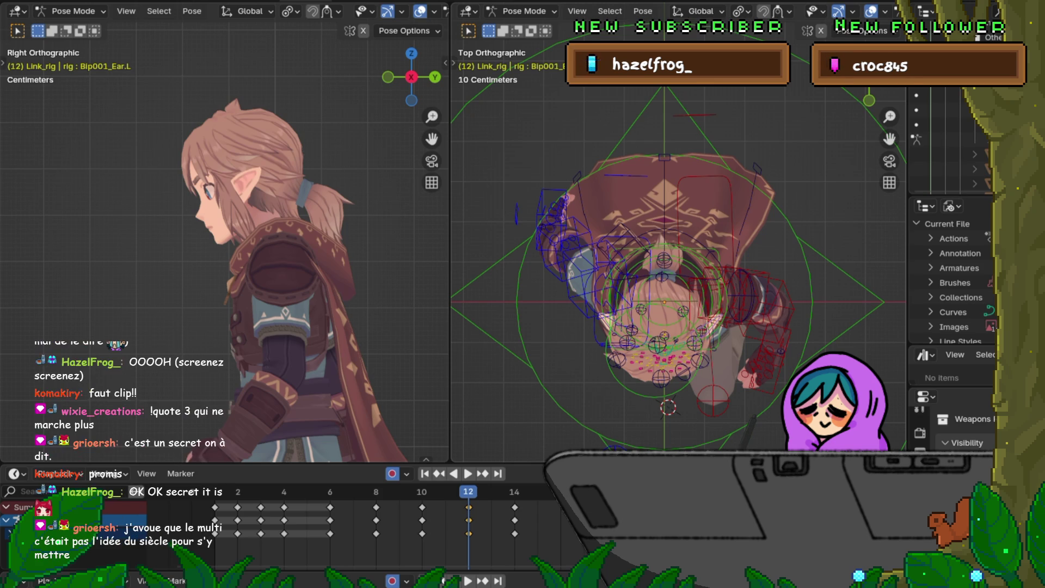
key(Down)
key(Down)
key(Down)
key(Up)
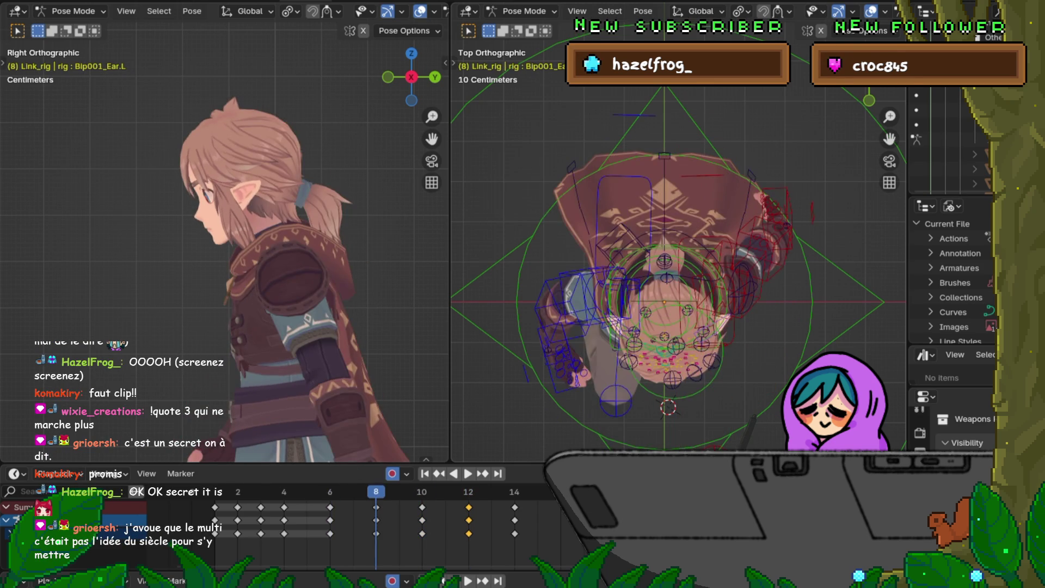
key(Up)
key(Down)
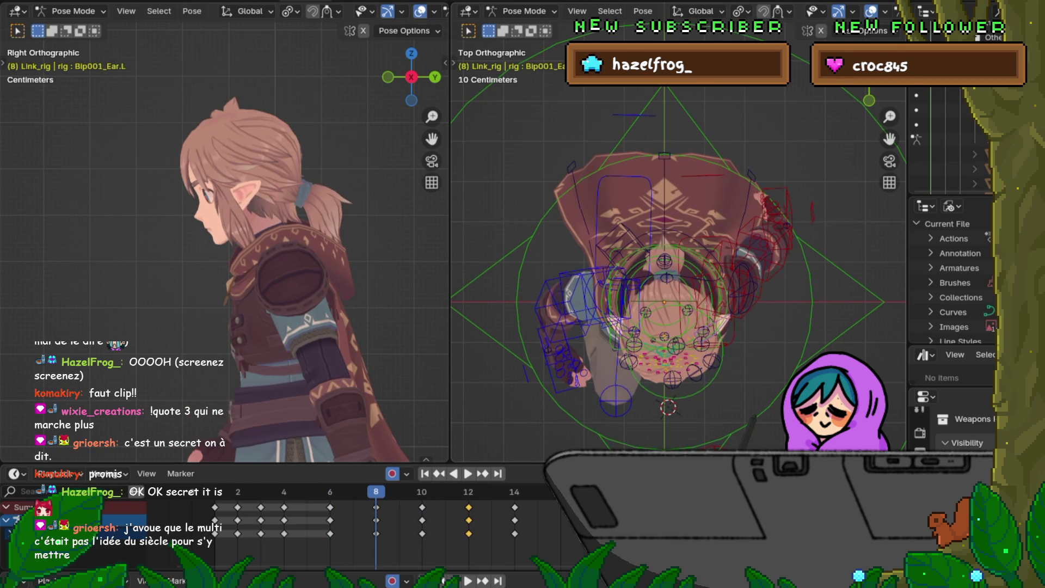
click(376, 506)
Try rotating Cape1_R, Cape2_R and Cape2_L at frame 8, cancelling each attempt.
key(r)
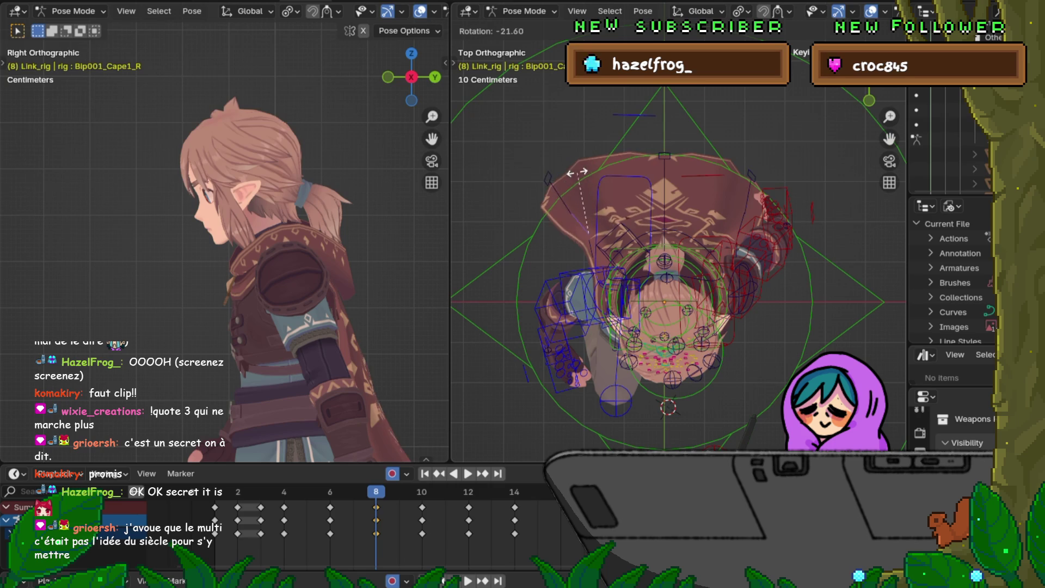
key(Escape)
key(Up)
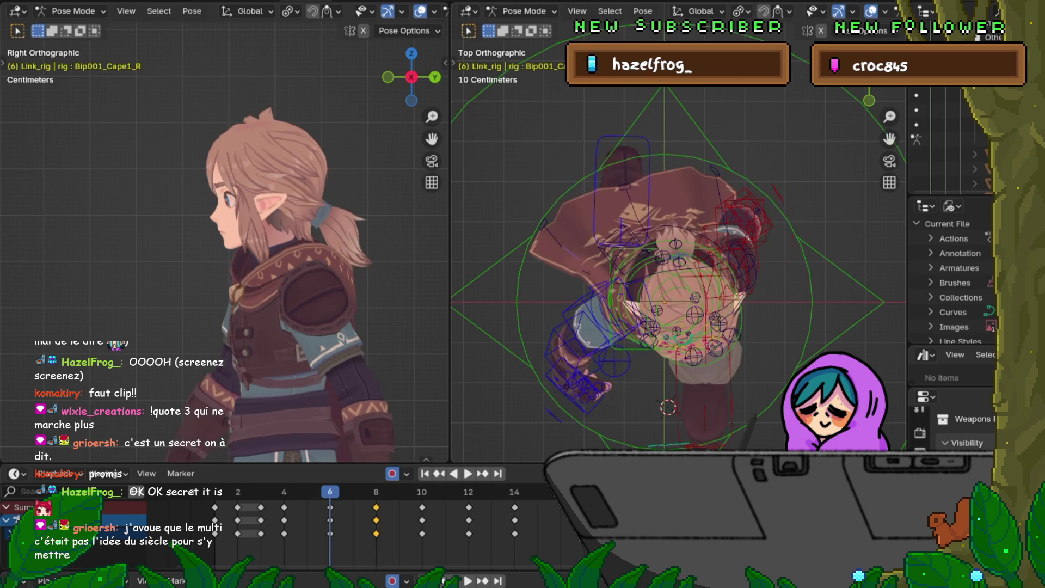
key(Down)
key(bracketright)
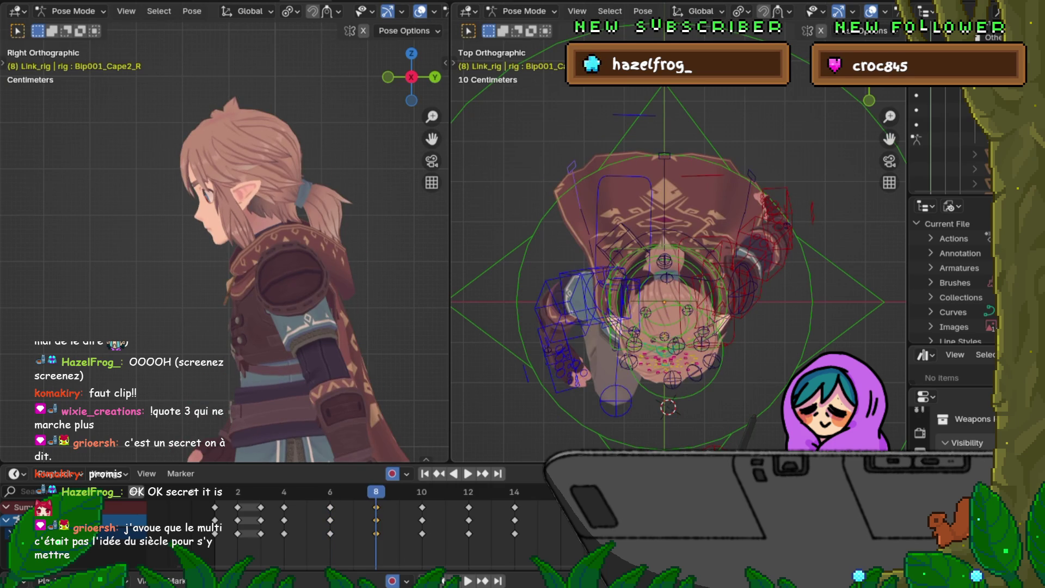
key(r)
key(Escape)
key(ctrl+shift+m)
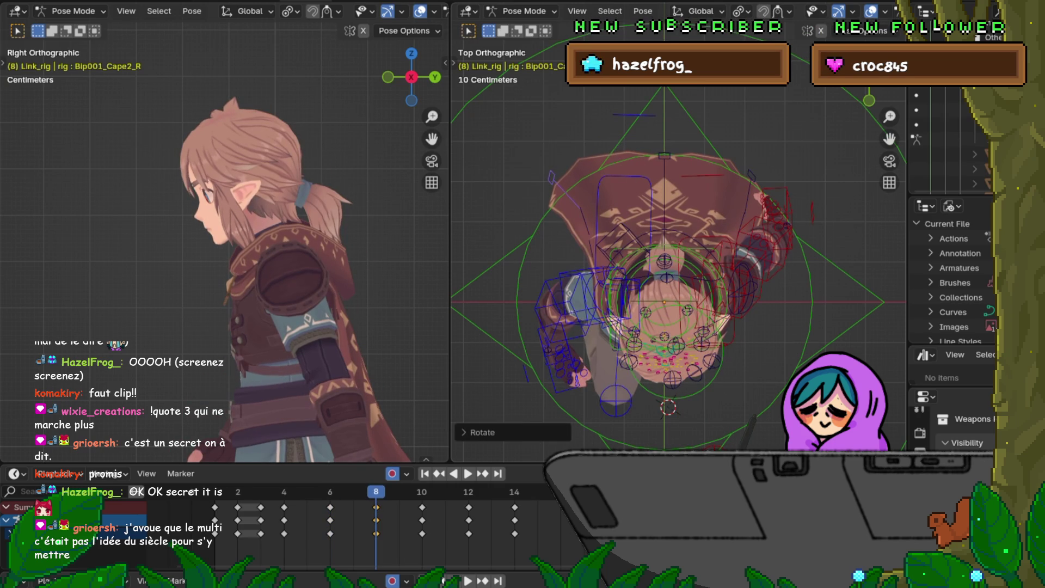
key(r)
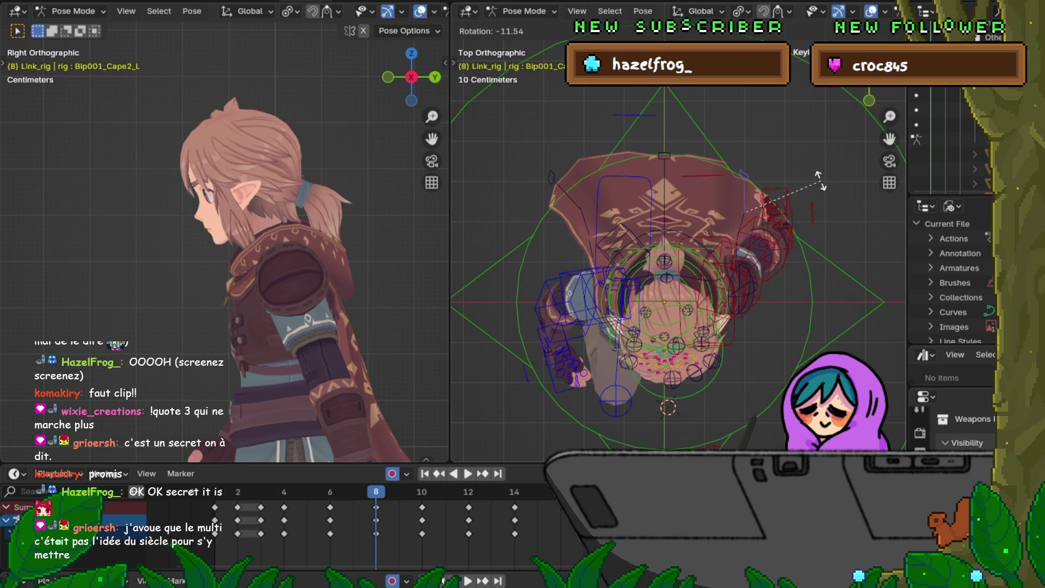
key(Escape)
Swing Cape2_C, Cape1_L and Cape1_R sideways in Top view and key the pose at frame 8.
click(664, 180)
key(r)
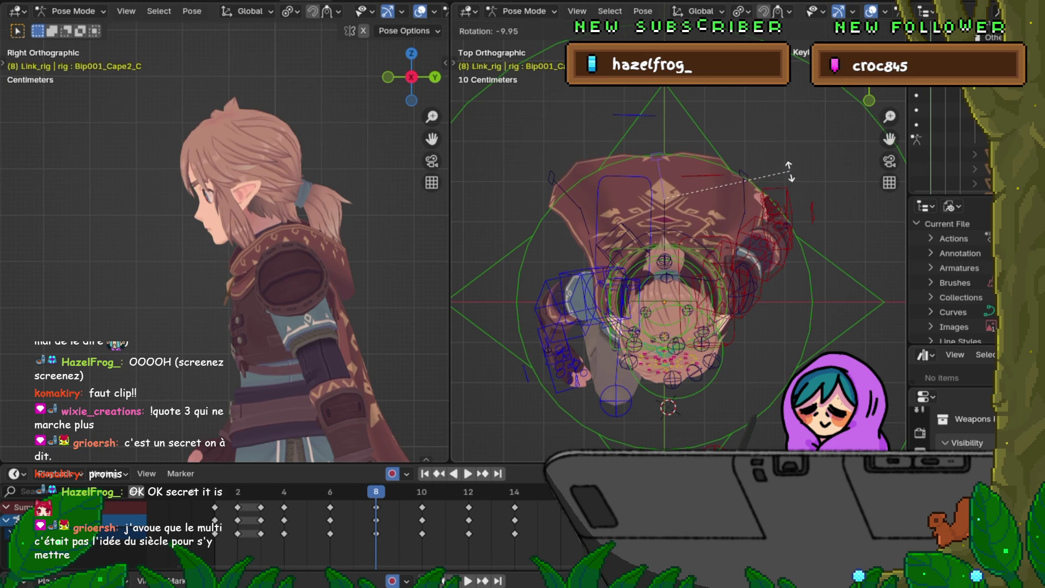
click(792, 168)
click(789, 202)
key(r)
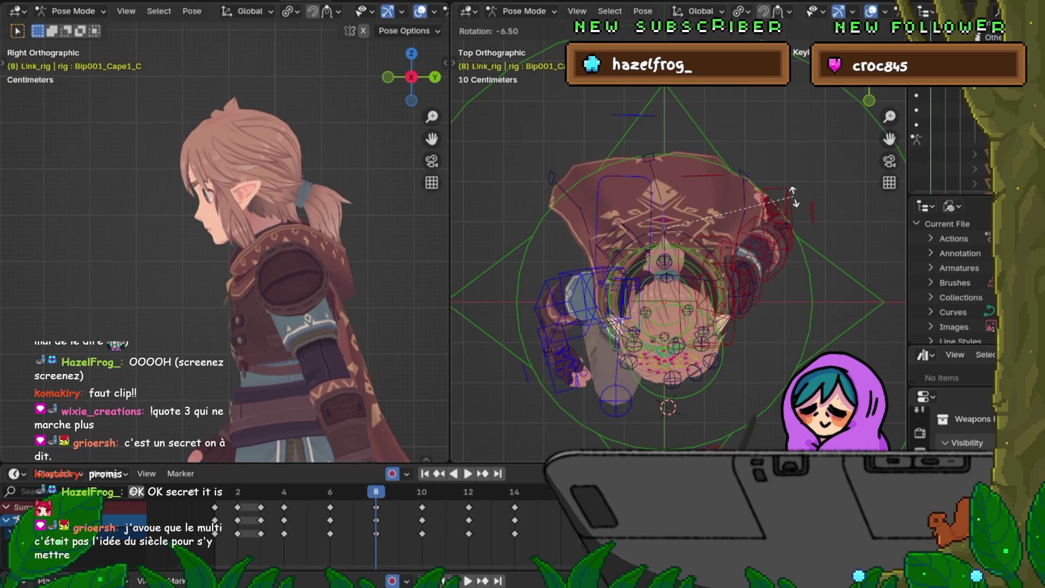
click(844, 219)
click(773, 201)
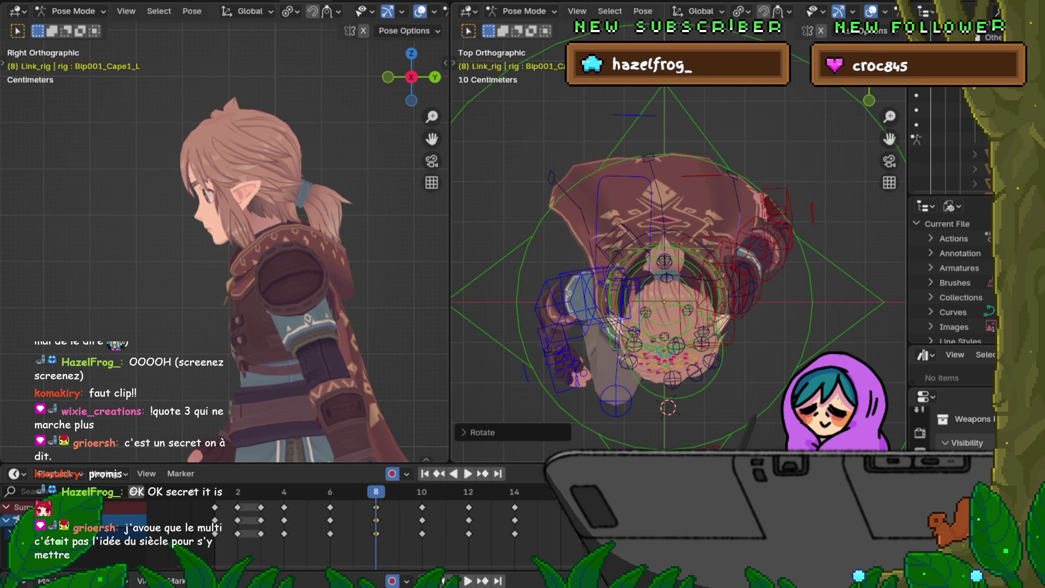
key(r)
key(Return)
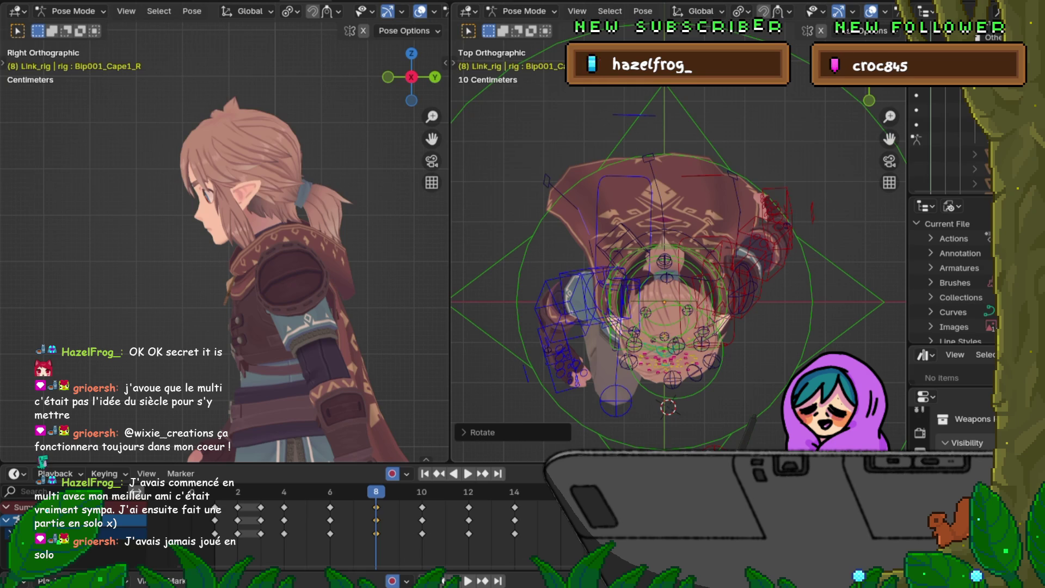
Select the Cape2_R, Cape1_L, Cape1_C and Cape1_R bones, then check frames 8 and 10.
click(561, 193)
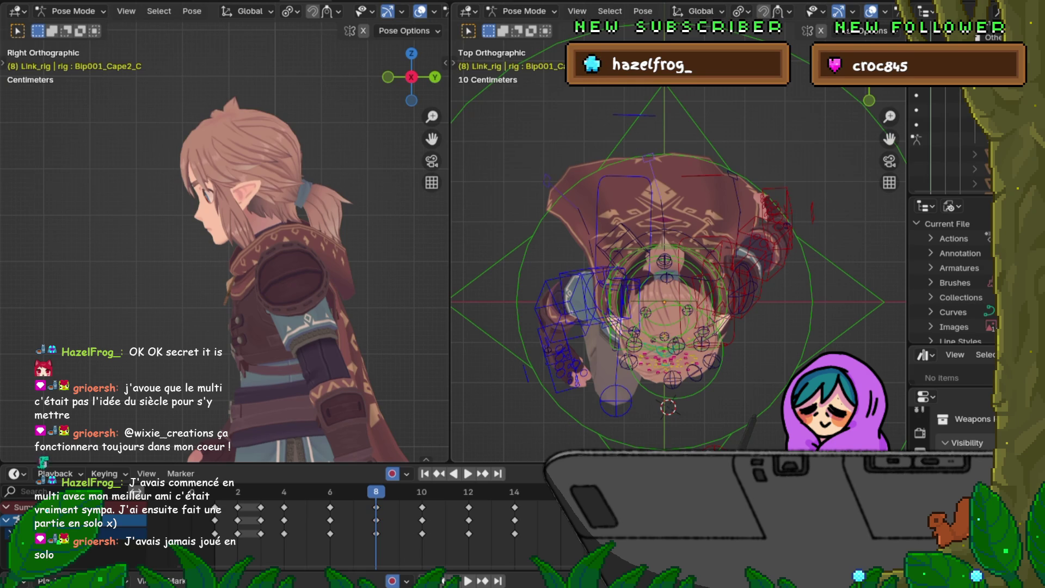
click(760, 248)
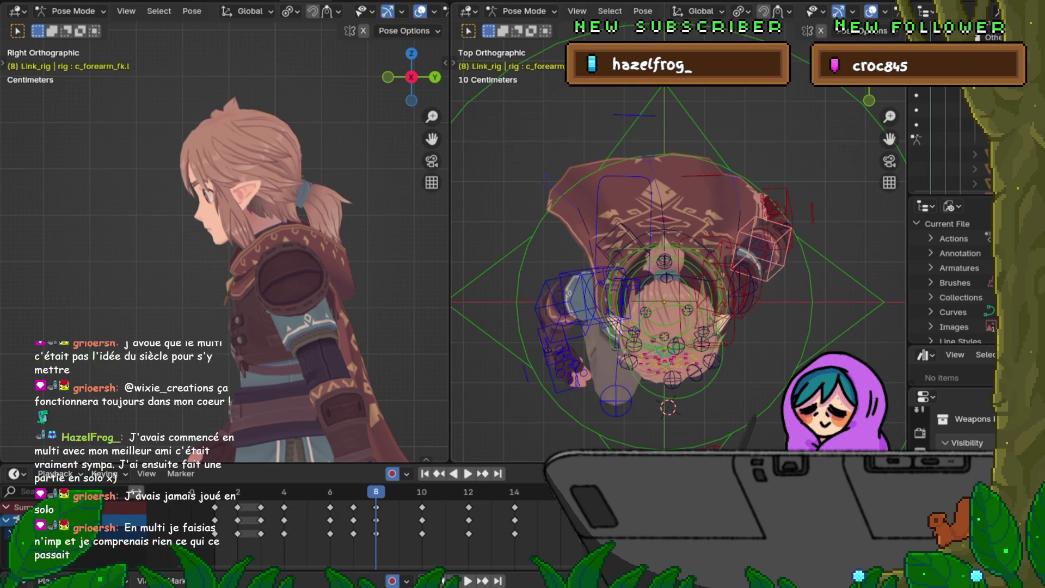
click(732, 175)
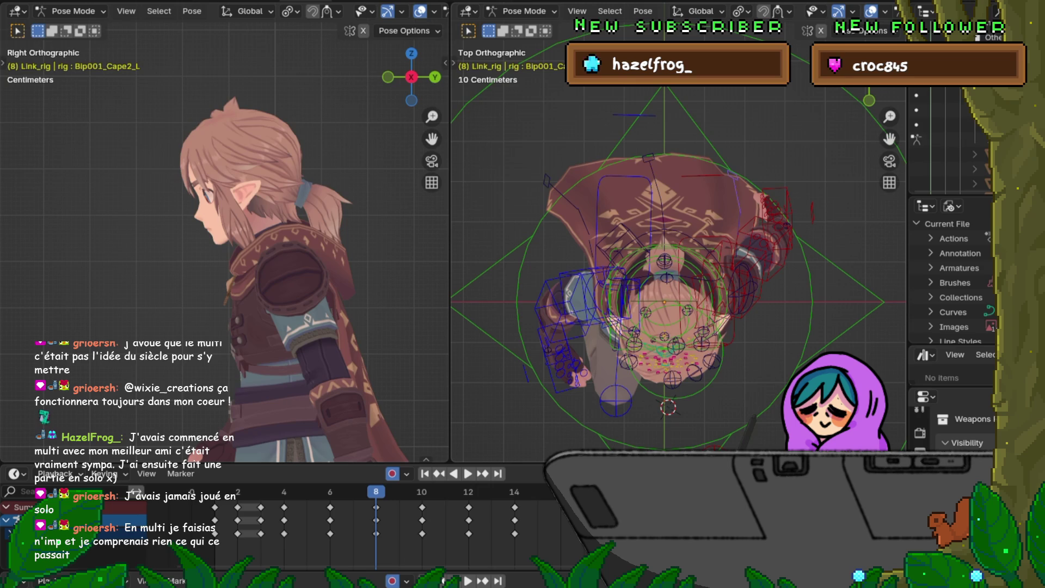
click(651, 183)
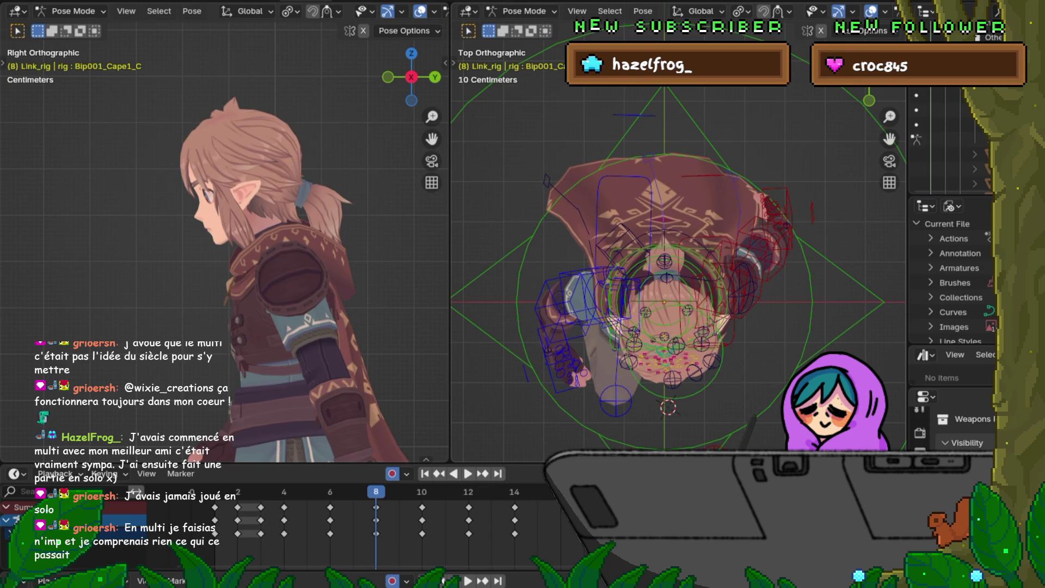
click(577, 190)
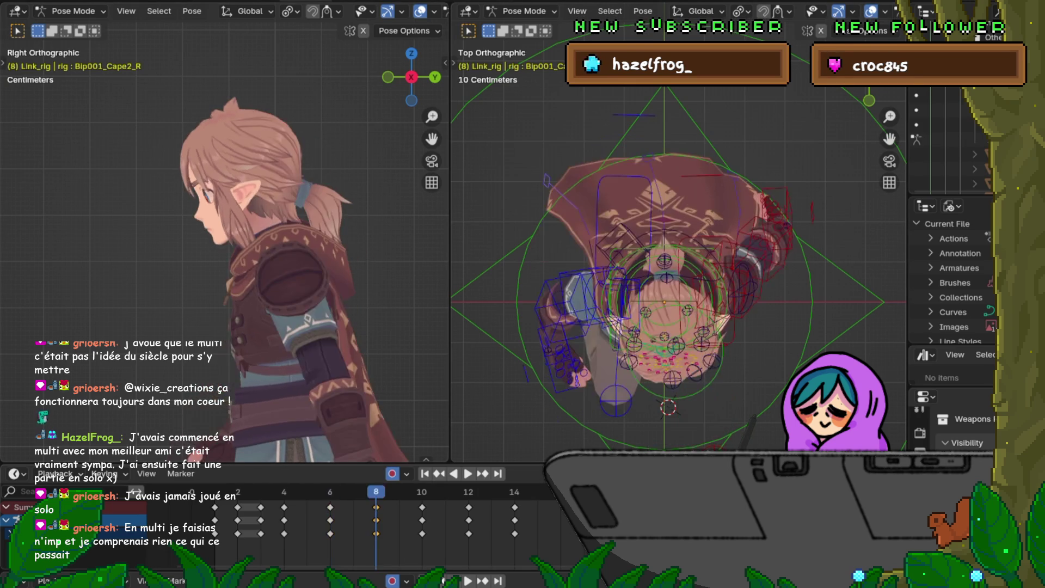
key(Down)
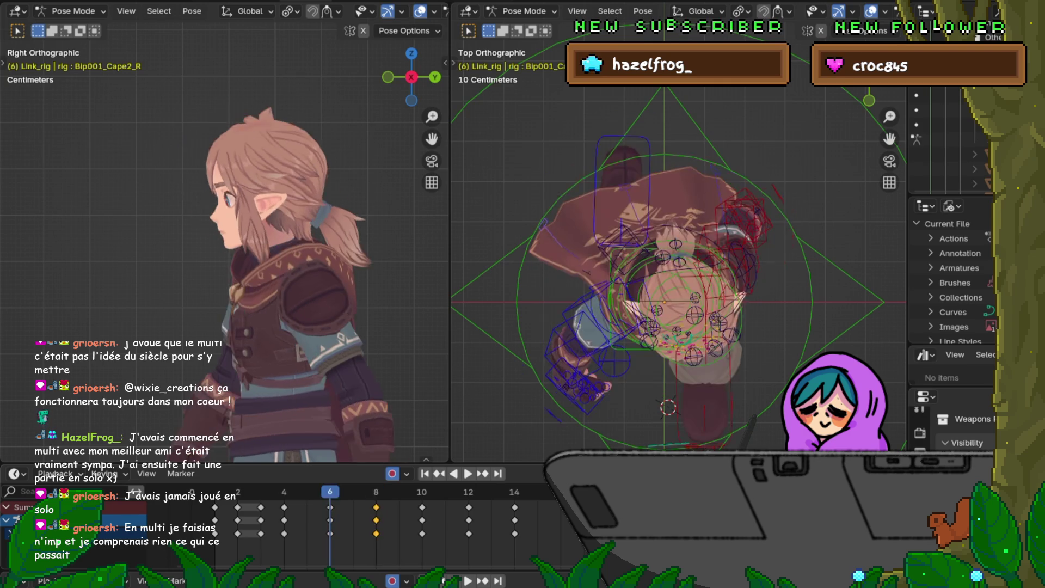
key(Up)
key(Up)
key(Up)
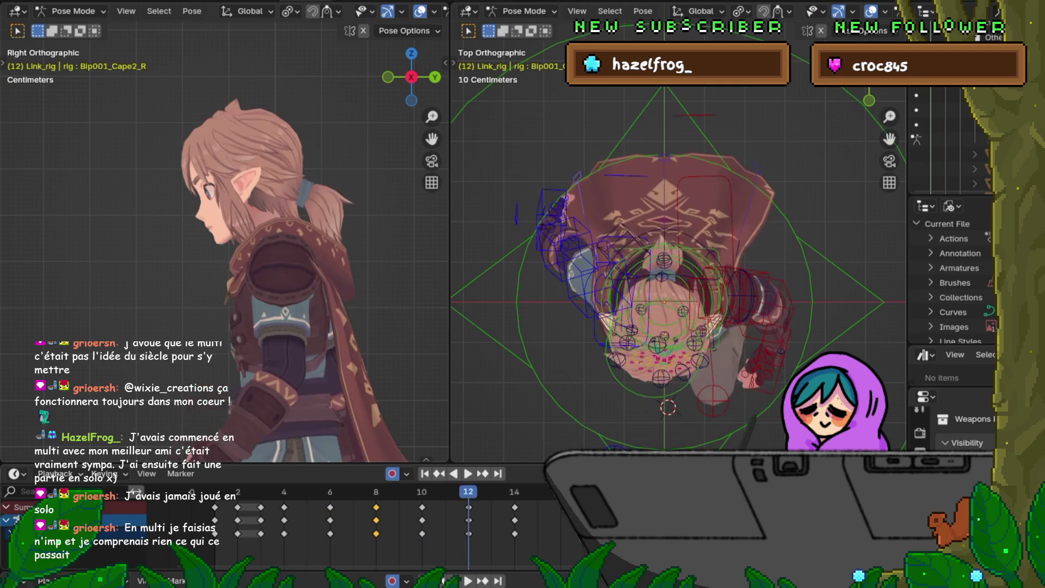
Copy the cape's frame-8 keys and paste them flipped at frame 12.
key(Down)
key(Down)
right_click(384, 533)
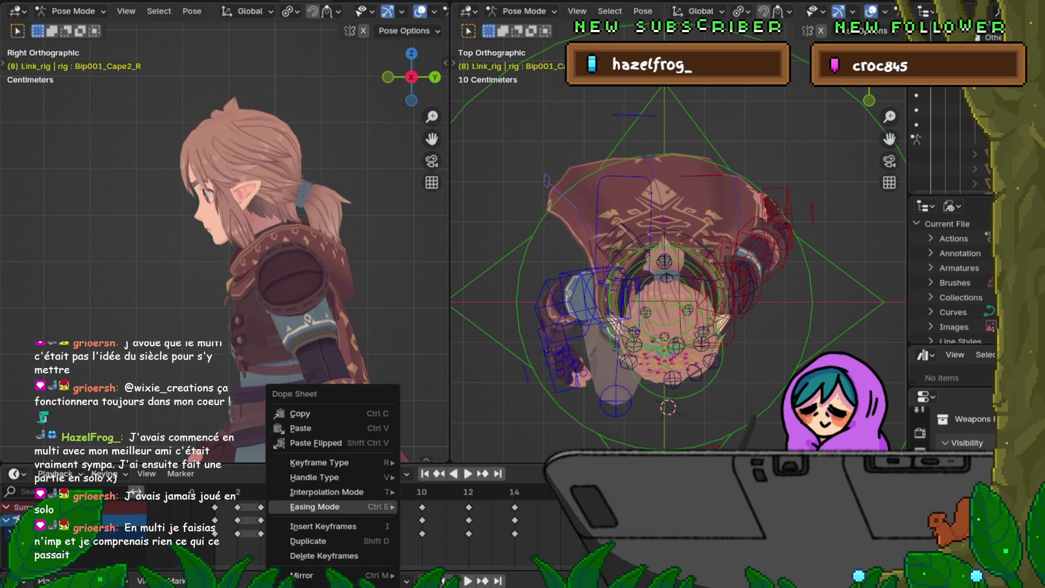
click(304, 413)
key(Up)
key(Up)
right_click(424, 507)
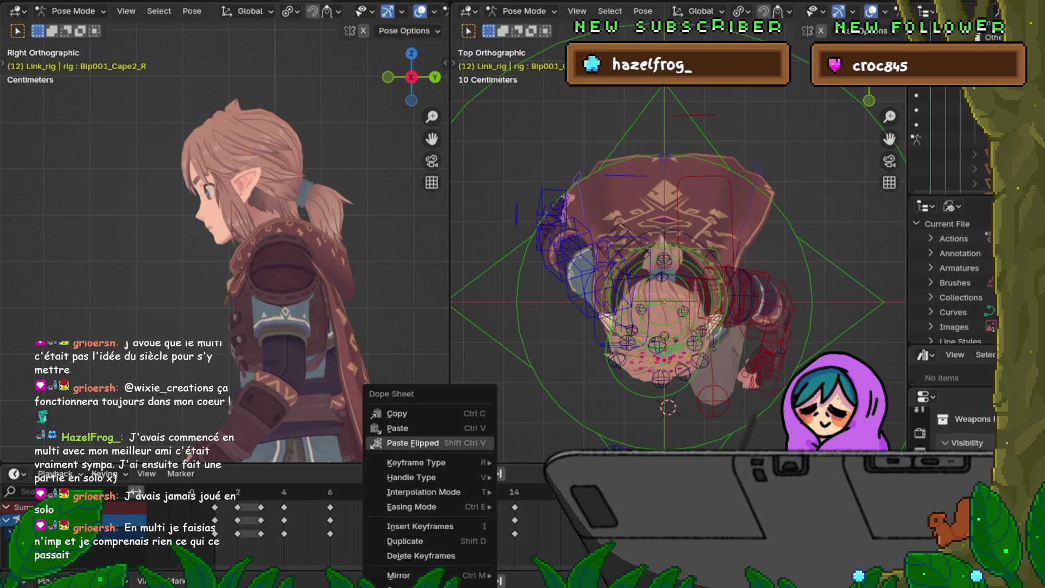
click(425, 444)
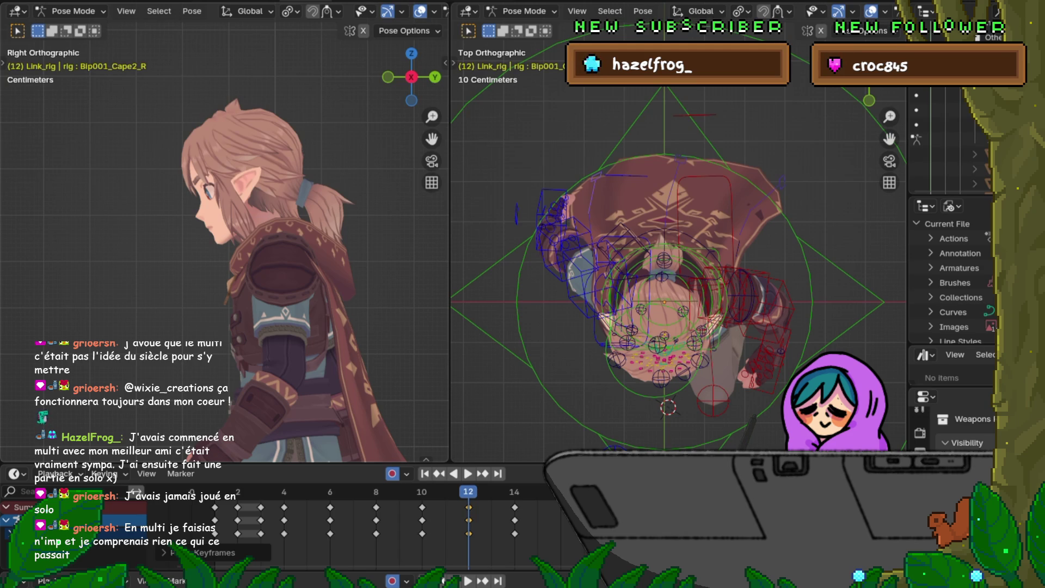
Back at frame 8, tilt the cape bone around the X axis.
mouse_move(468, 492)
mouse_down()
mouse_move(329, 491)
mouse_move(375, 492)
mouse_up()
key(ctrl+z)
key(ctrl+z)
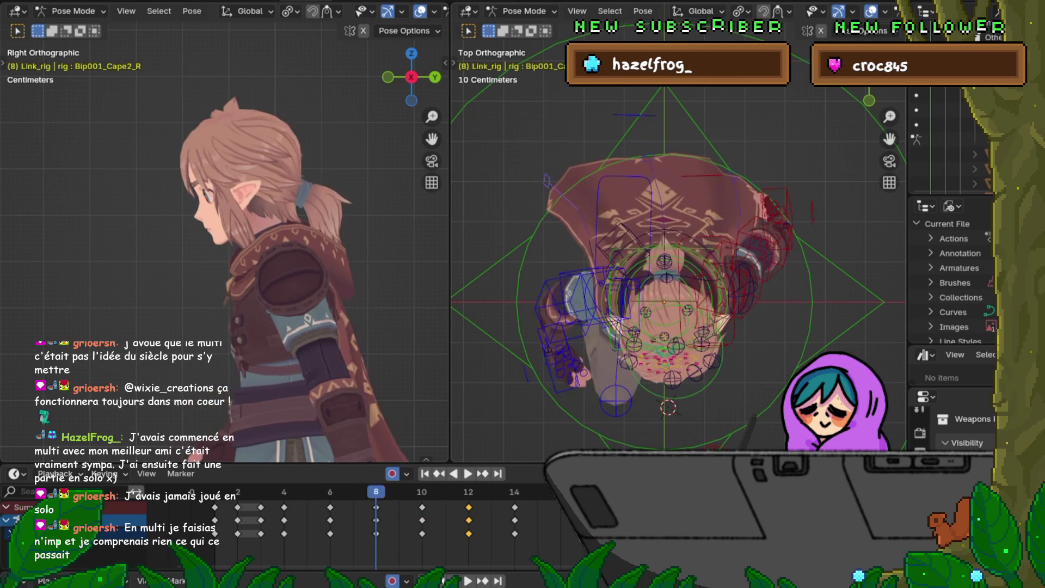
key(ctrl+shift+z)
key(ctrl+shift+z)
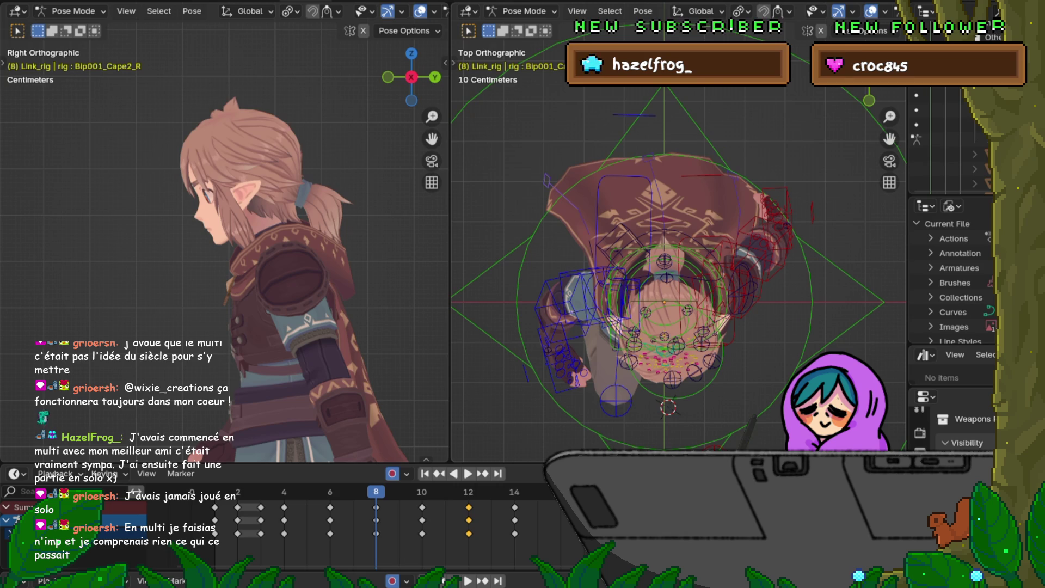
key(r)
key(x)
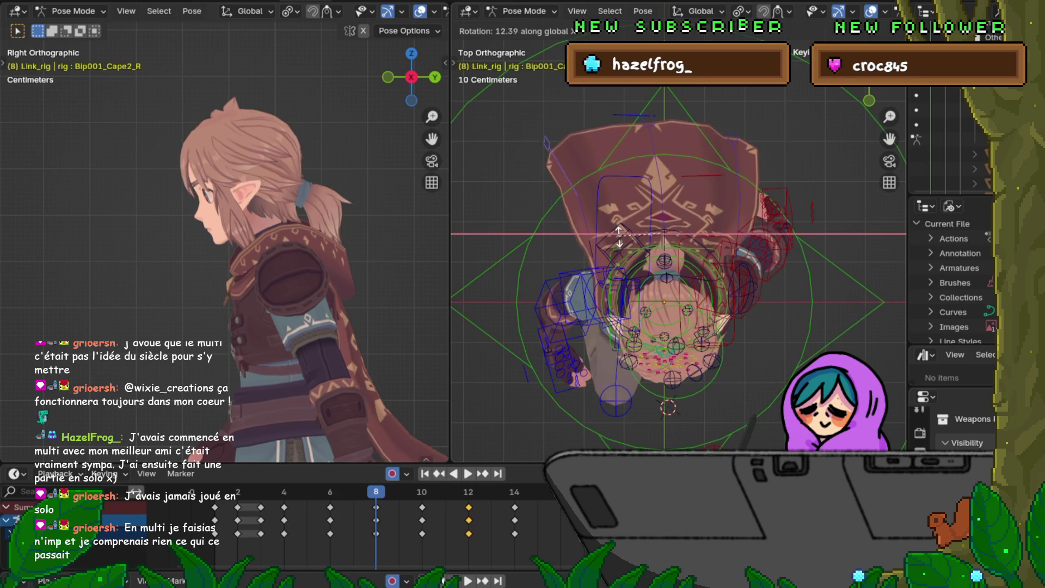
click(619, 240)
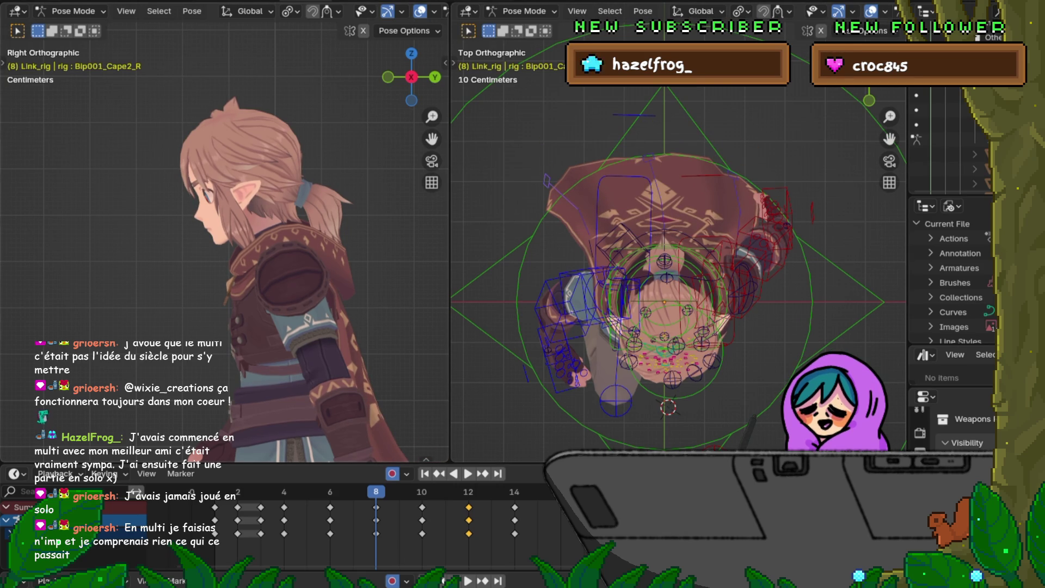
Rotate the cape bones further around X (about -4.69° on Cape2_R) and key frame 8.
key(F4)
key(Escape)
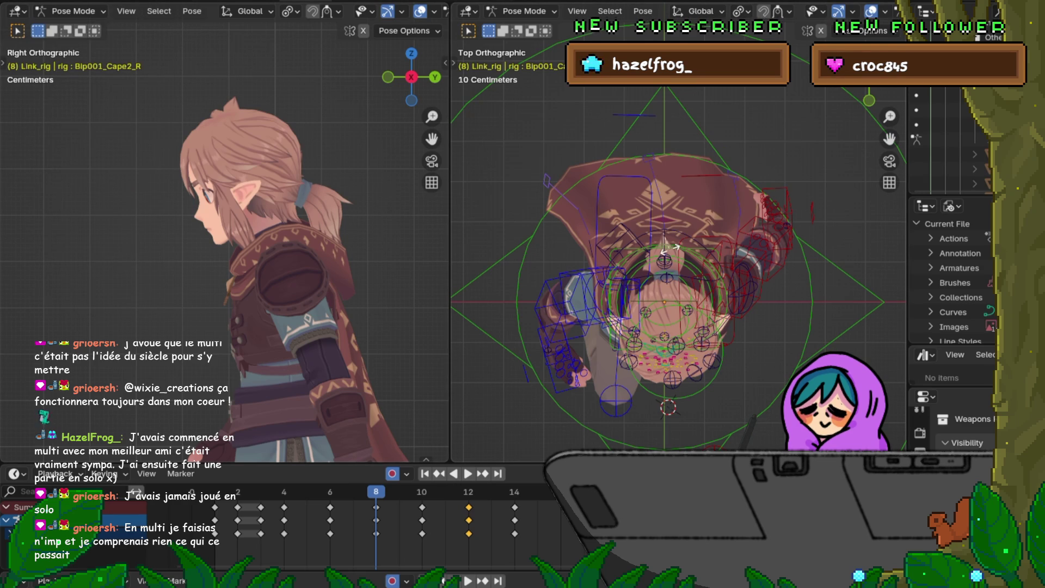
key(r)
key(x)
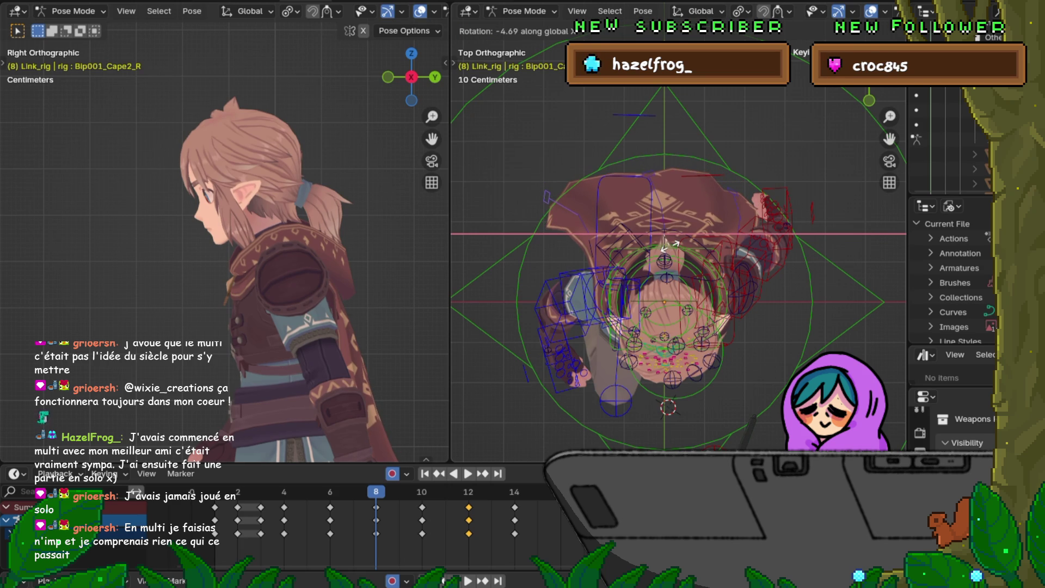
click(670, 245)
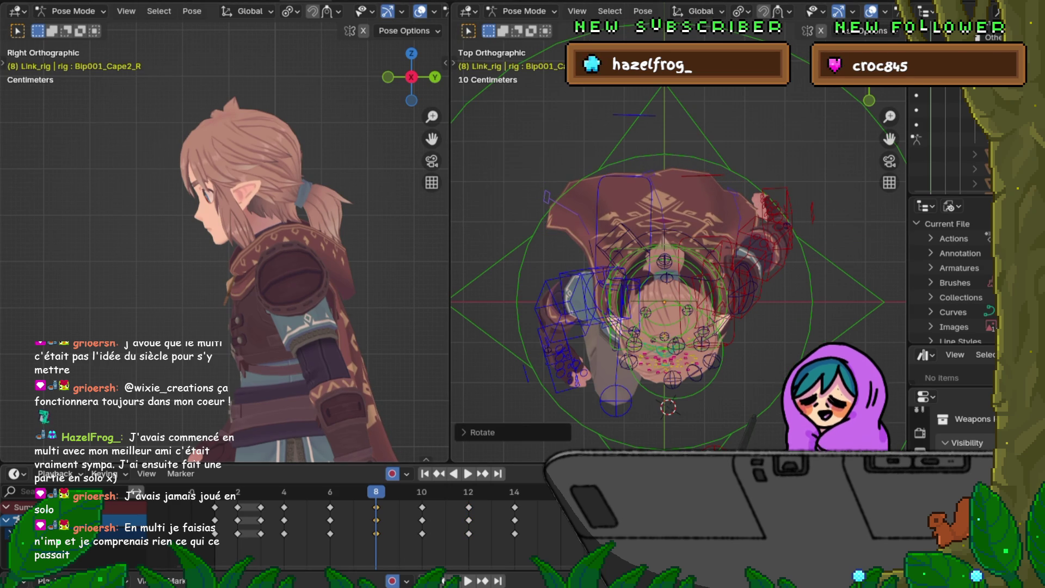
Copy the frame-8 cape keys, paste them flipped at frame 12, then go to frame 6.
right_click(376, 519)
key(Escape)
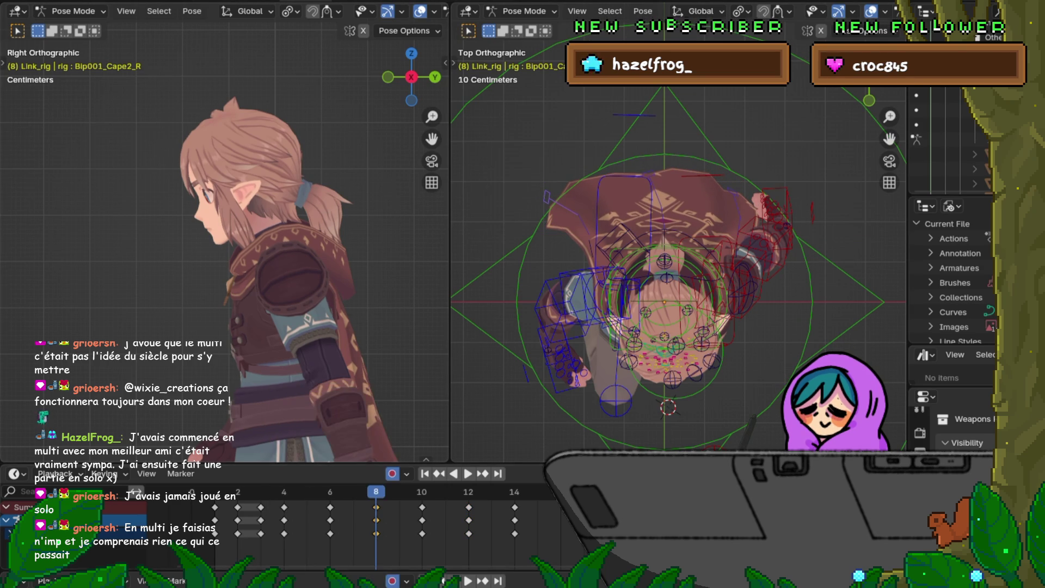
key(Up)
key(Up)
right_click(471, 506)
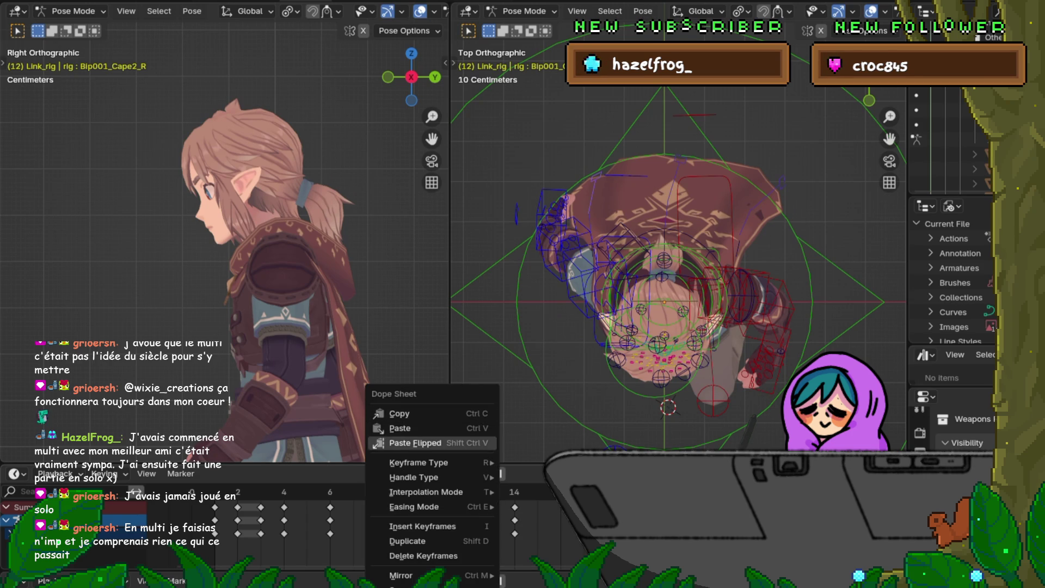
click(415, 443)
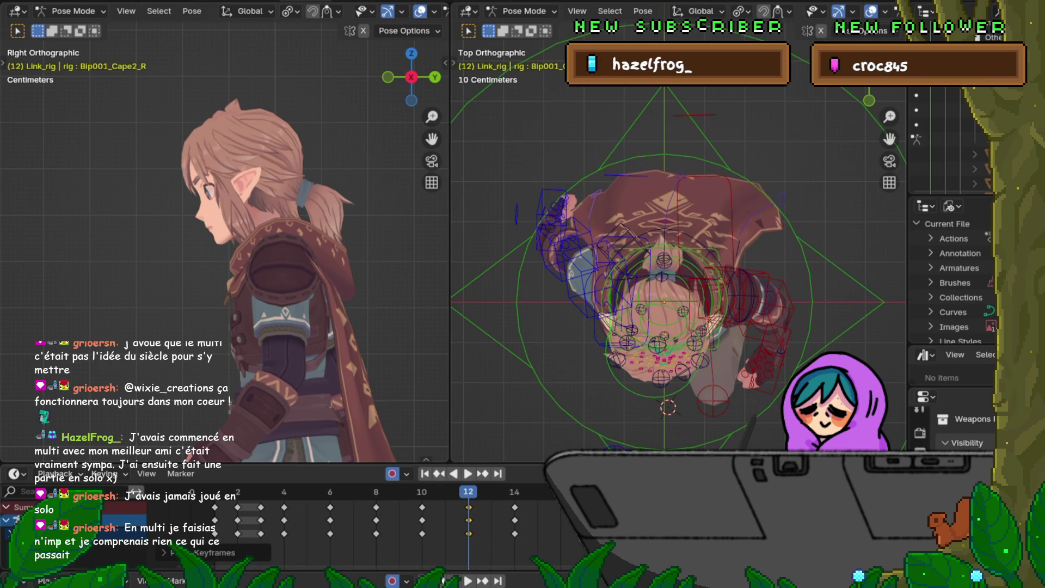
click(330, 492)
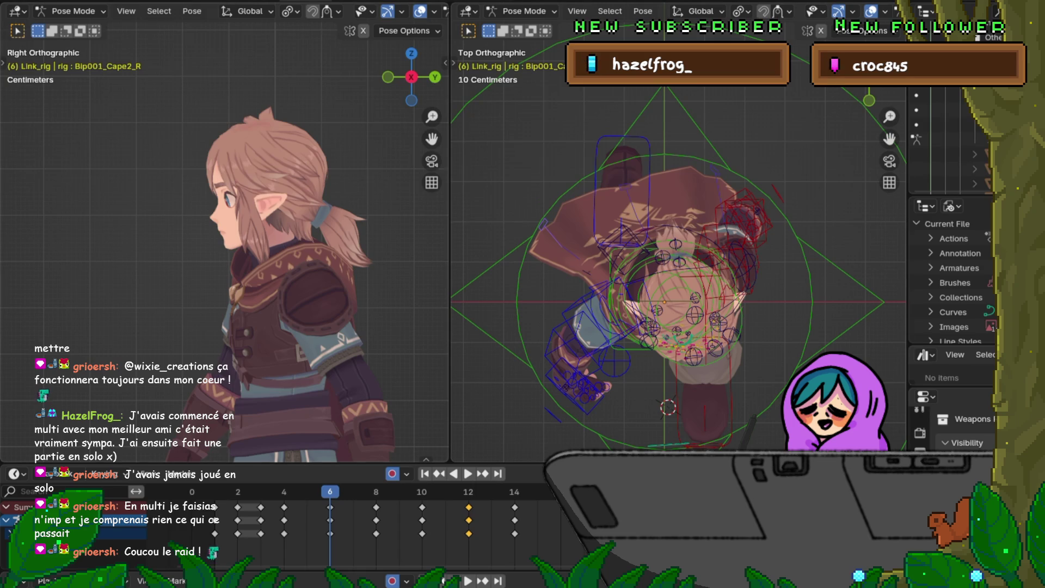
scroll(220, 126, down, 6)
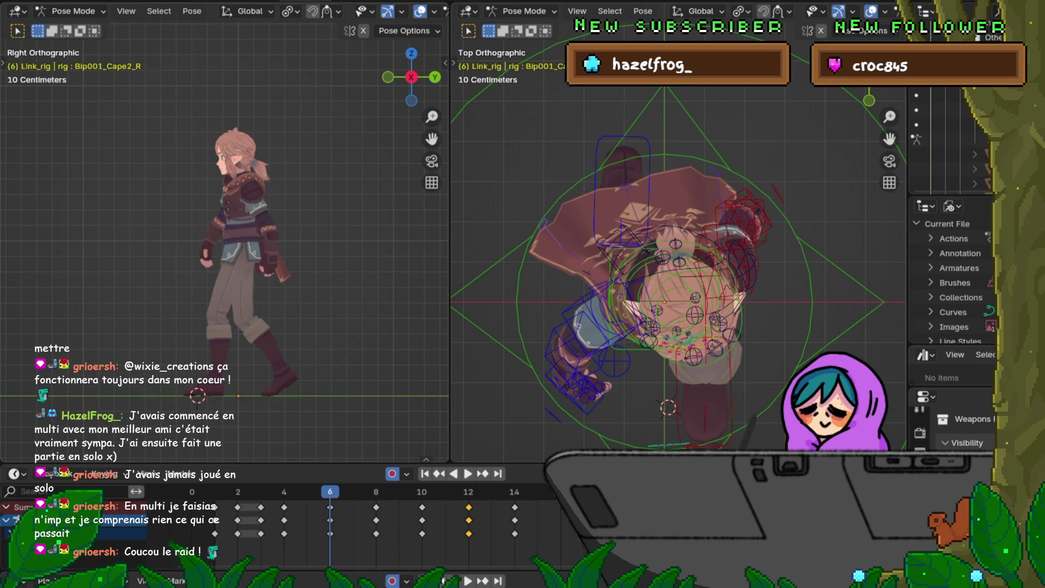
key(Up)
key(Up)
key(Up)
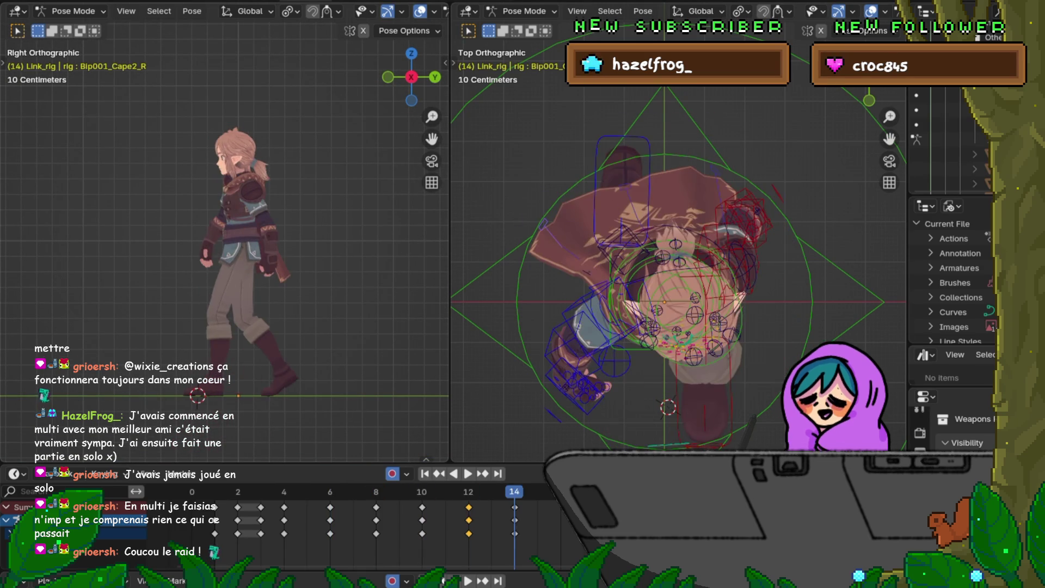
key(Down)
key(Down)
key(Down)
key(Up)
key(Up)
key(Up)
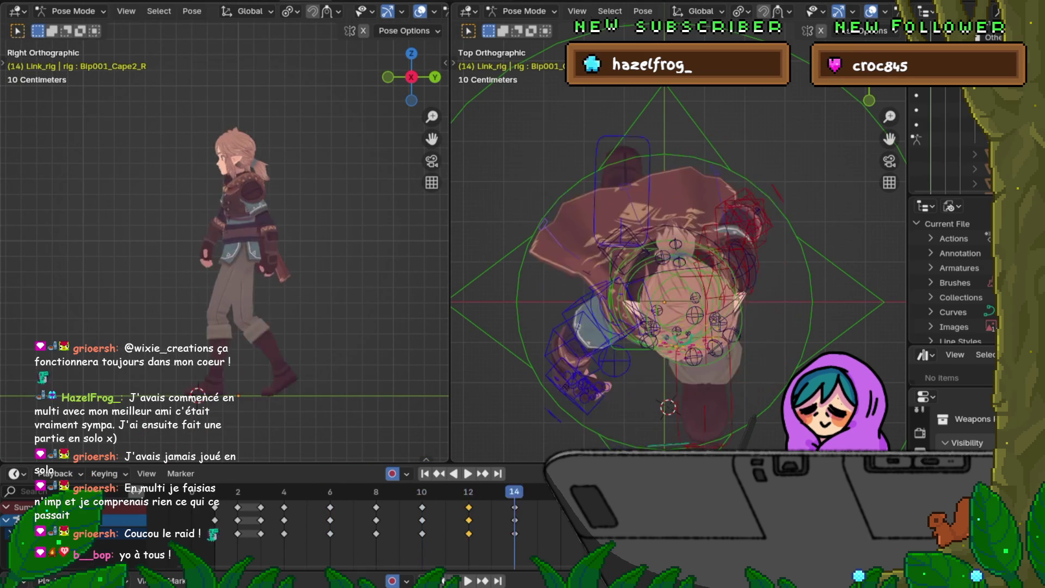
key(Down)
key(Down)
key(Down)
key(Up)
key(Up)
key(Up)
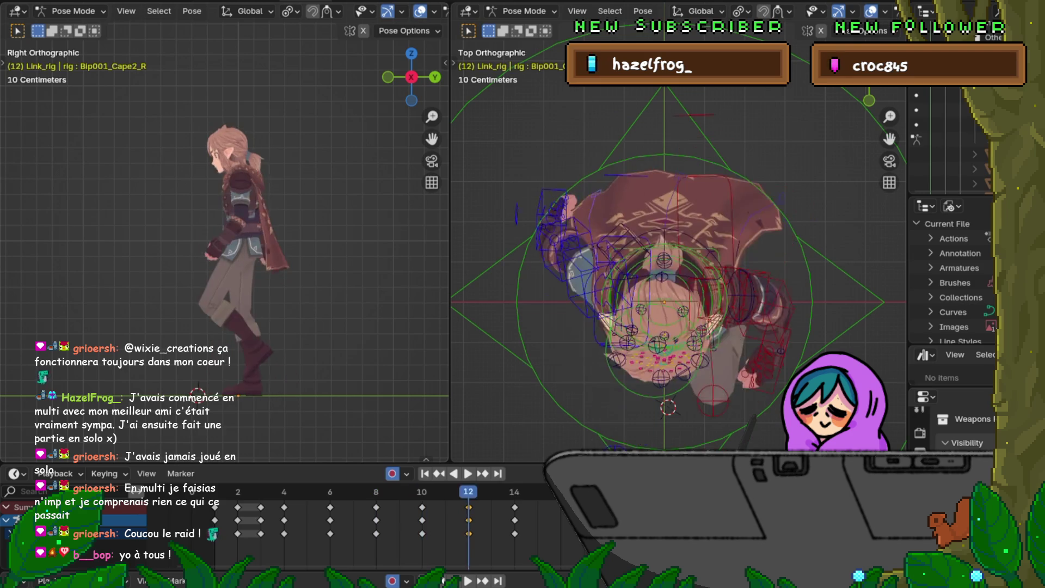
key(Up)
key(Down)
key(Down)
key(Down)
key(Up)
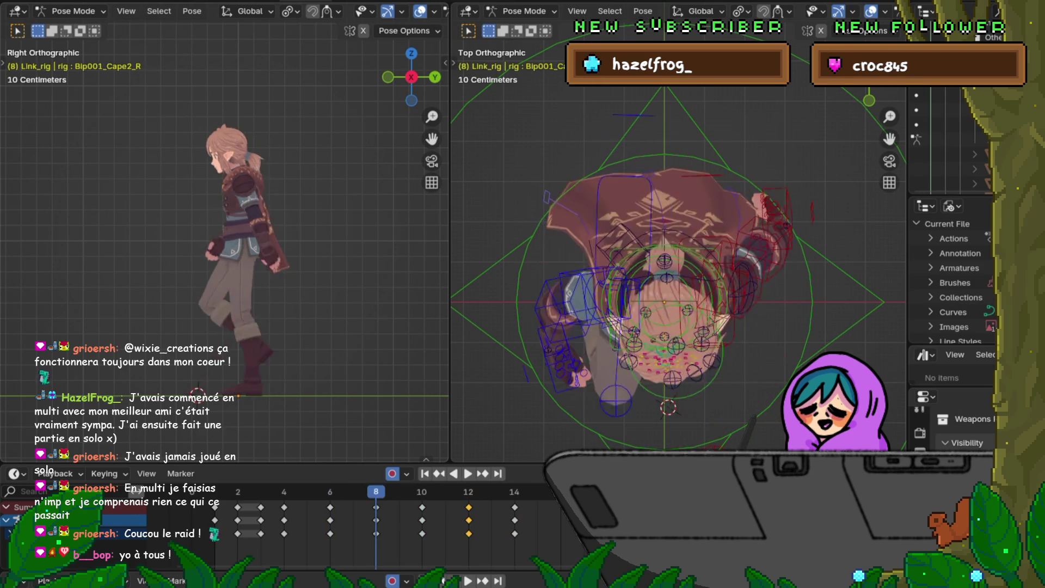
key(Up)
key(Up)
key(Down)
key(Down)
key(Down)
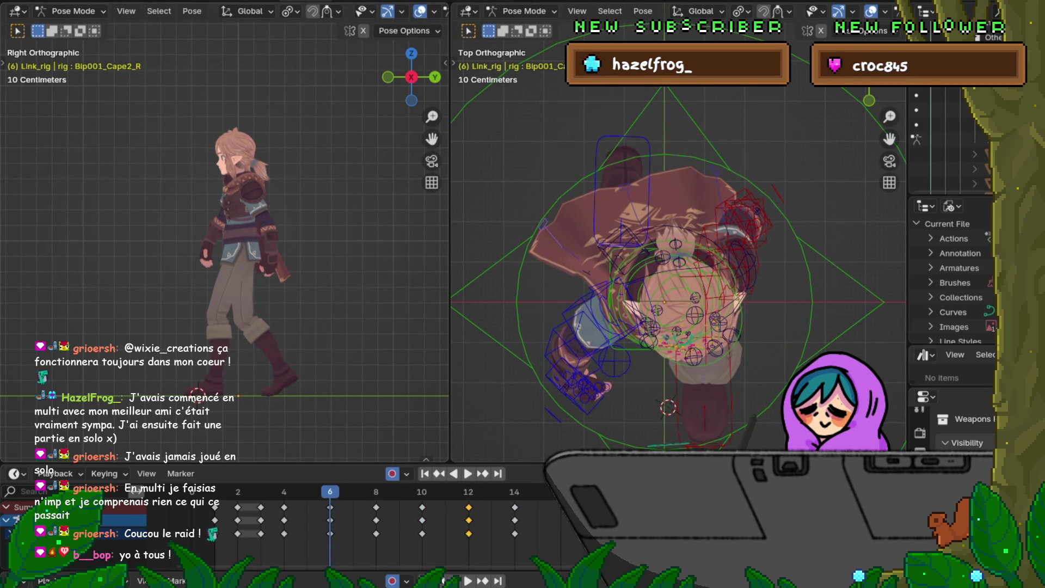
scroll(238, 229, up, 2)
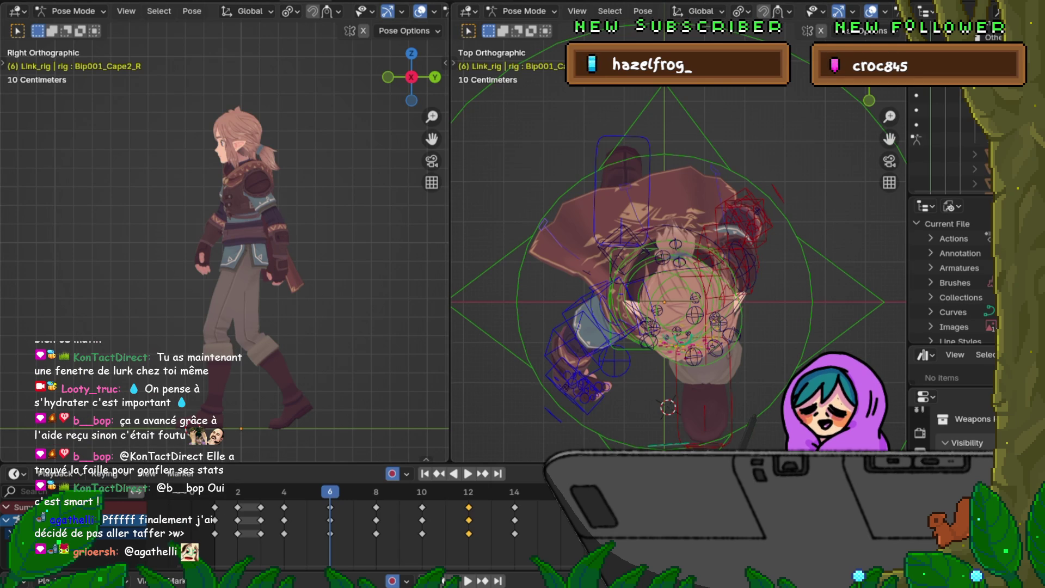
Frame the character's full body in the side view and save the file.
shift+middle_drag(239, 251, 237, 216)
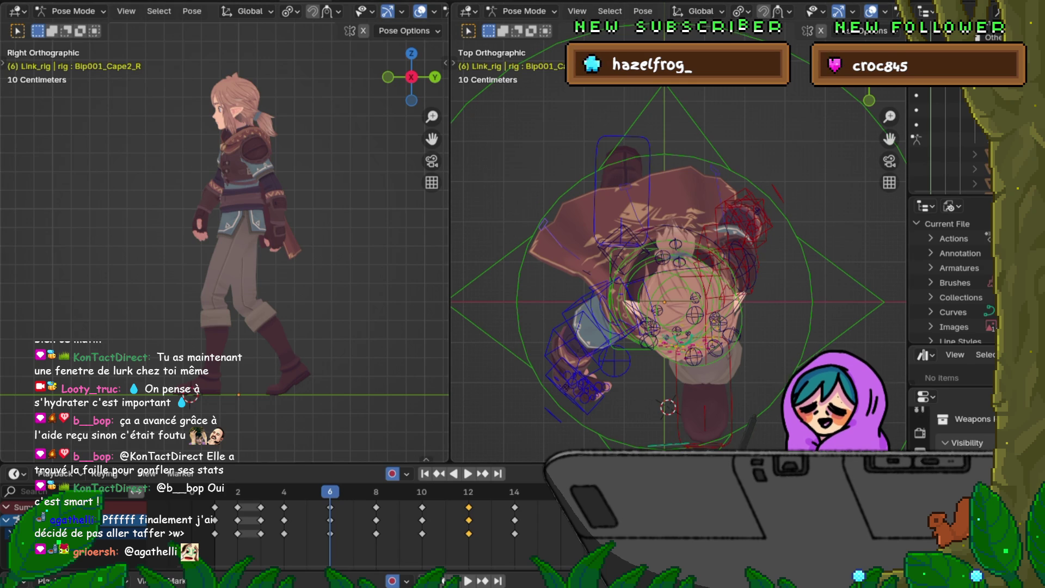
click(24, 1)
click(43, 87)
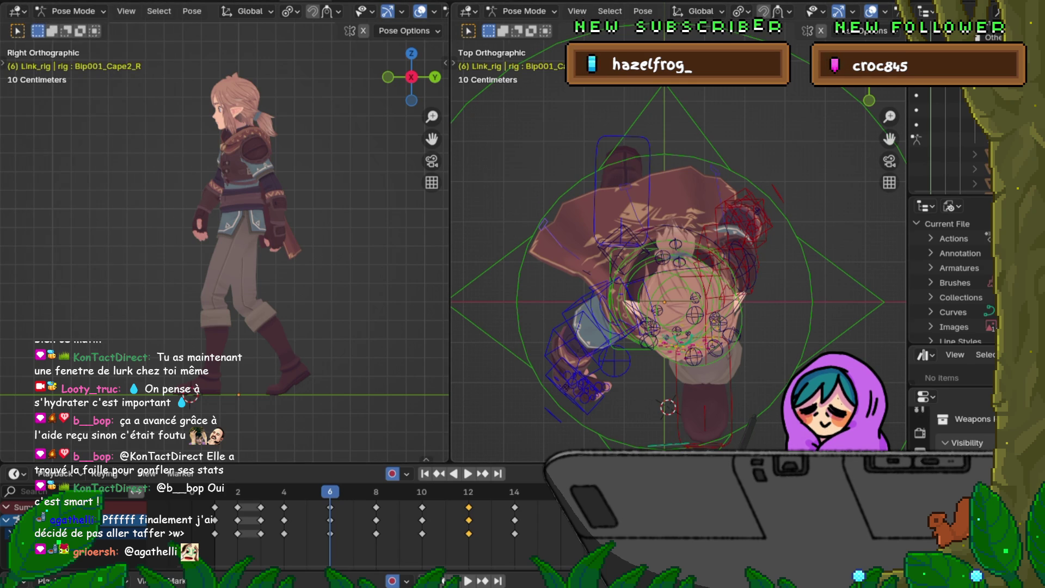
Step between keyframes 6, 8 and 10 to compare the cape poses.
key(Right)
key(Right)
key(Right)
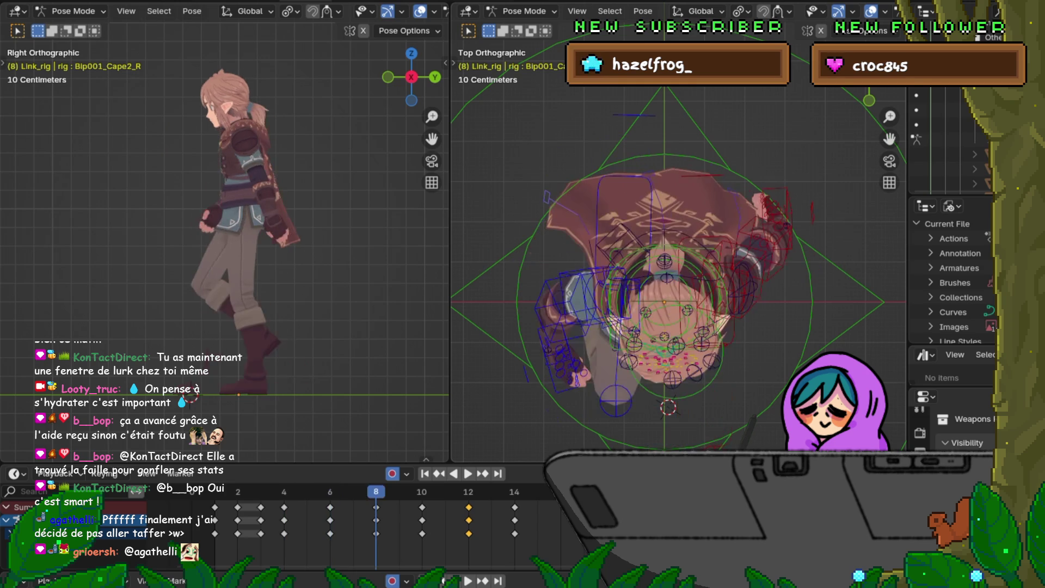
key(Up)
key(Up)
key(Down)
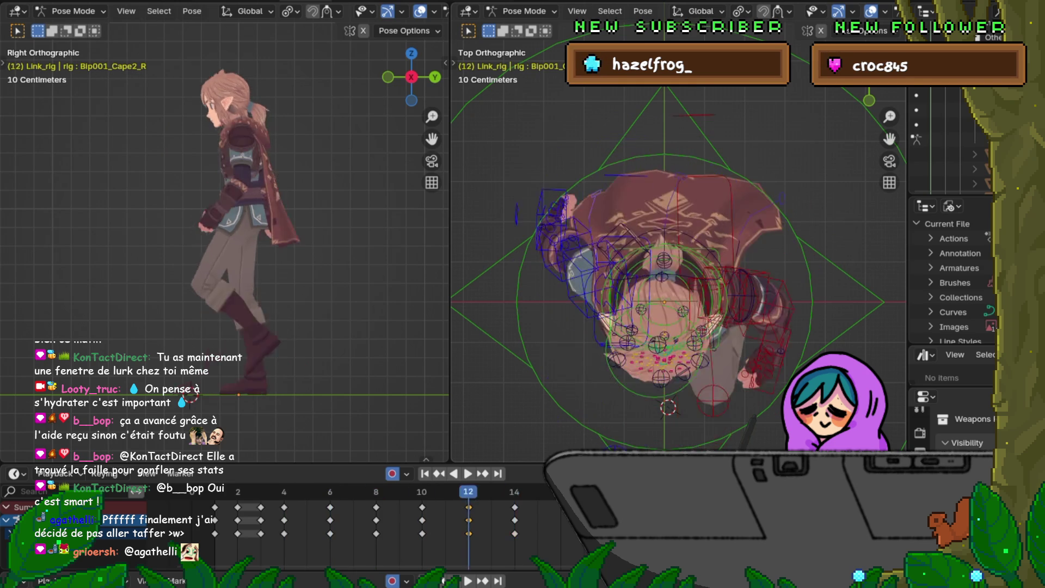
key(Down)
key(Down)
key(Down)
key(Up)
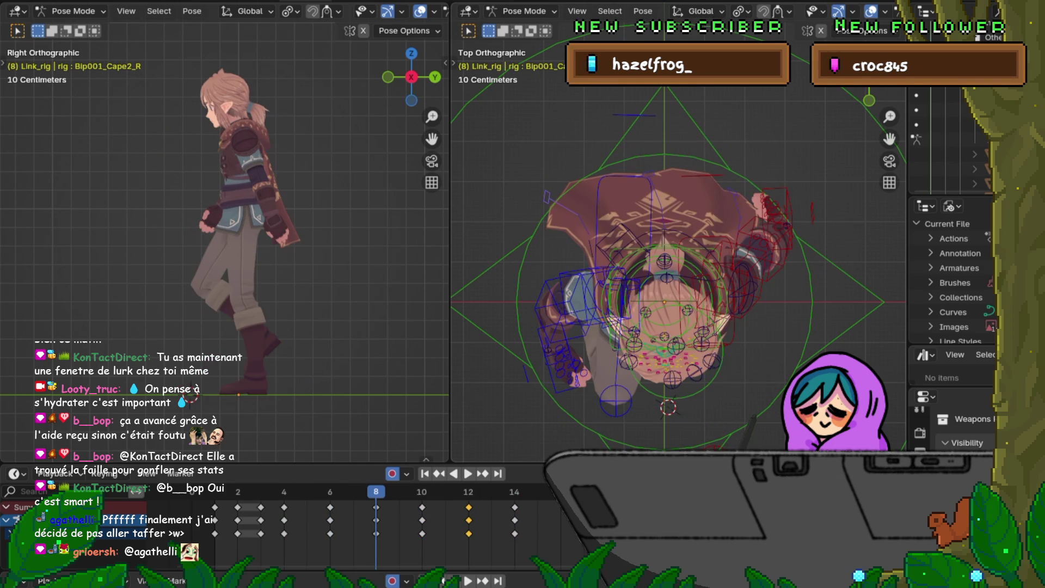
key(Down)
key(Up)
key(Down)
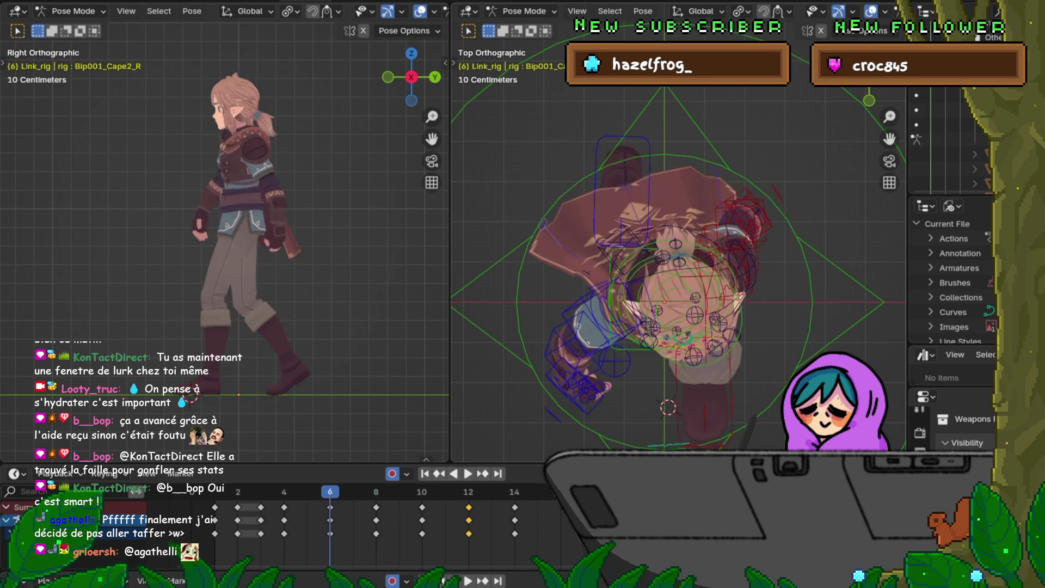
key(Up)
Check the cape at frame 12, orbit the top view, and return to frame 8.
key(Down)
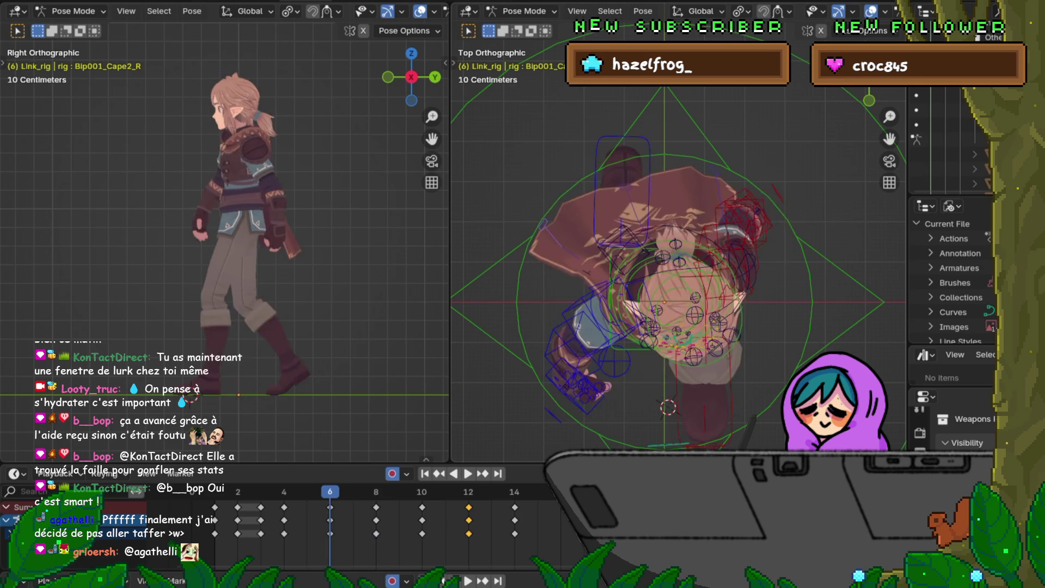
key(Up)
key(Up)
key(Down)
key(Up)
key(Down)
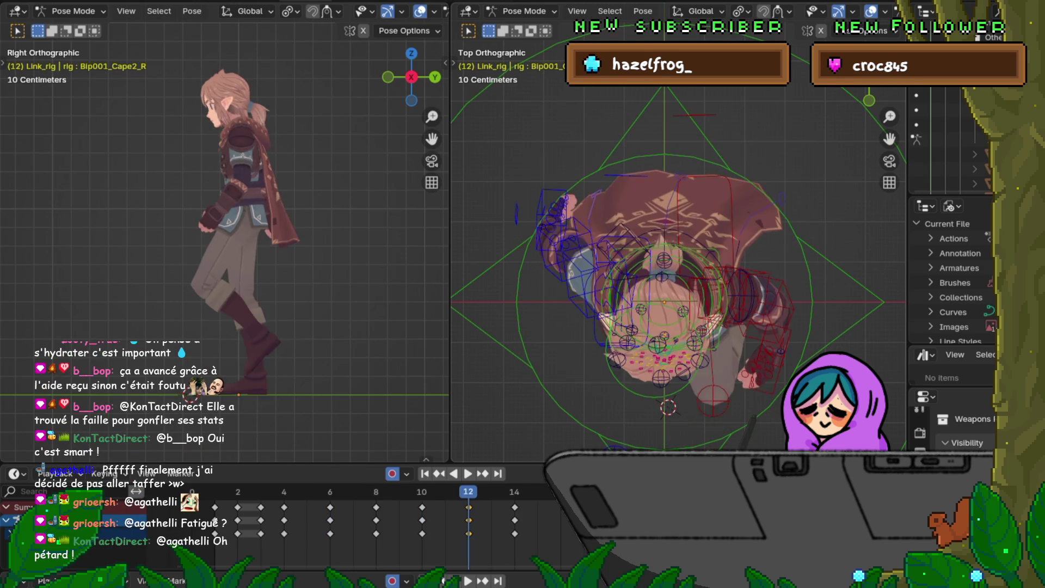
key(Up)
key(Down)
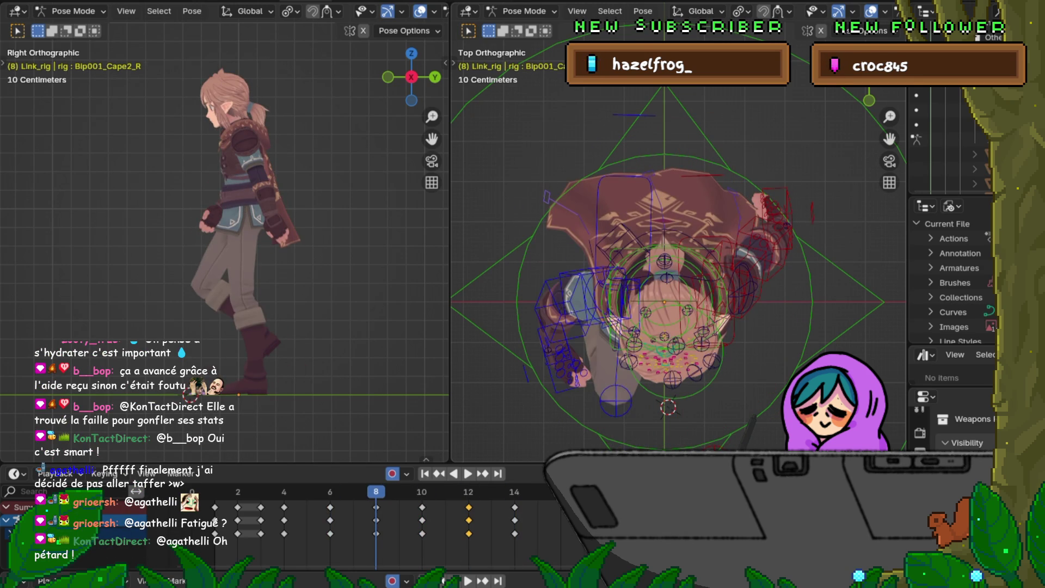
middle_drag(754, 433, 739, 212)
Compare frames 6 and 8, view the cape from behind, then select Bip001_Cape_L in Top view.
key(Down)
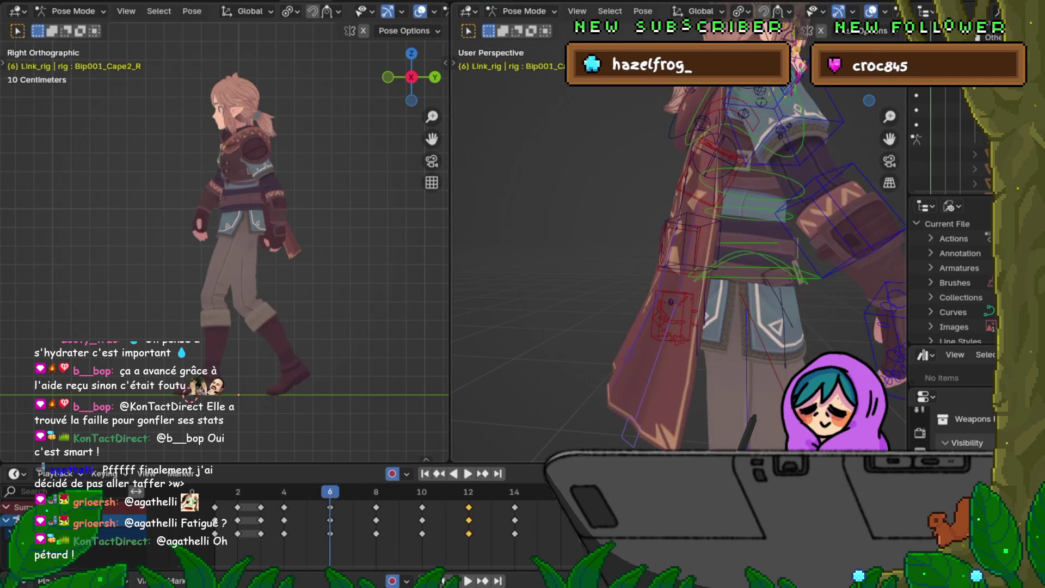
key(Up)
key(Down)
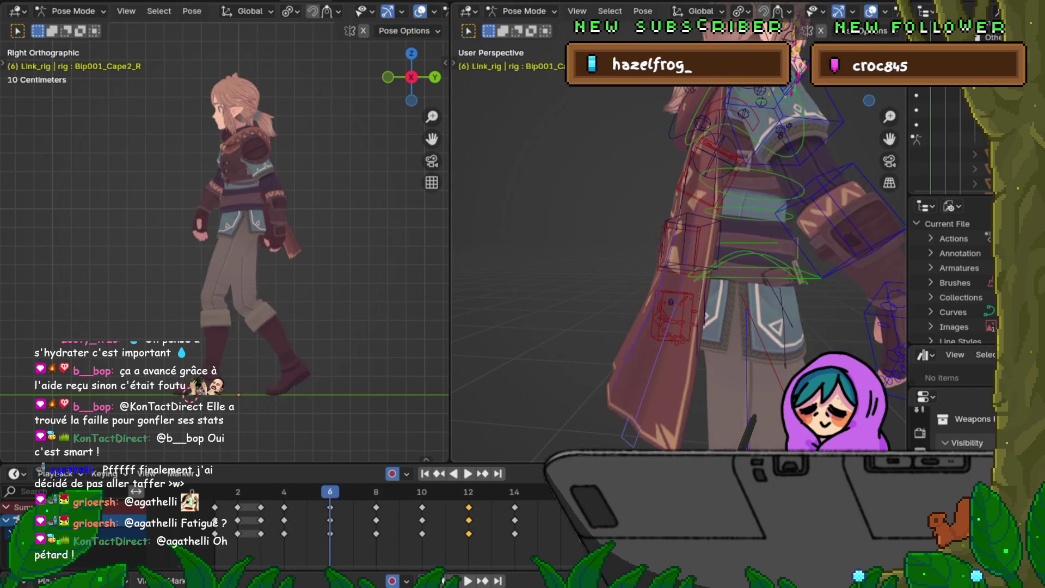
key(Up)
middle_drag(739, 213, 588, 219)
key(bracketleft)
key(bracketleft)
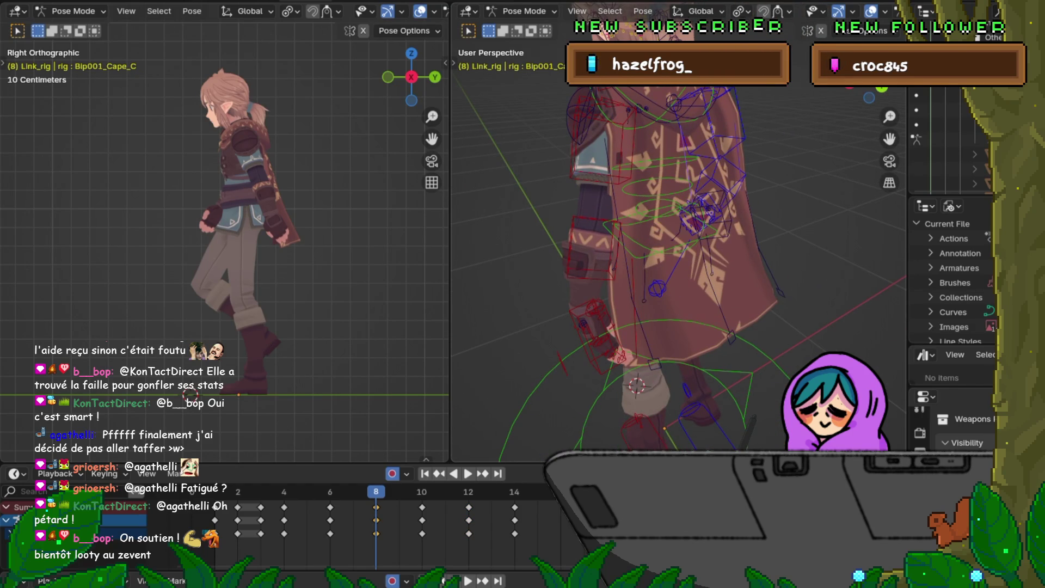
key(bracketleft)
key(KP_7)
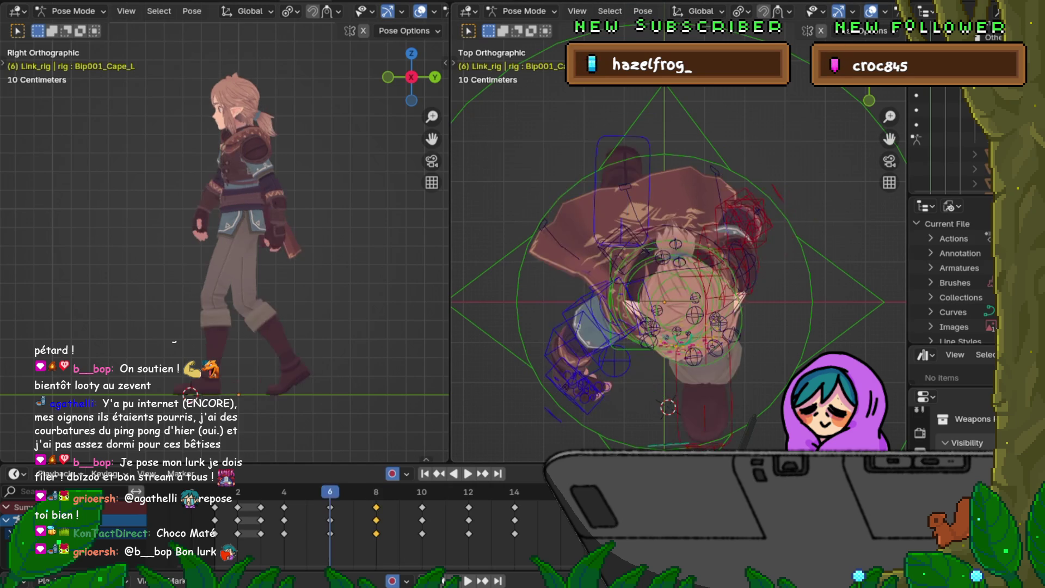
key(r)
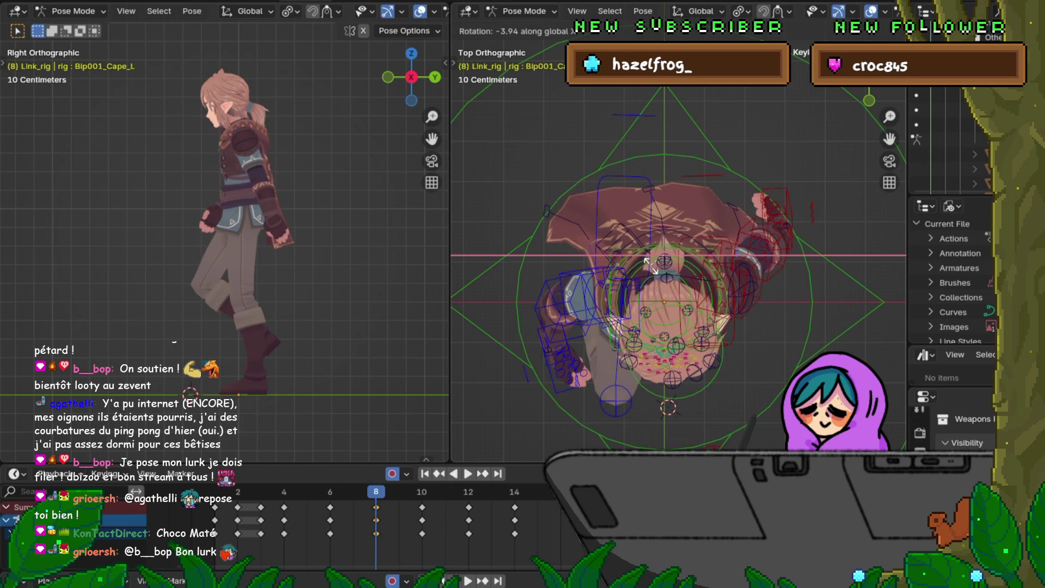
key(x)
click(651, 270)
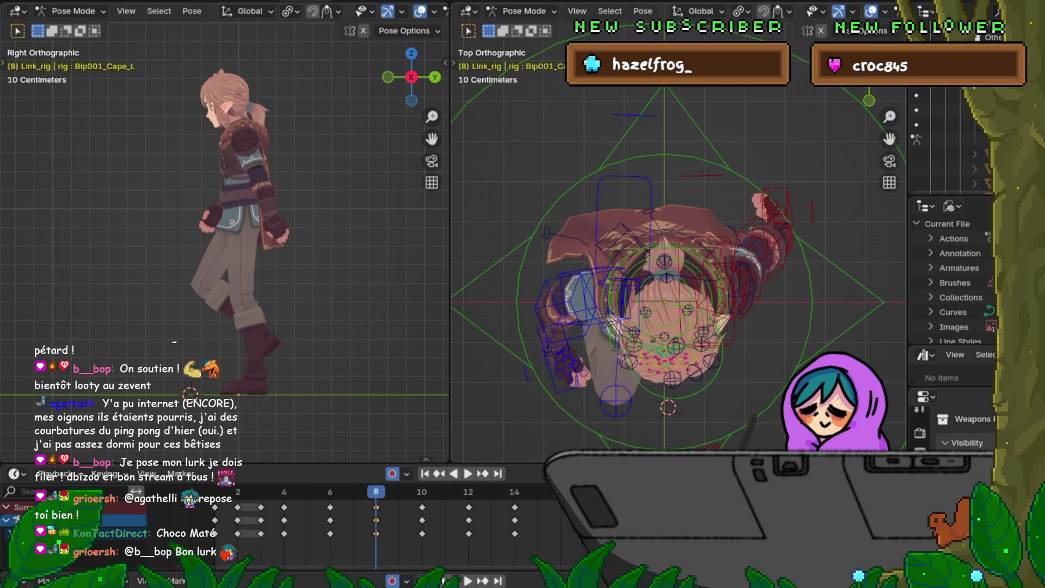
key(Down)
key(Up)
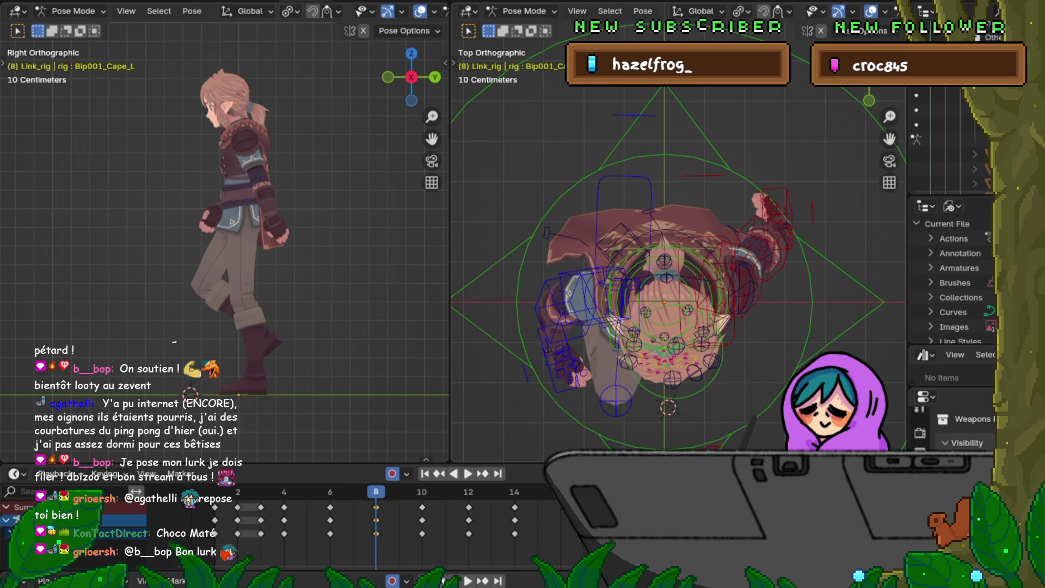
key(ctrl+z)
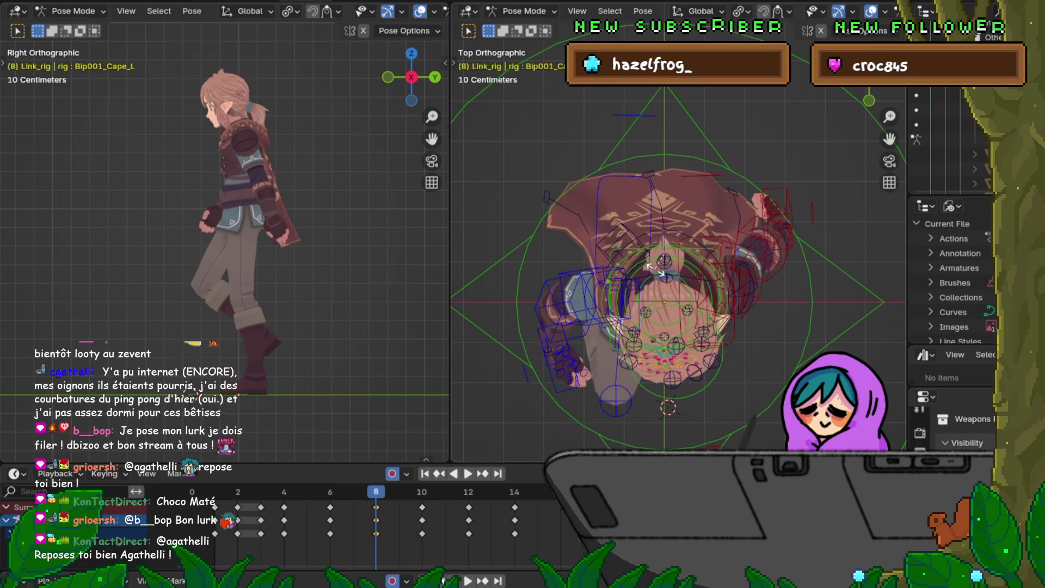
key(r)
key(x)
key(Return)
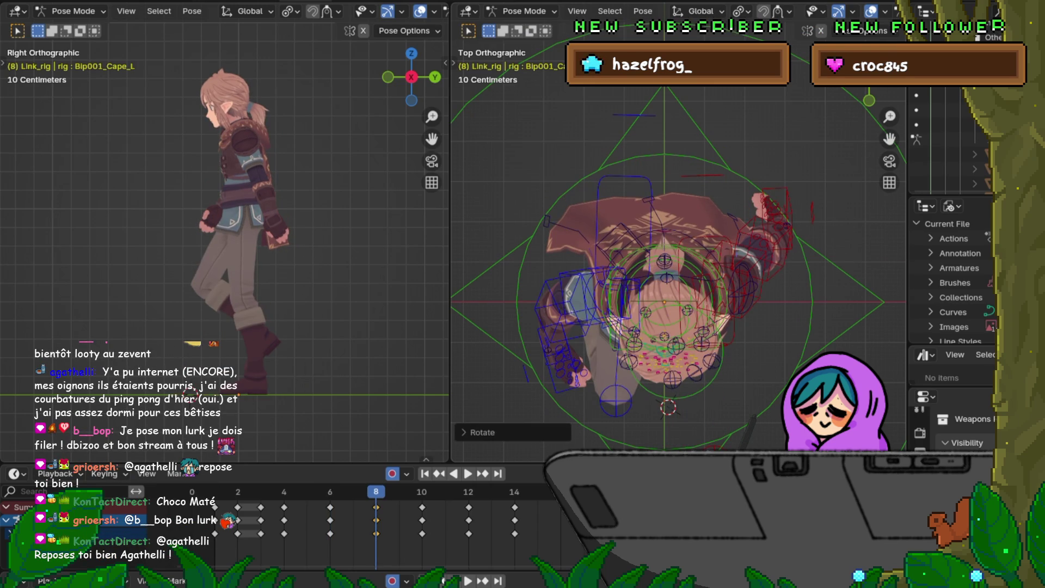
key(Down)
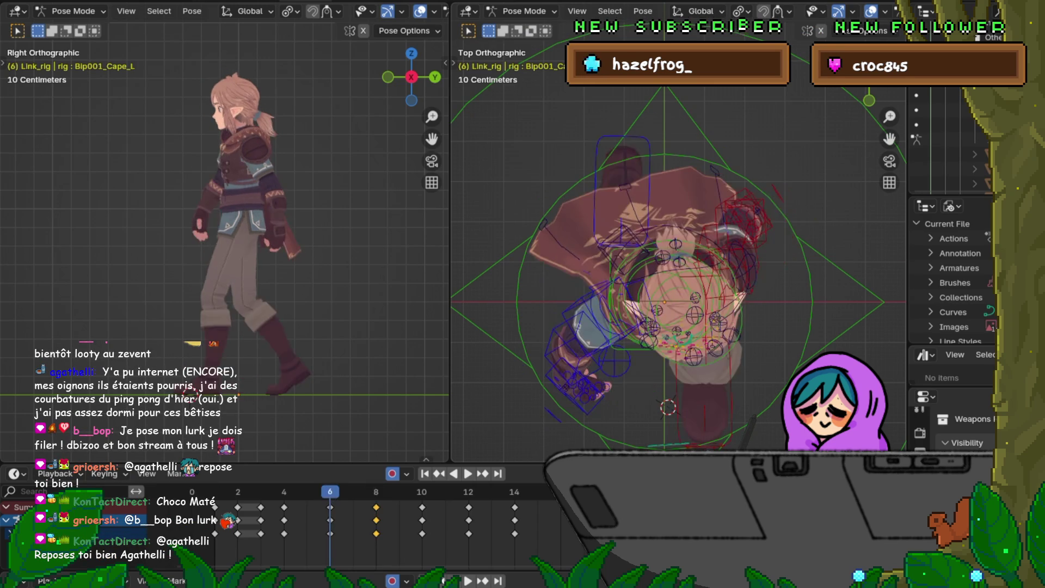
key(Up)
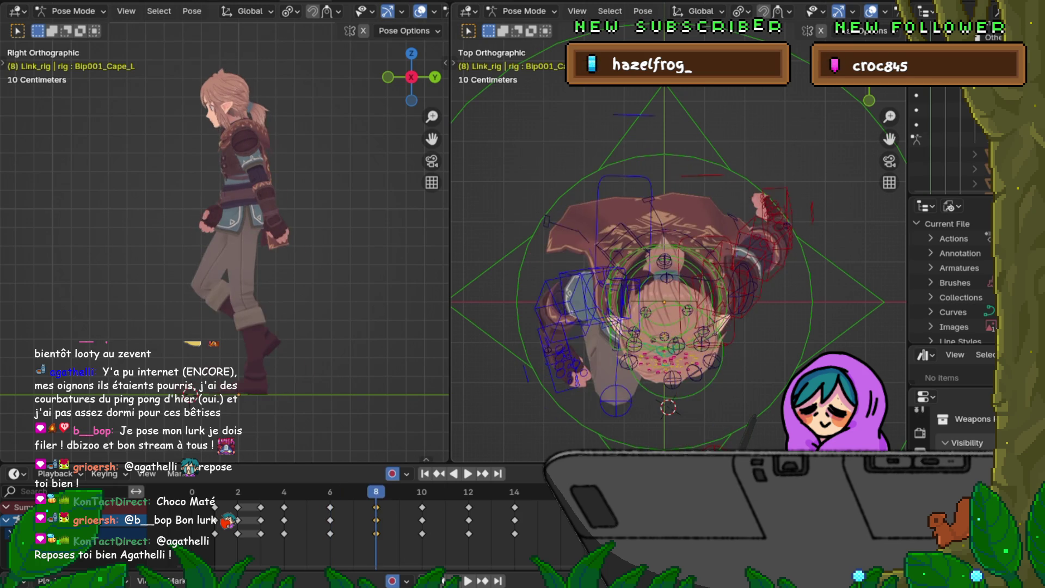
key(Up)
key(Down)
key(Up)
key(Down)
key(Up)
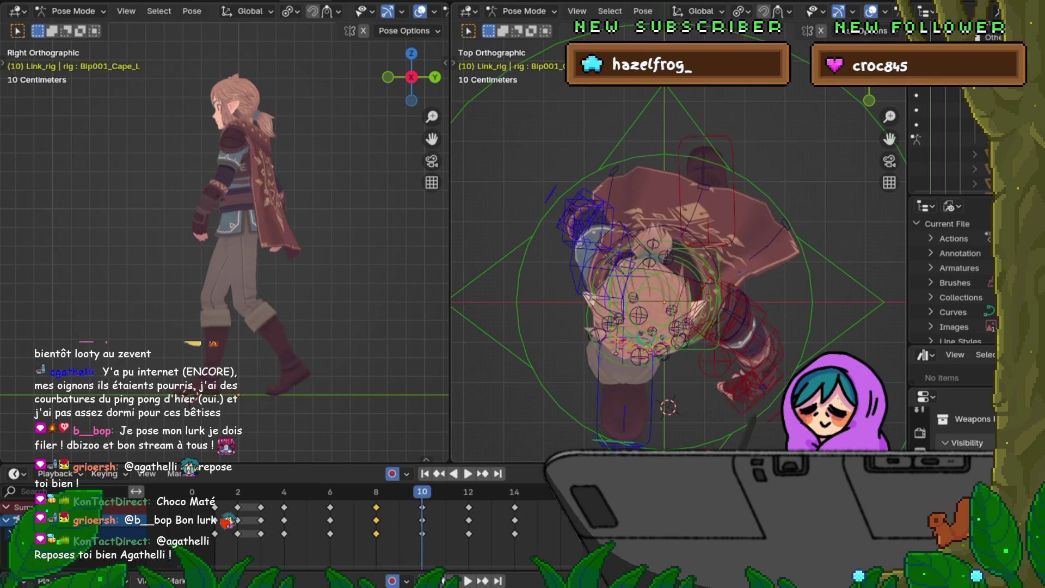
key(Down)
key(Up)
key(Down)
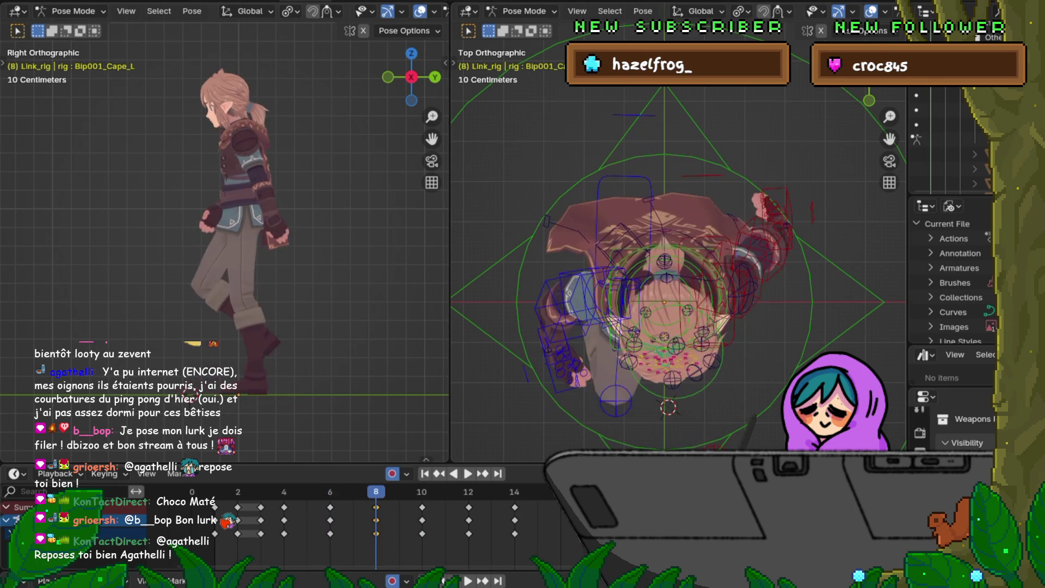
Copy the frame-8 cape keys, paste them flipped at frame 12, and compare with frame 10.
right_click(376, 507)
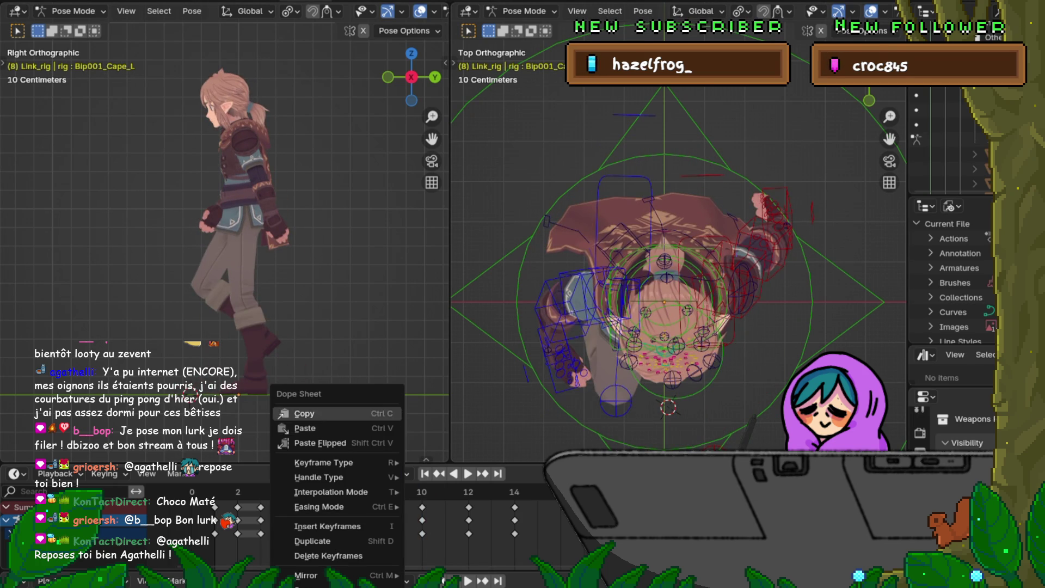
click(304, 414)
key(Up)
key(Up)
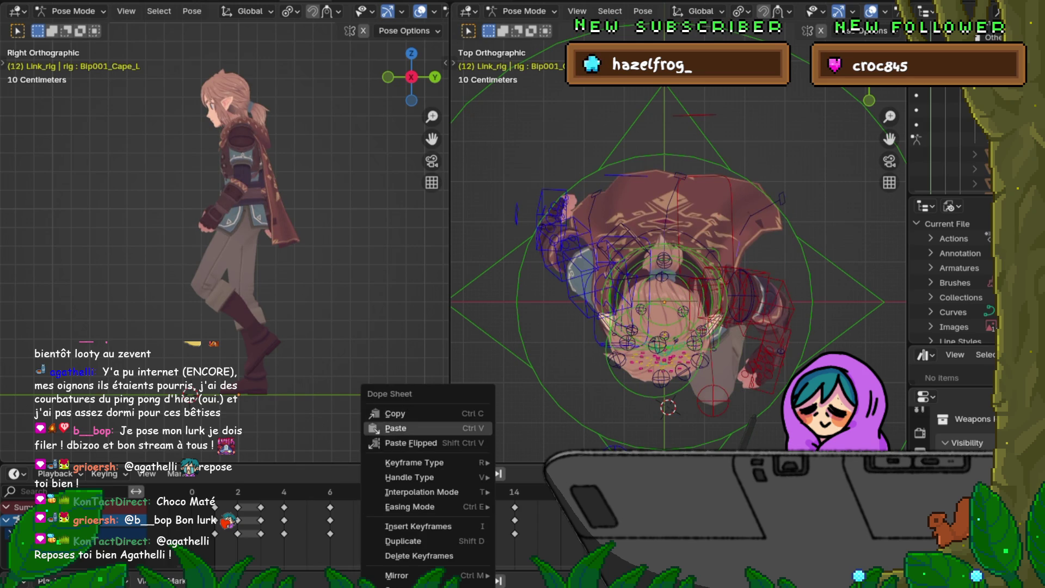
click(411, 442)
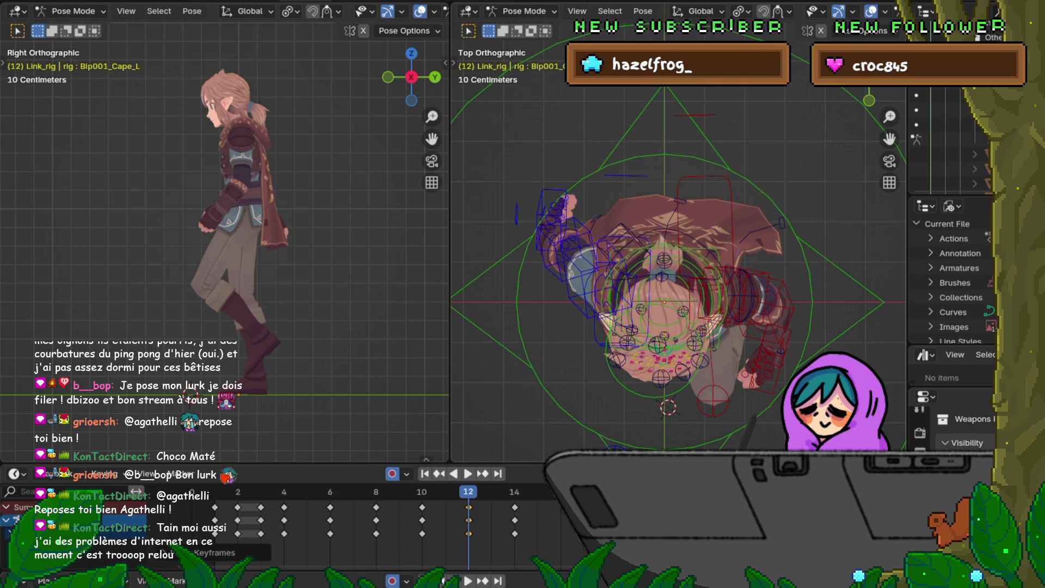
key(Down)
key(Up)
key(Down)
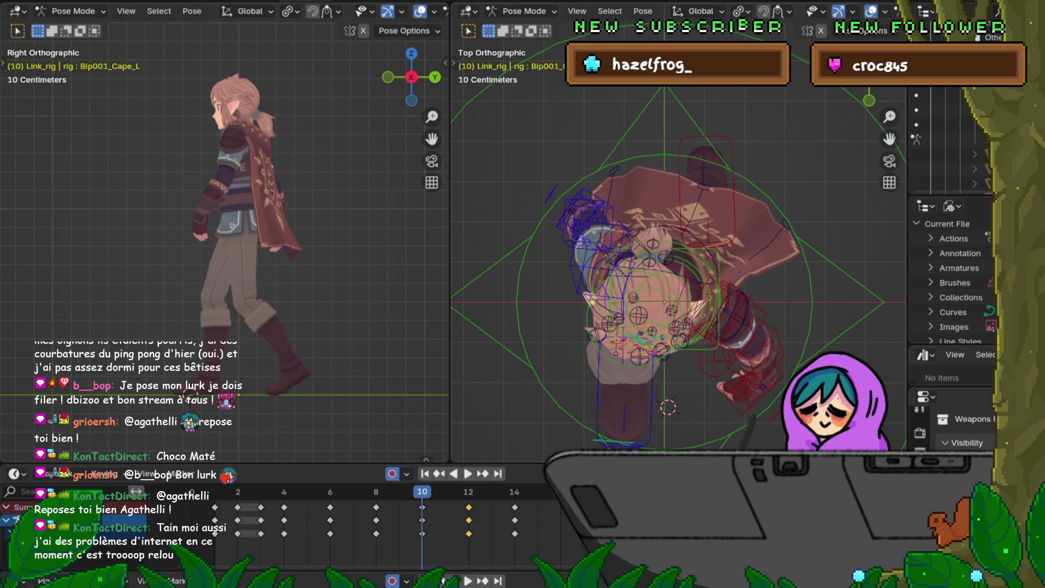
Step back and forth through frames 6 to 10, ending on the frame-8 pose.
key(Down)
key(Down)
key(Up)
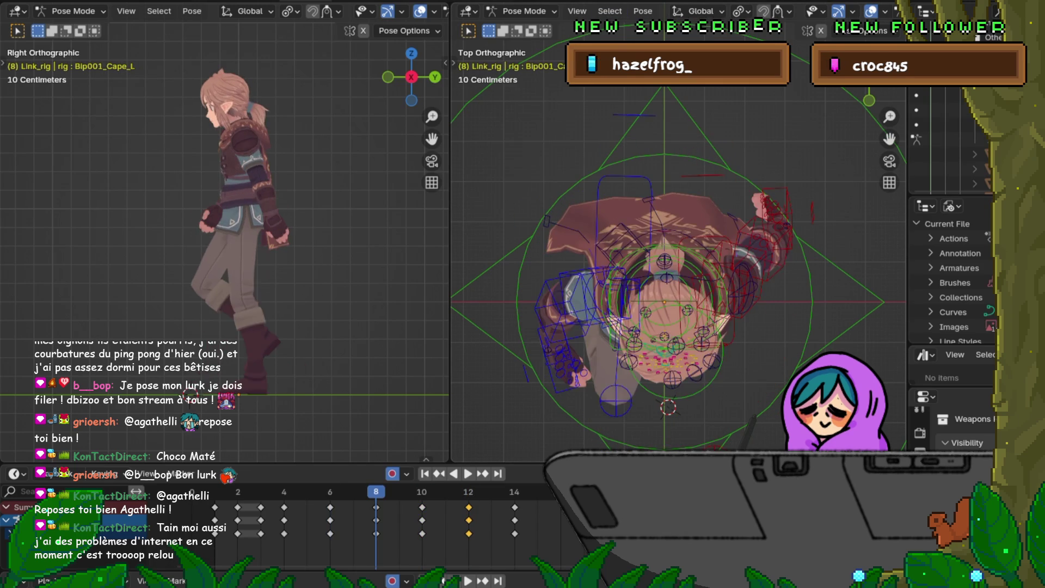
key(Down)
key(Down)
key(Up)
key(Up)
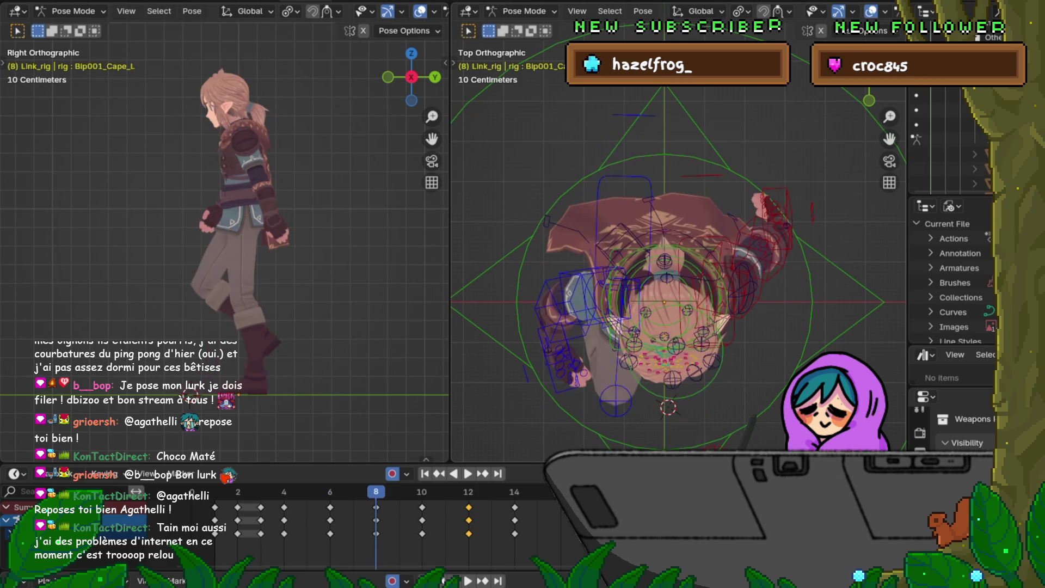
key(Up)
key(Down)
key(Down)
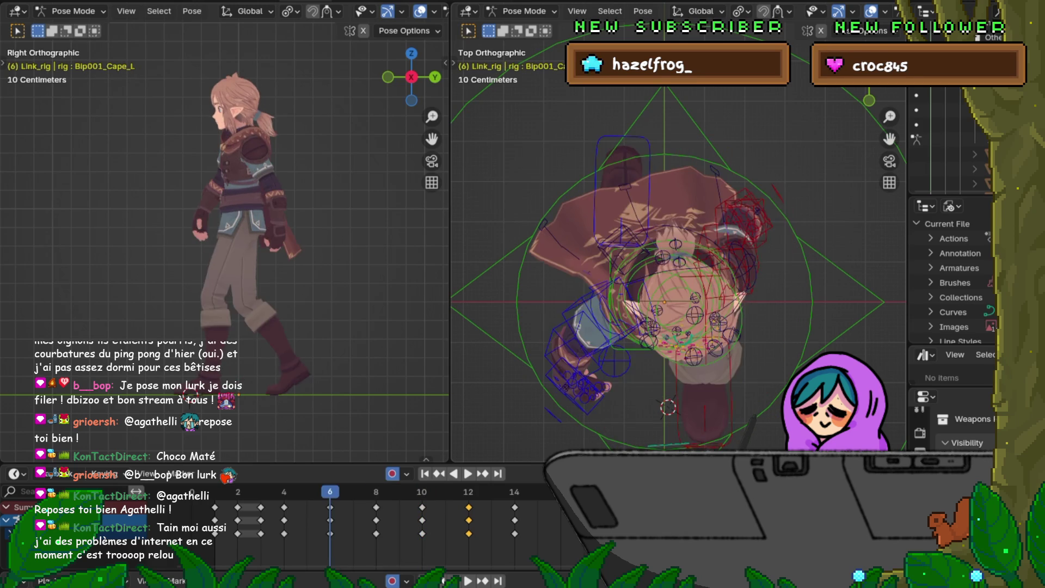
key(Up)
key(Down)
key(Up)
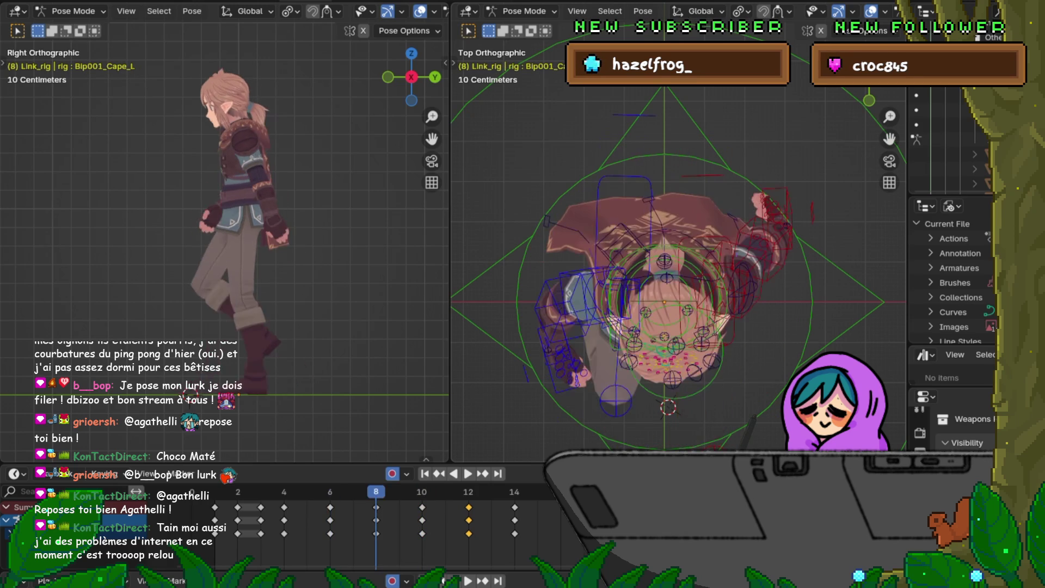
key(Down)
key(Up)
key(Down)
key(Up)
Rotate the Bip001_Cape2_R bone 12.86° at frame 8, then view the cape from behind.
click(547, 220)
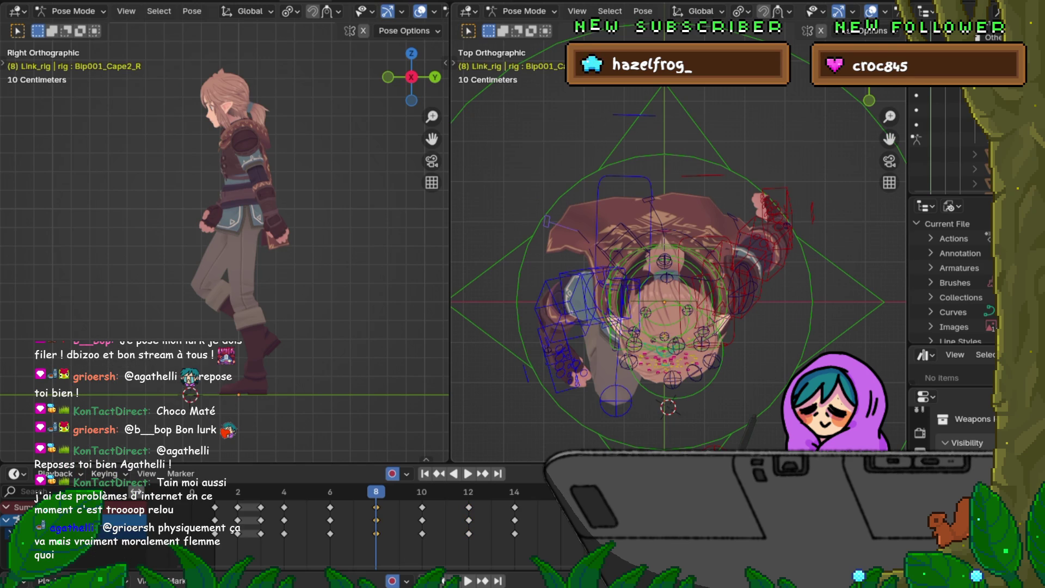
key(r)
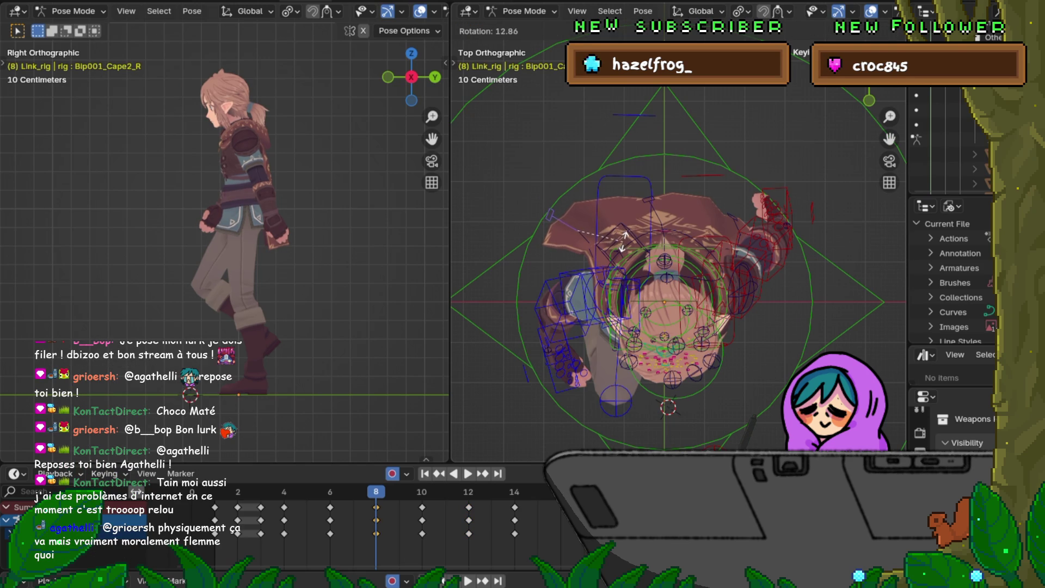
click(624, 242)
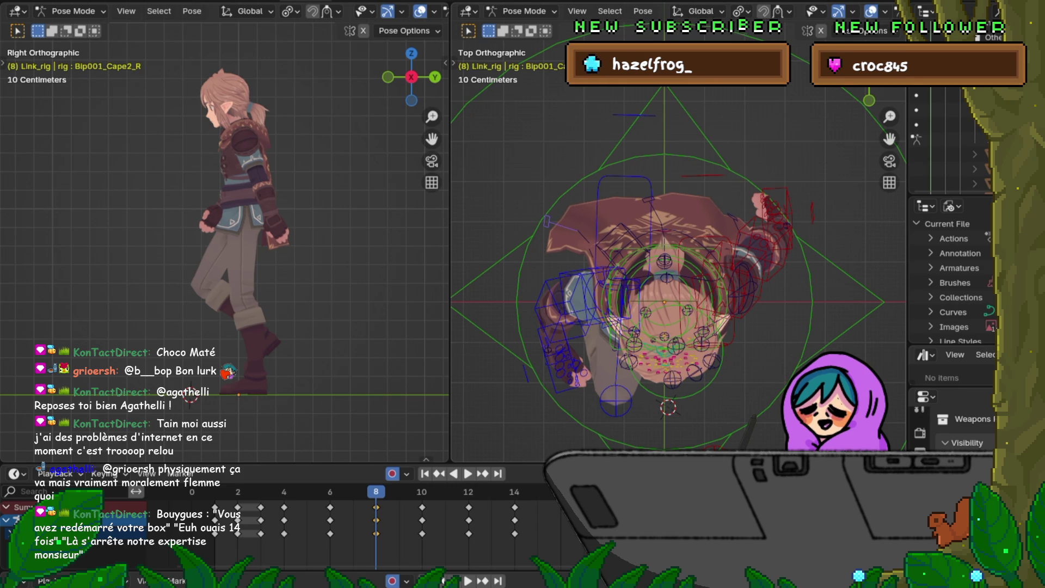
mouse_move(681, 245)
middle_down()
mouse_move(653, 218)
mouse_move(675, 202)
mouse_move(675, 228)
middle_up()
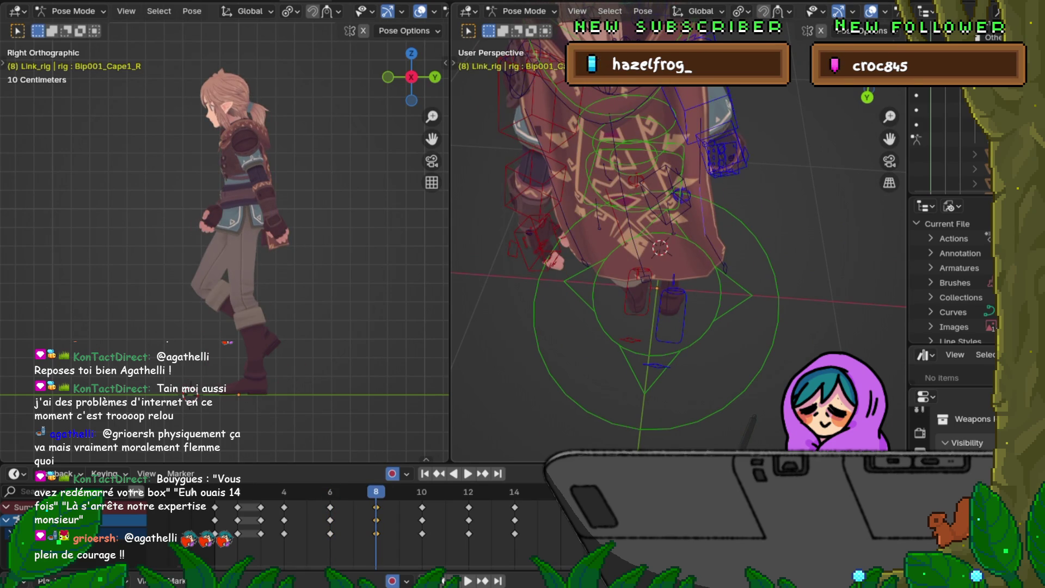
Rotate the Bip001_Cape1_R bone 6.09° around the global Y axis at frame 8.
key(r)
key(x)
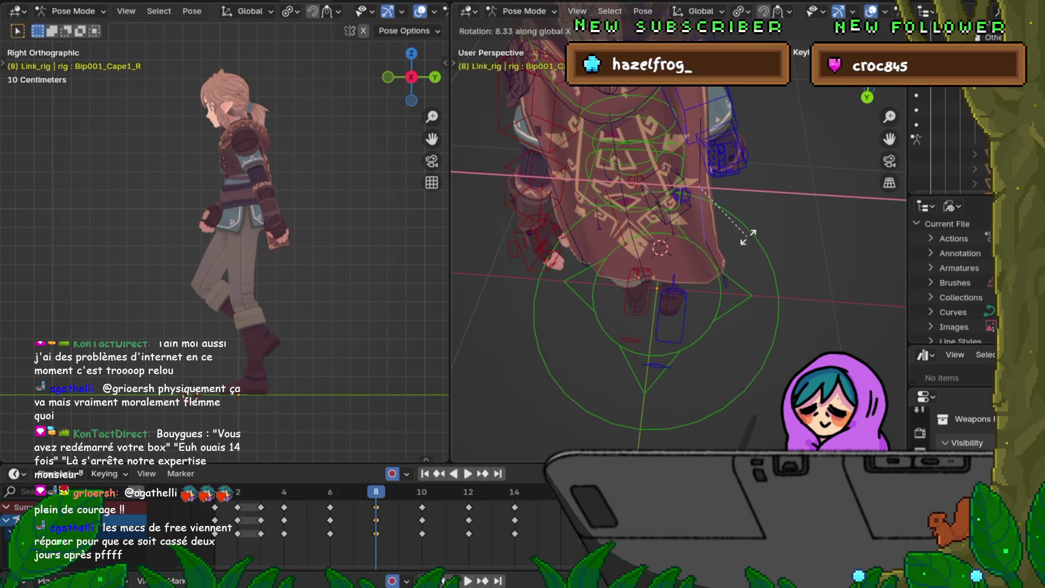
key(x)
key(x)
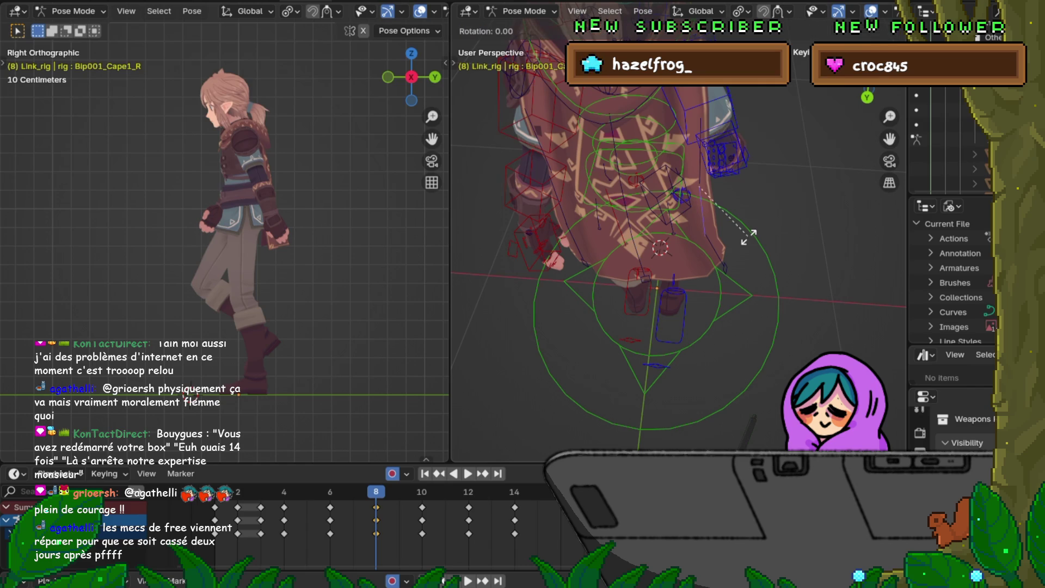
key(y)
key(Escape)
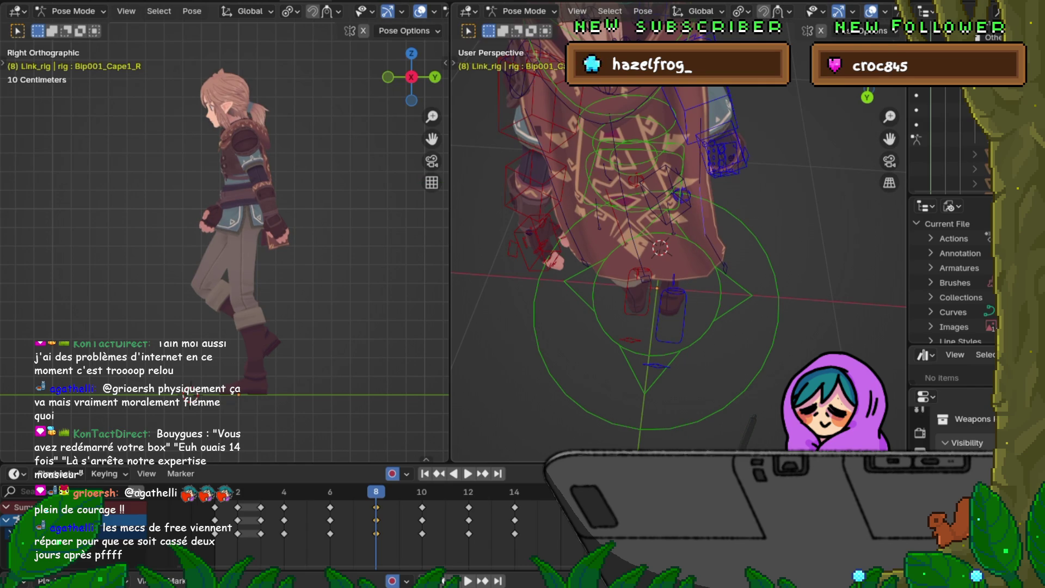
key(r)
key(y)
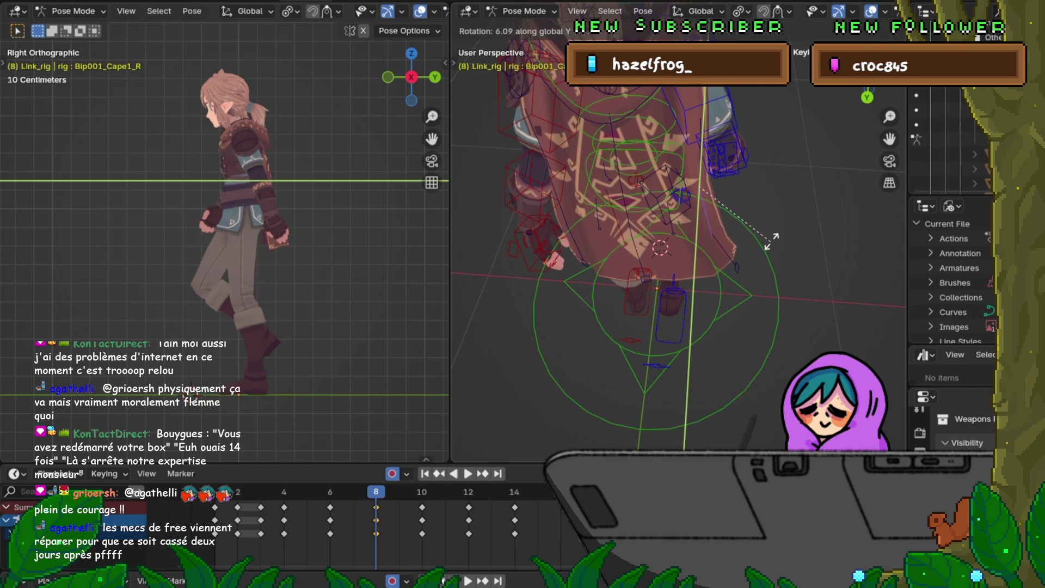
click(770, 239)
Give the Bip001_Cape2_R bone a slight matching rotation.
click(738, 266)
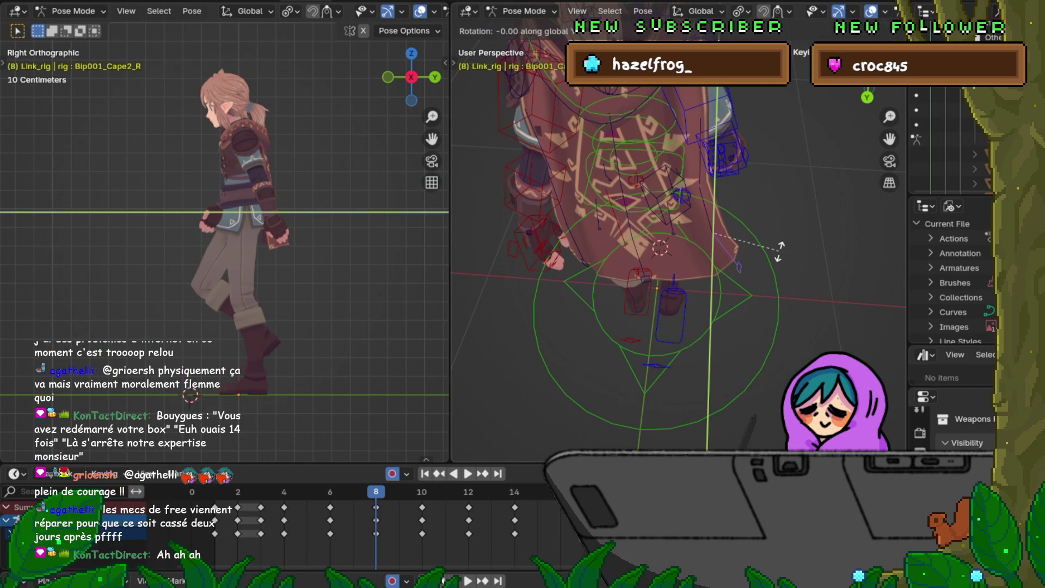
key(r)
key(Return)
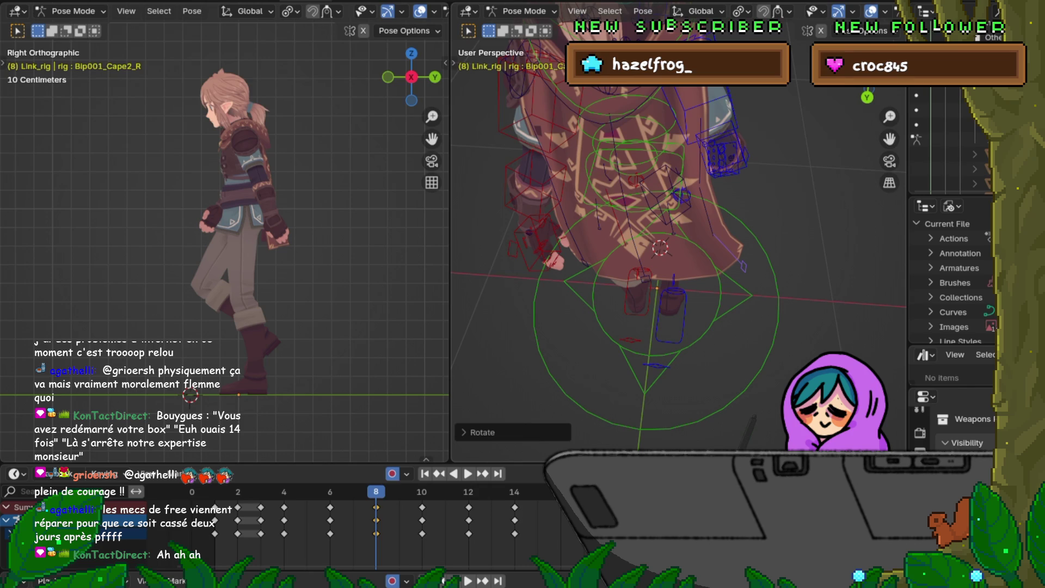
middle_drag(680, 245, 735, 250)
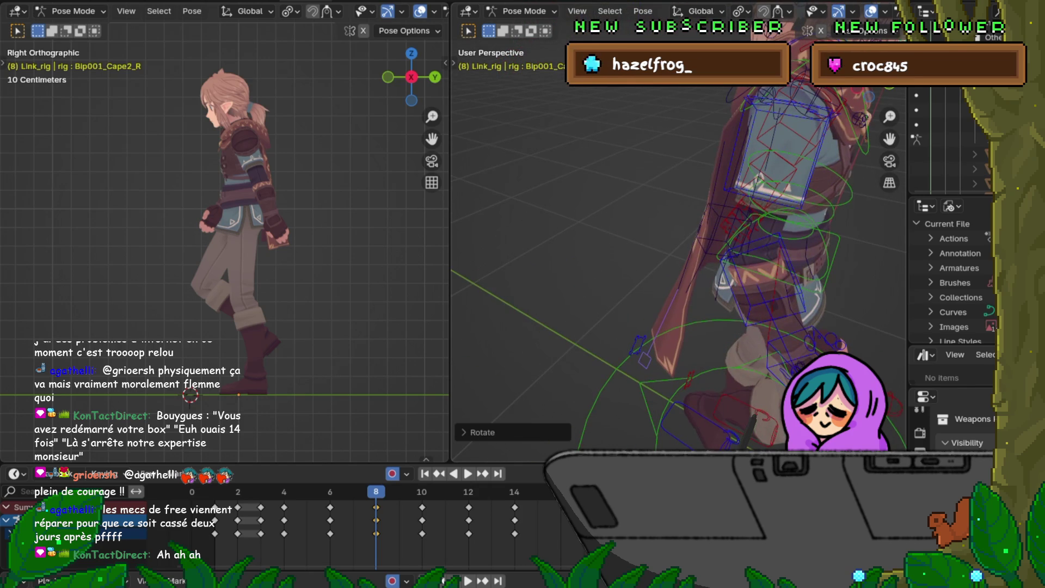
In top view, compare the frame-6 and frame-8 cape poses, then undo back to selecting Cape1_R.
key(KP_7)
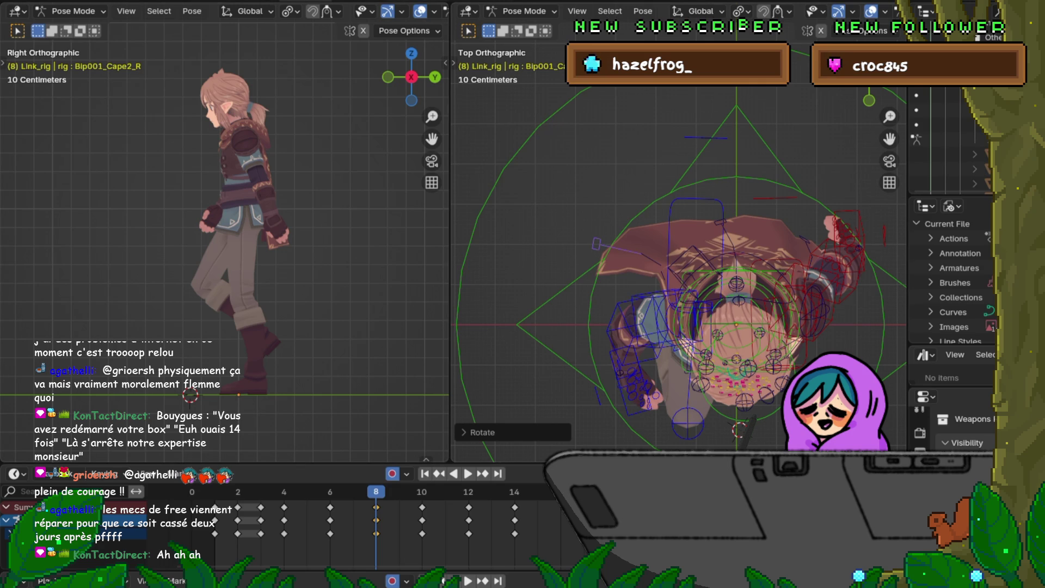
shift+middle_drag(680, 245, 593, 232)
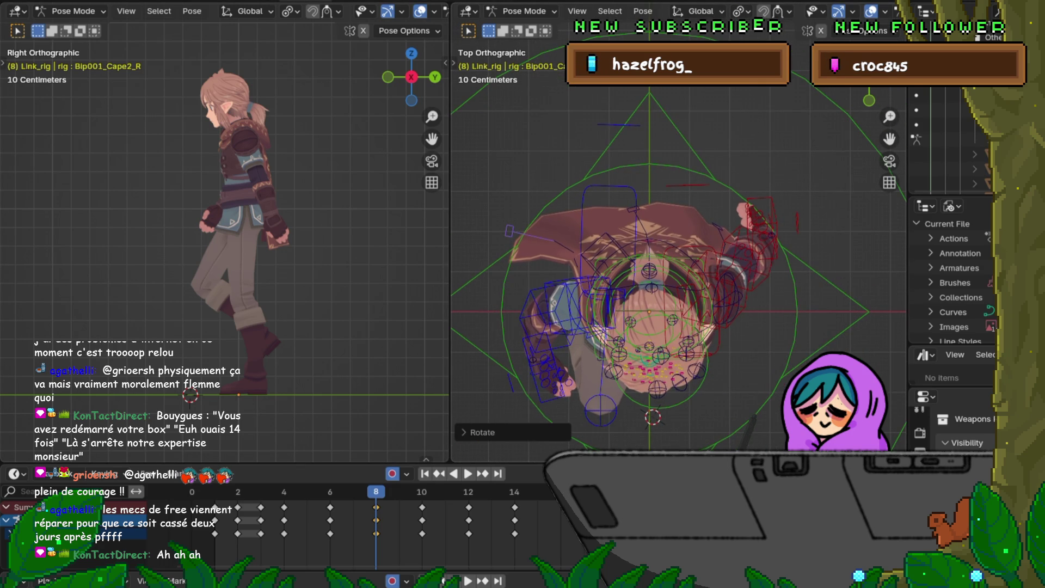
key(Left)
key(Right)
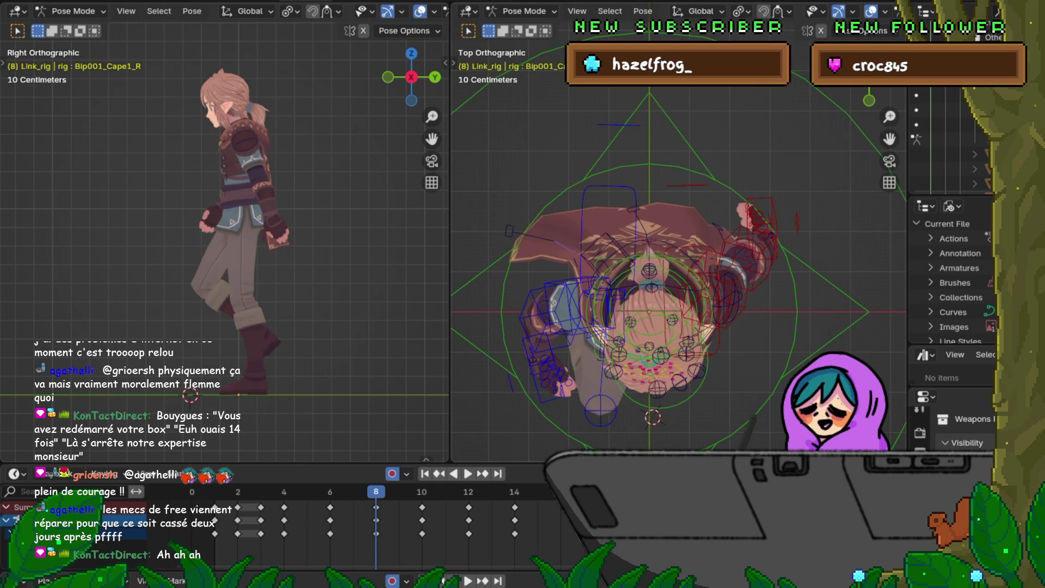
key(Down)
key(Up)
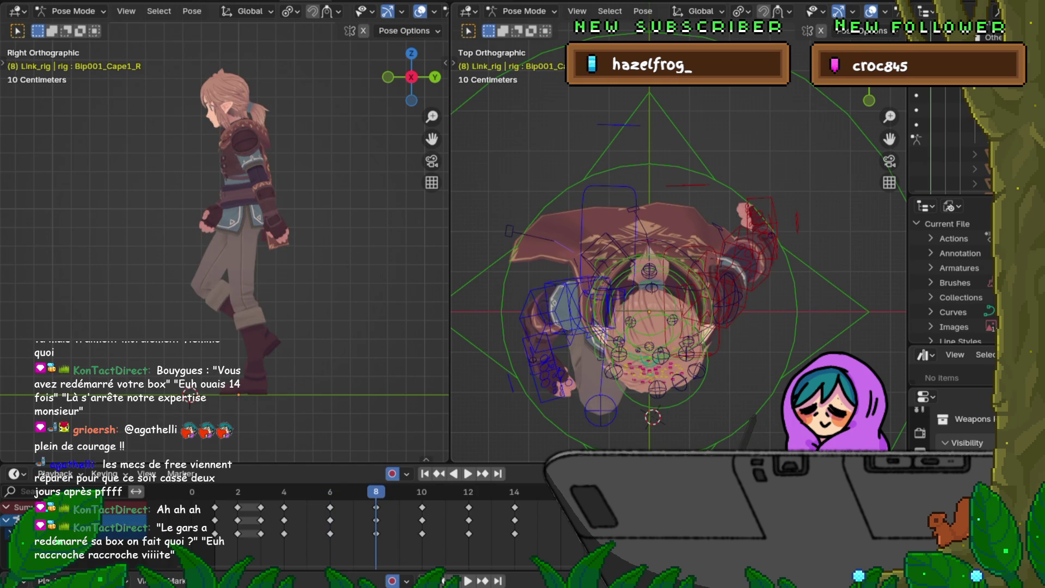
key(Down)
key(Up)
key(Down)
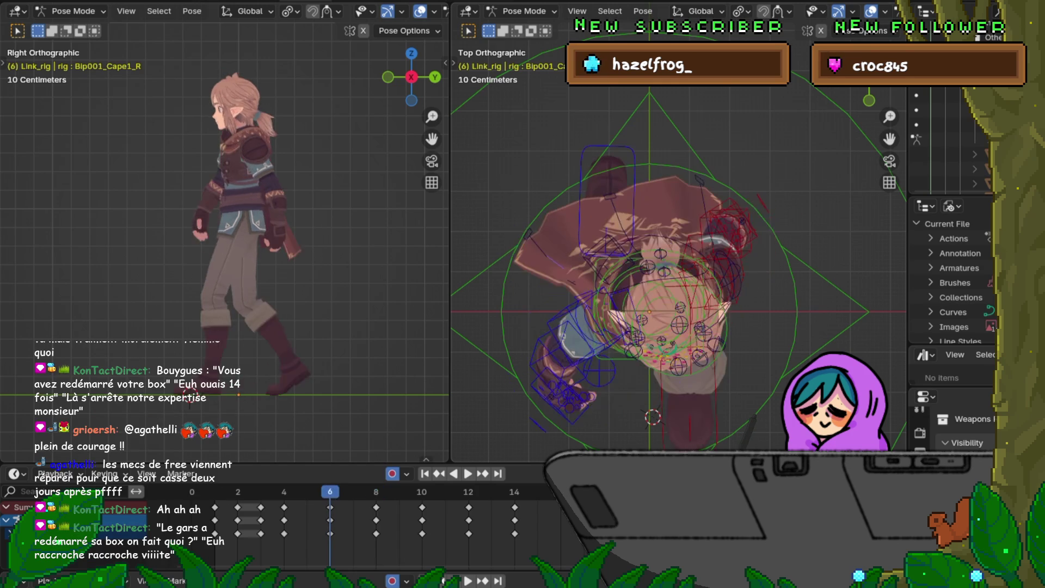
key(Up)
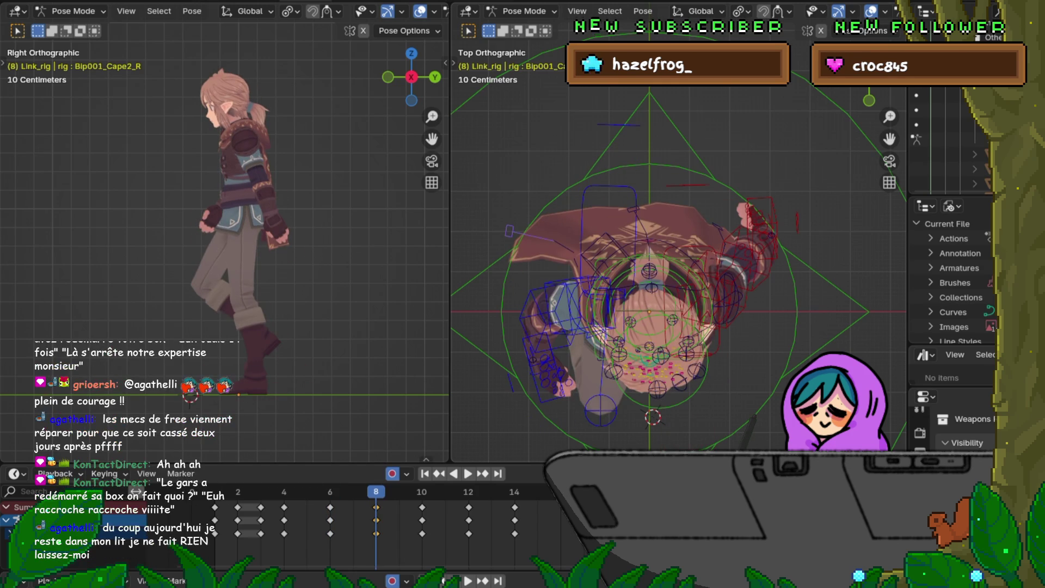
key(ctrl+z)
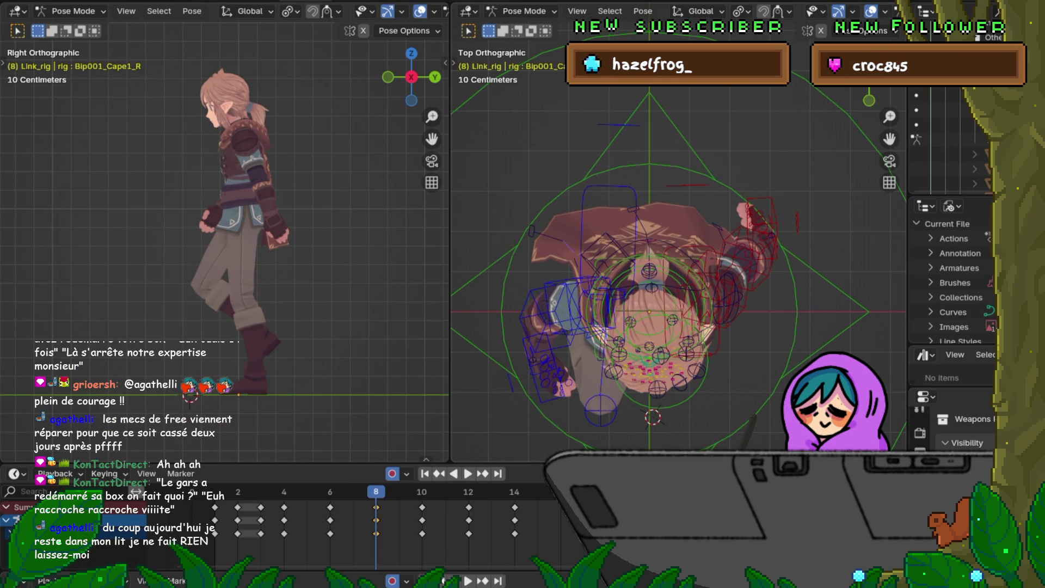